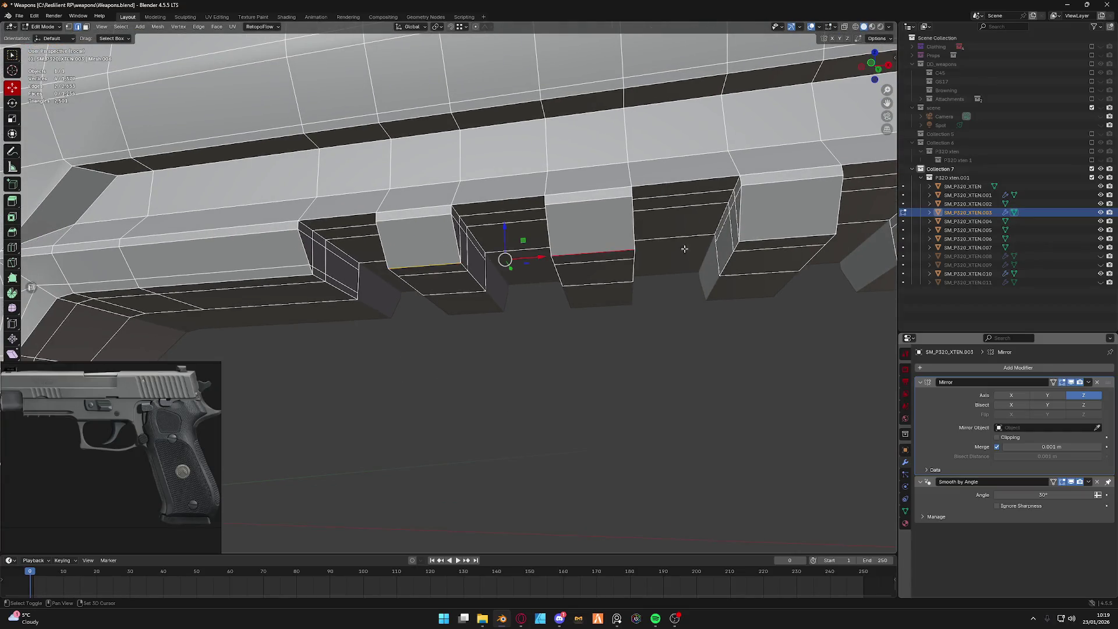
Bevel the selected edge loop running across the accessory rail notches.
middle_click_drag(683, 249, 411, 252)
middle_click_drag(640, 248, 535, 328)
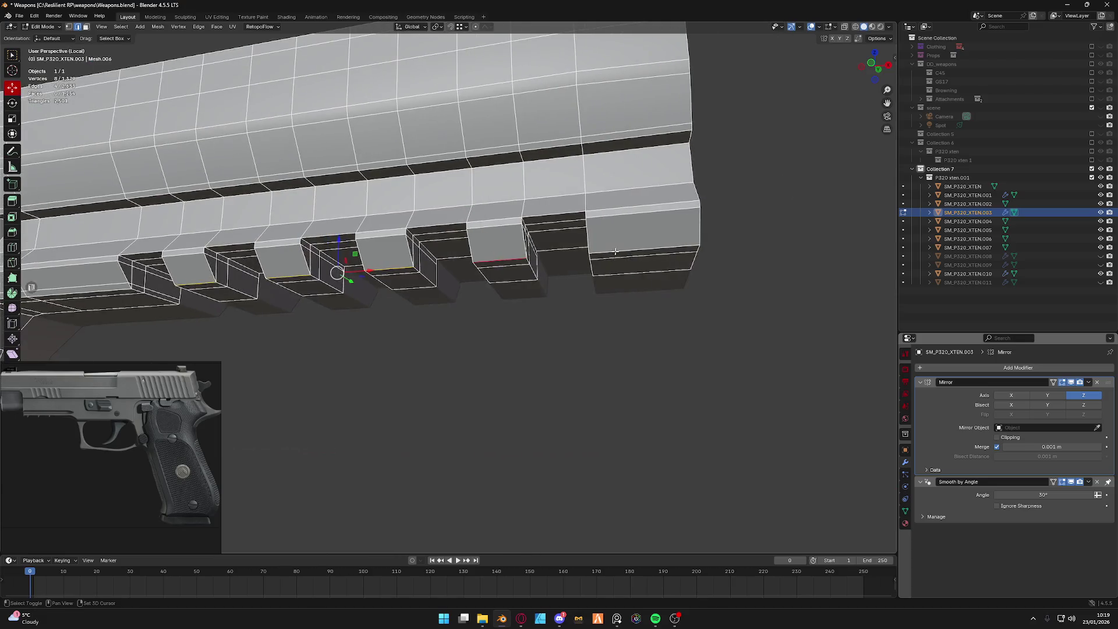
key("ctrl+b")
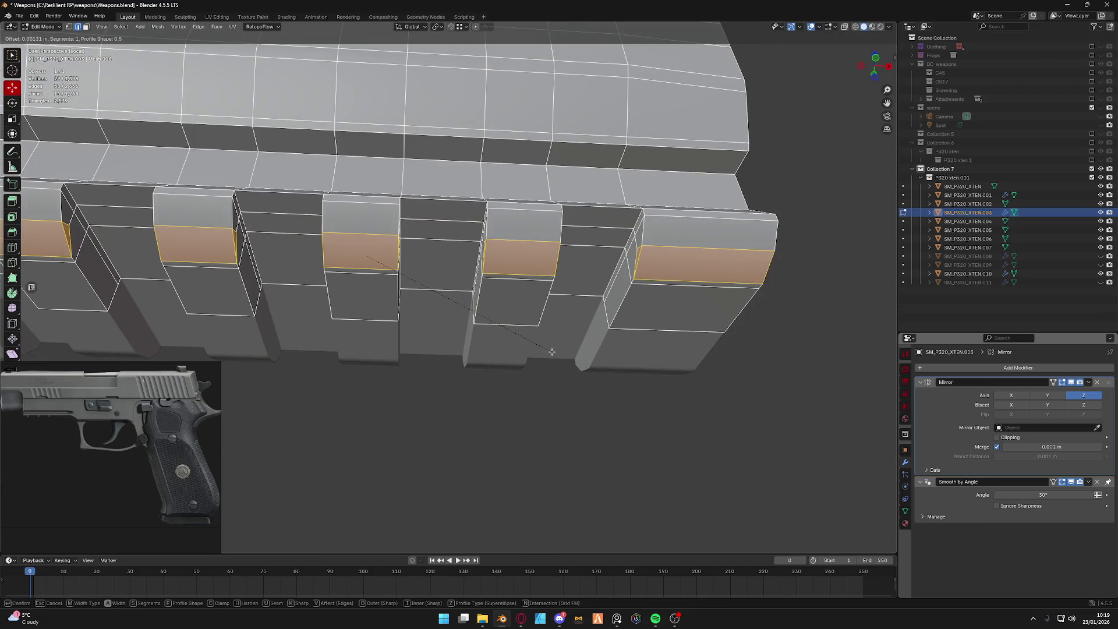
left_click(551, 352)
Return the frame from Edit Mode to Object Mode via the mode pie.
key("ctrl+Tab")
left_click(546, 313)
mouse_move(544, 320)
middle_mouse_down()
mouse_move(462, 344)
mouse_move(437, 333)
mouse_move(433, 312)
mouse_move(480, 302)
mouse_move(419, 300)
mouse_move(434, 304)
mouse_move(407, 288)
mouse_move(383, 245)
middle_mouse_up()
key("Tab")
left_click(418, 304)
scroll(480, 301, "up", 2)
scroll(494, 284, "up", 3)
scroll(493, 284, "down", 3)
scroll(434, 303, "down", 2)
scroll(407, 288, "down", 3)
scroll(407, 288, "up", 2)
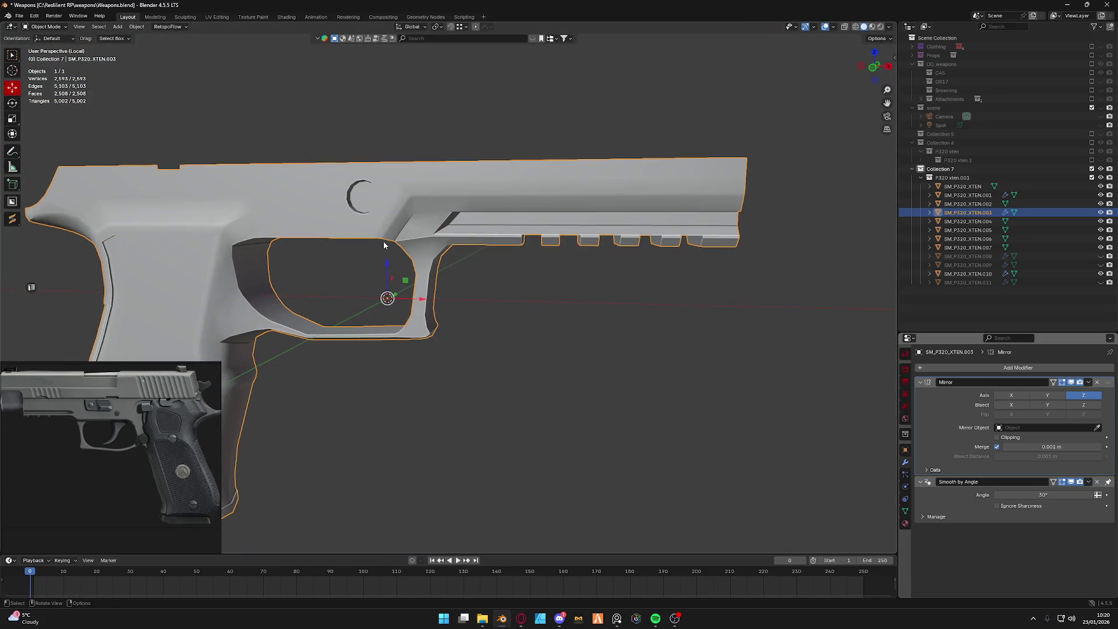
scroll(276, 243, "down", 2)
Orbit beneath the grip to study its underside against the checkered grip reference.
middle_click_drag(531, 242, 614, 259)
scroll(549, 242, "up", 3)
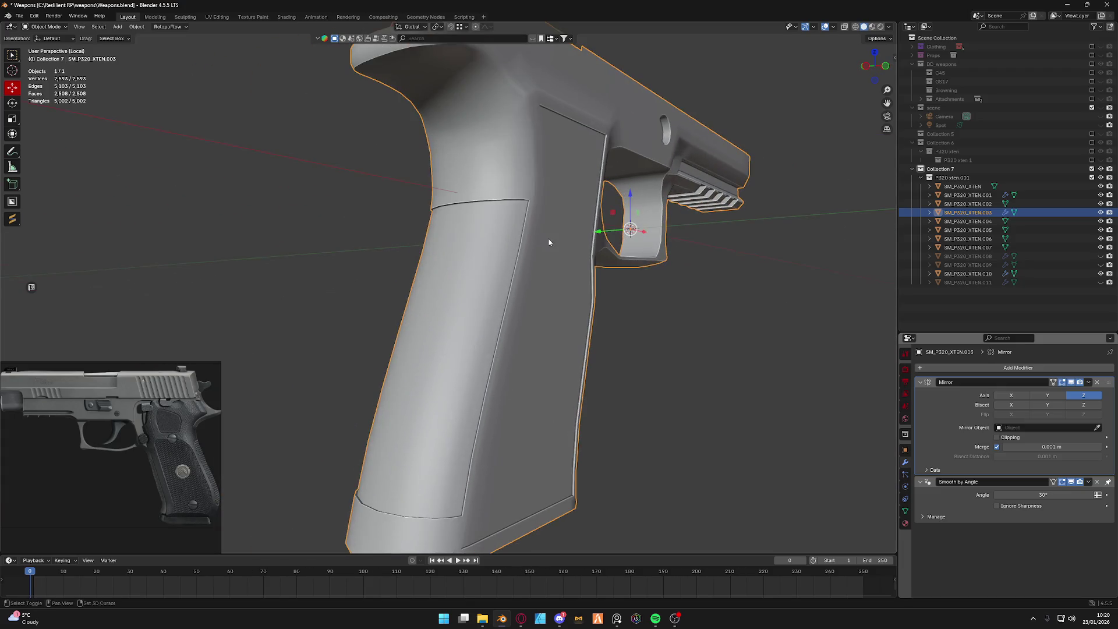
mouse_move(570, 247)
middle_mouse_down()
mouse_move(520, 191)
mouse_move(455, 200)
middle_mouse_up()
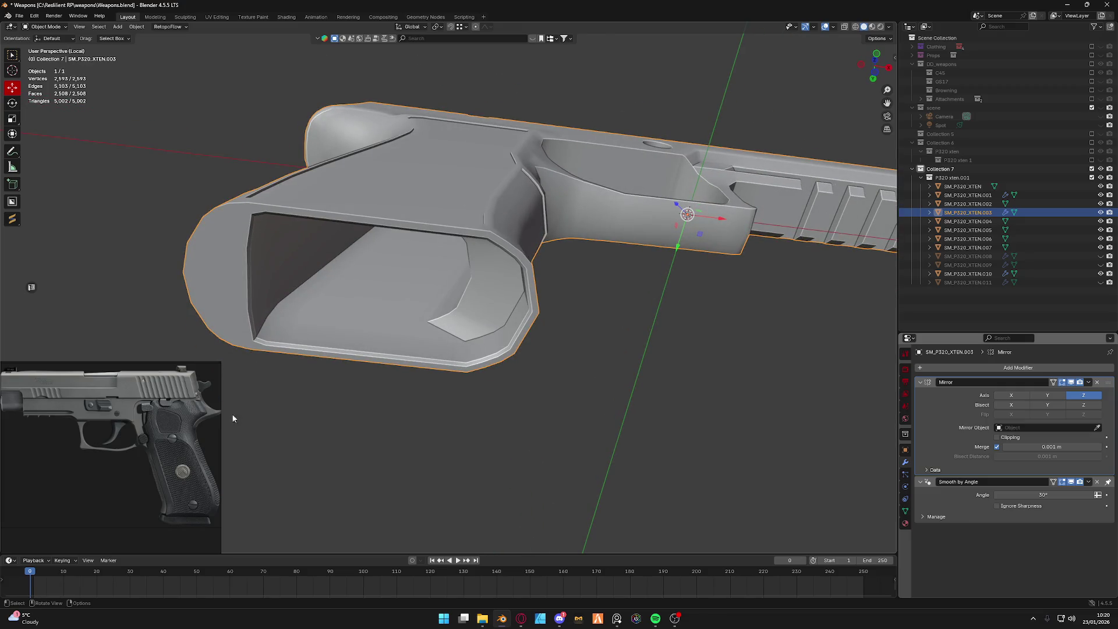
scroll(201, 446, "up", 3)
scroll(49, 408, "up", 2)
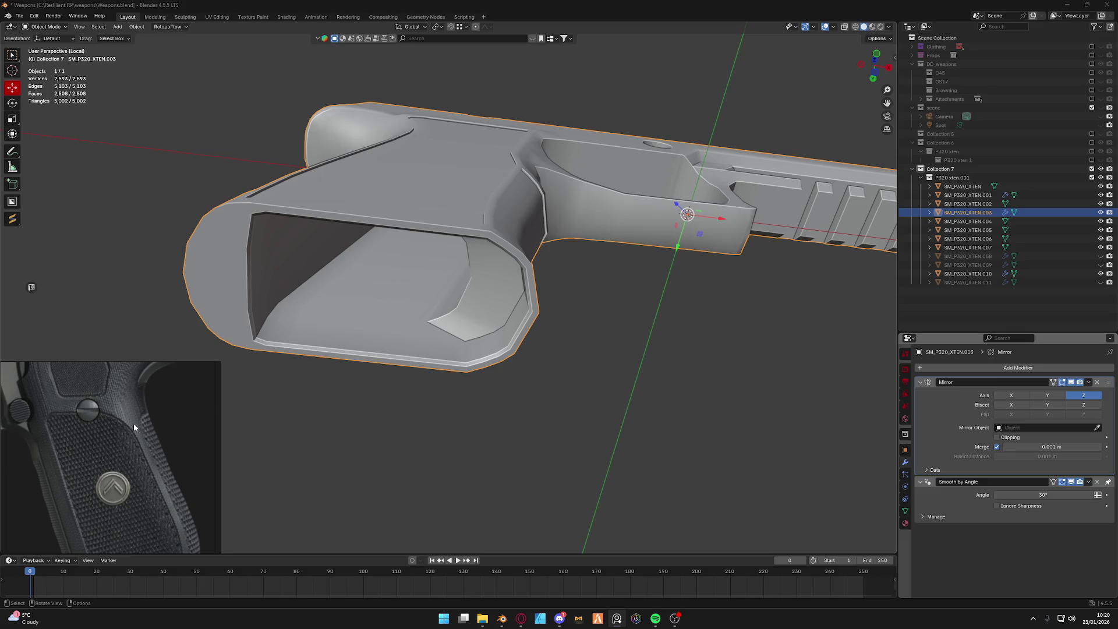
scroll(134, 422, "down", 3)
scroll(132, 447, "up", 2)
scroll(130, 463, "up", 2)
scroll(131, 461, "down", 3)
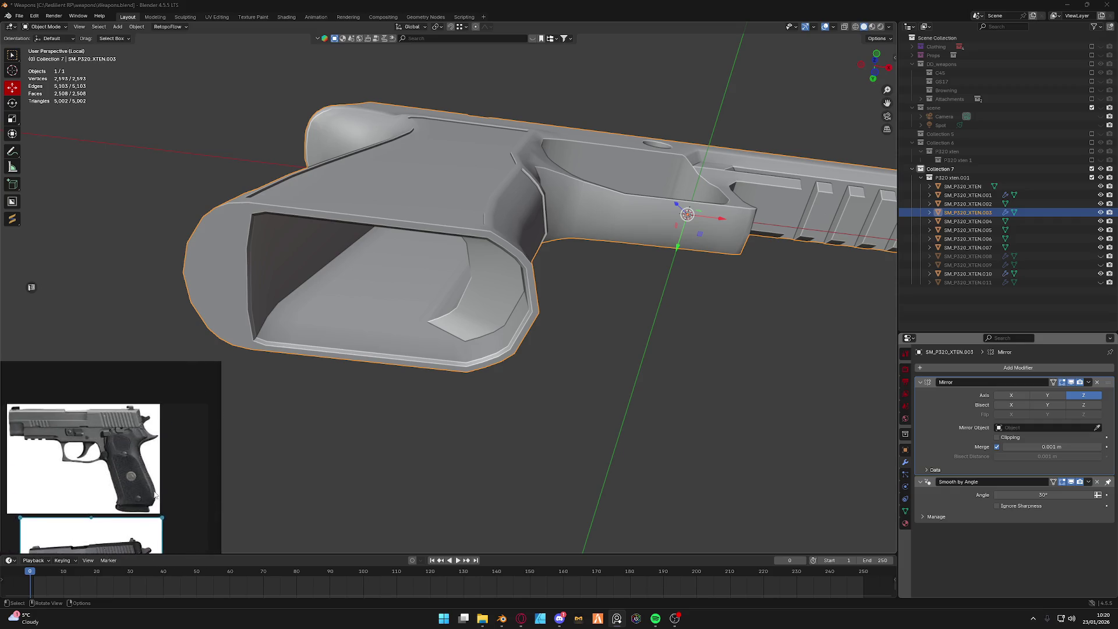
scroll(156, 511, "up", 3)
scroll(157, 511, "down", 2)
scroll(162, 489, "down", 2)
scroll(165, 463, "up", 2)
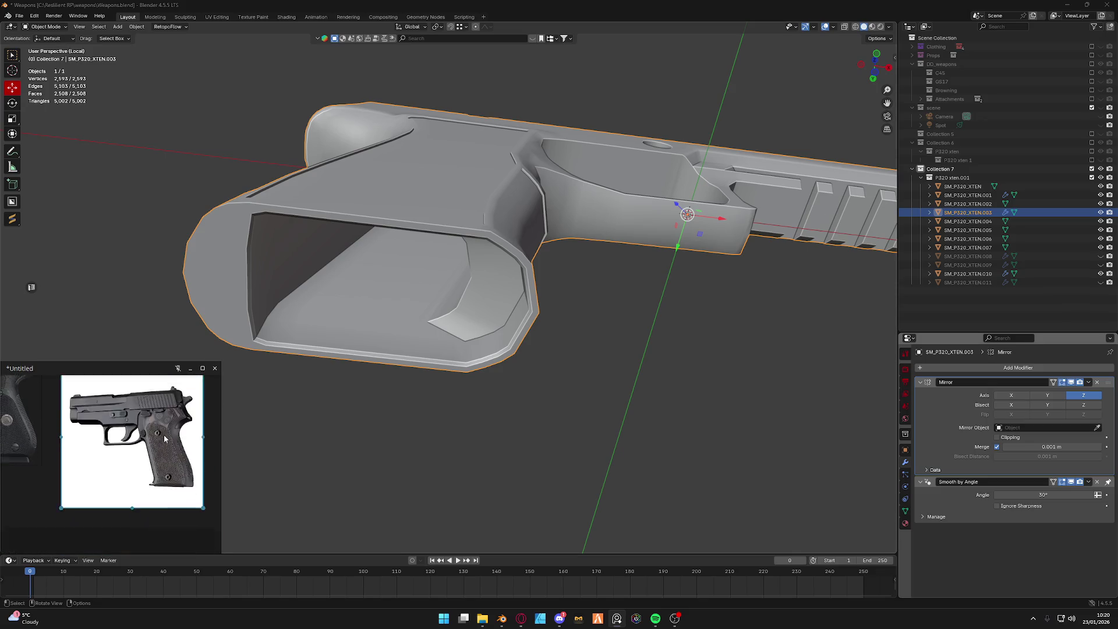
scroll(171, 442, "up", 2)
scroll(170, 442, "down", 2)
scroll(131, 474, "up", 2)
middle_click_drag(402, 245, 421, 209)
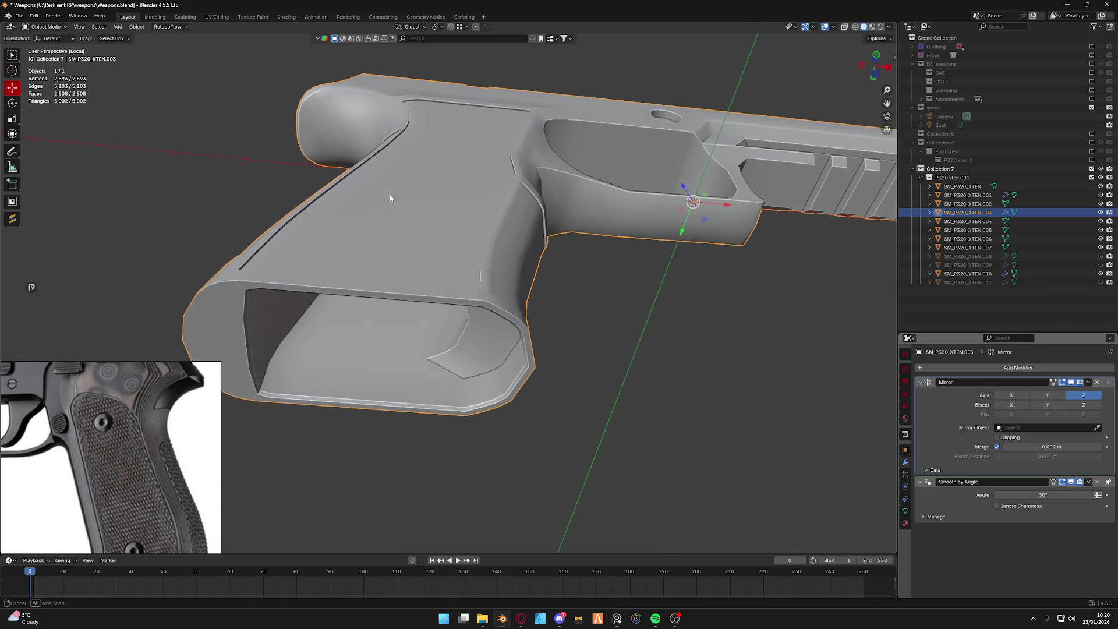
Enter Edit Mode, go to side view and delete the side hole's vertices from the grip.
key("ctrl+Tab")
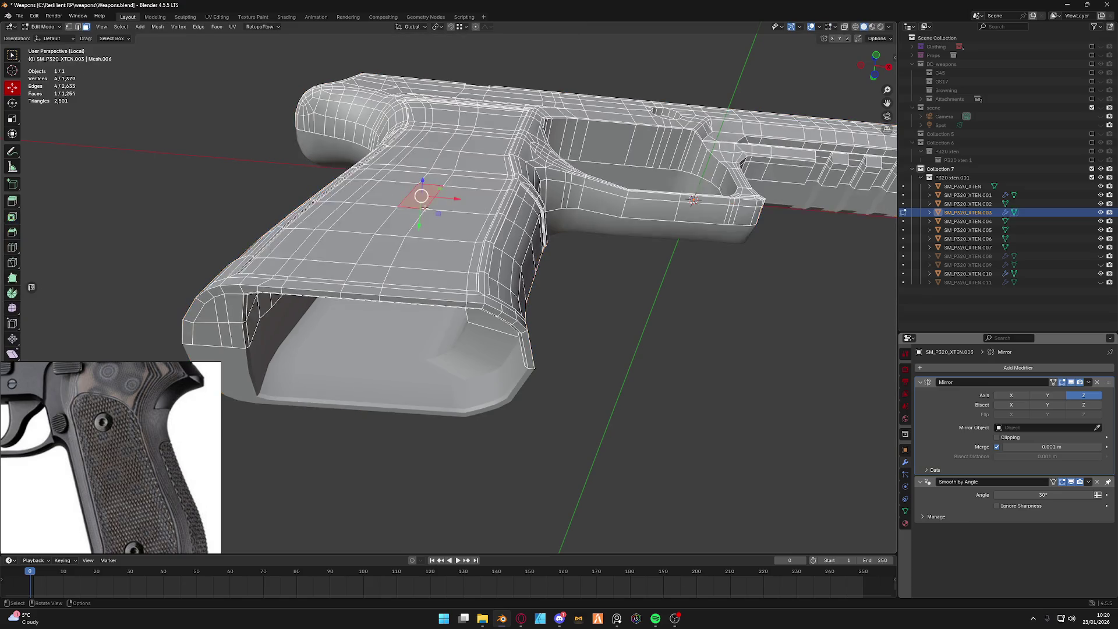
scroll(348, 250, "up", 2)
mouse_move(349, 251)
middle_mouse_down()
mouse_move(392, 268)
mouse_move(428, 341)
mouse_move(695, 452)
middle_mouse_up()
key("grave")
left_click(457, 265)
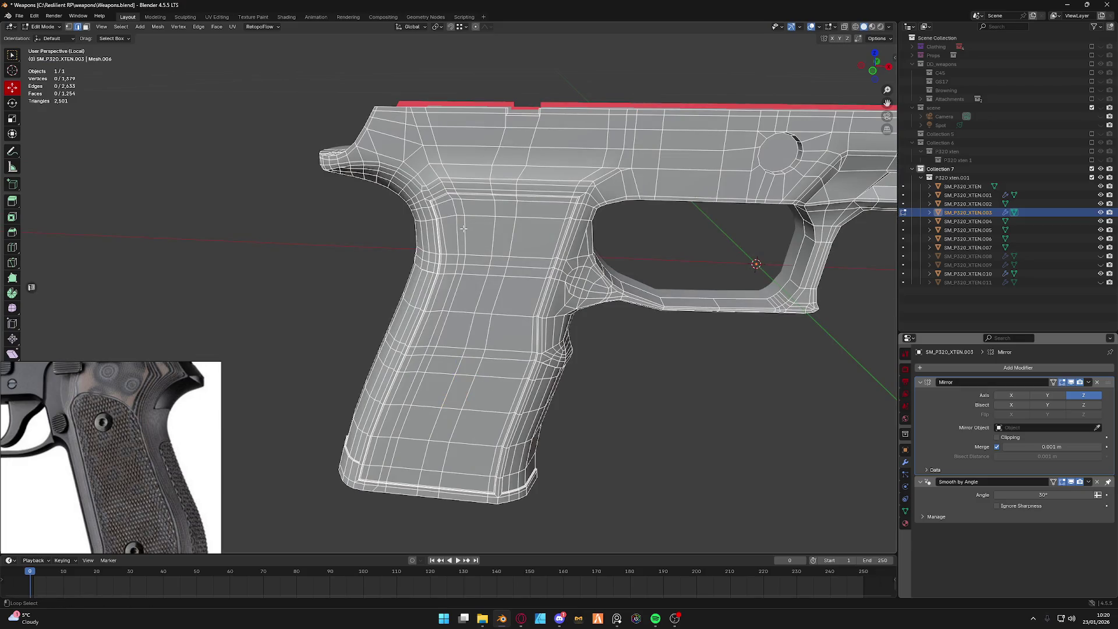
mouse_move(462, 388)
middle_mouse_down()
mouse_move(471, 310)
mouse_move(437, 313)
mouse_move(514, 282)
mouse_move(505, 215)
middle_mouse_up()
key("x")
left_click(471, 310)
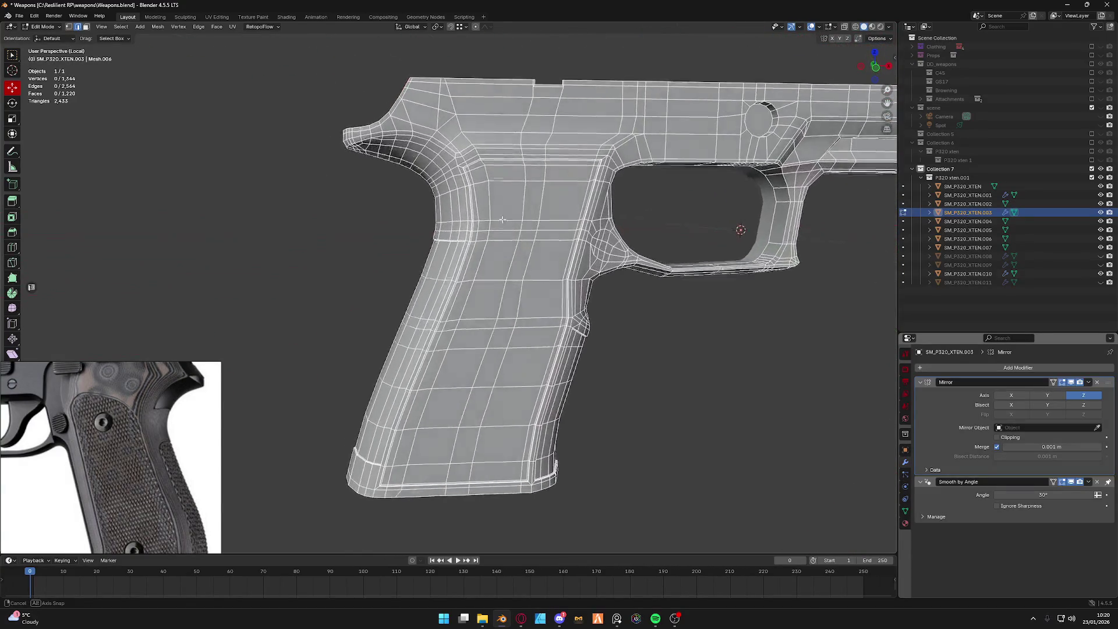
scroll(504, 214, "up", 1)
scroll(440, 269, "up", 3)
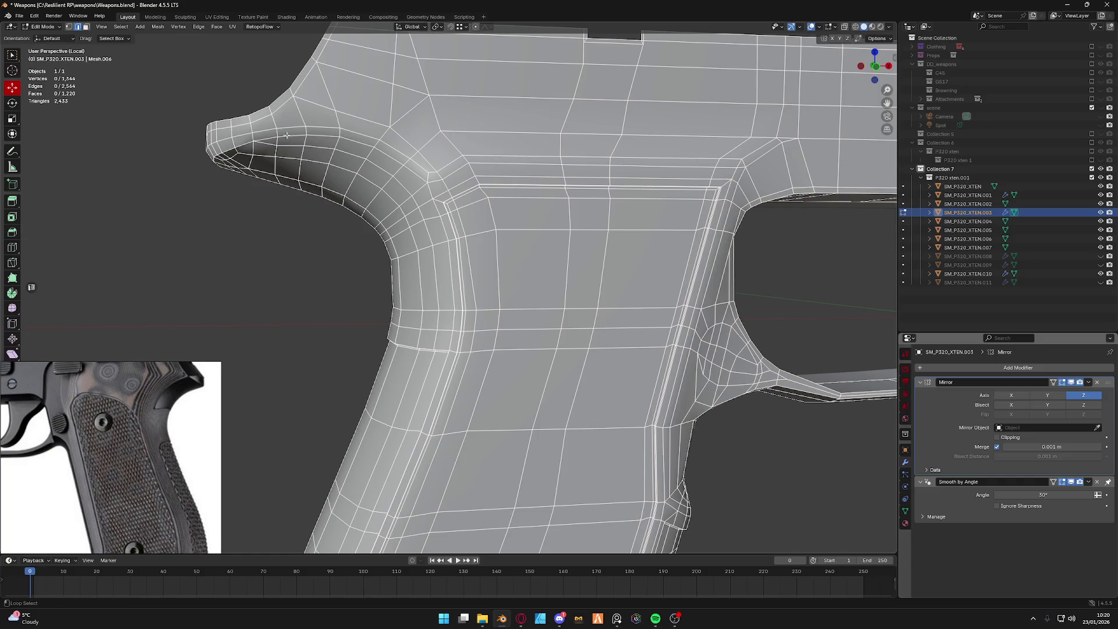
Dissolve the leftover edge loop above the removed hole, redoing it via Dissolve Edges.
middle_click_drag(439, 268, 441, 276)
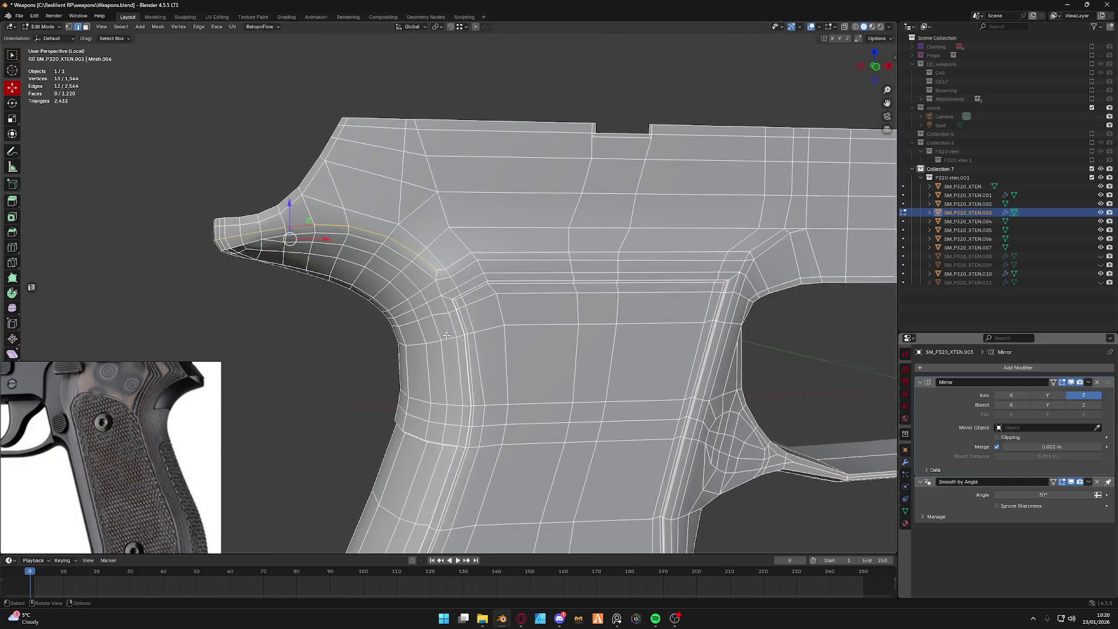
scroll(442, 276, "up", 2)
key("ctrl+x")
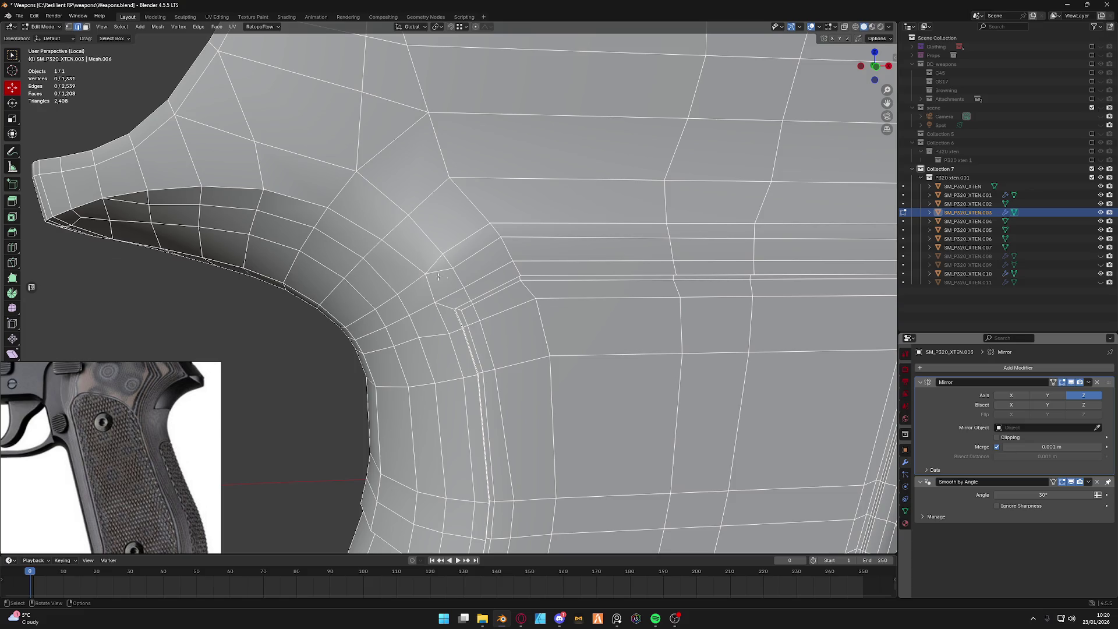
scroll(450, 363, "down", 2)
middle_click_drag(449, 363, 436, 355)
key("ctrl+z")
key("x")
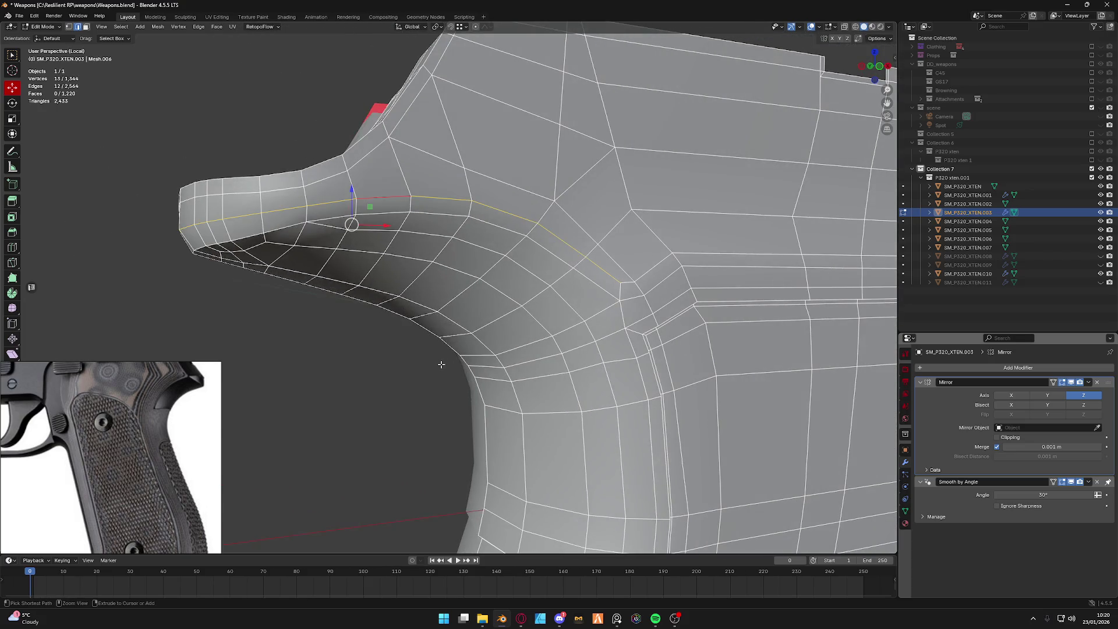
left_click(442, 367)
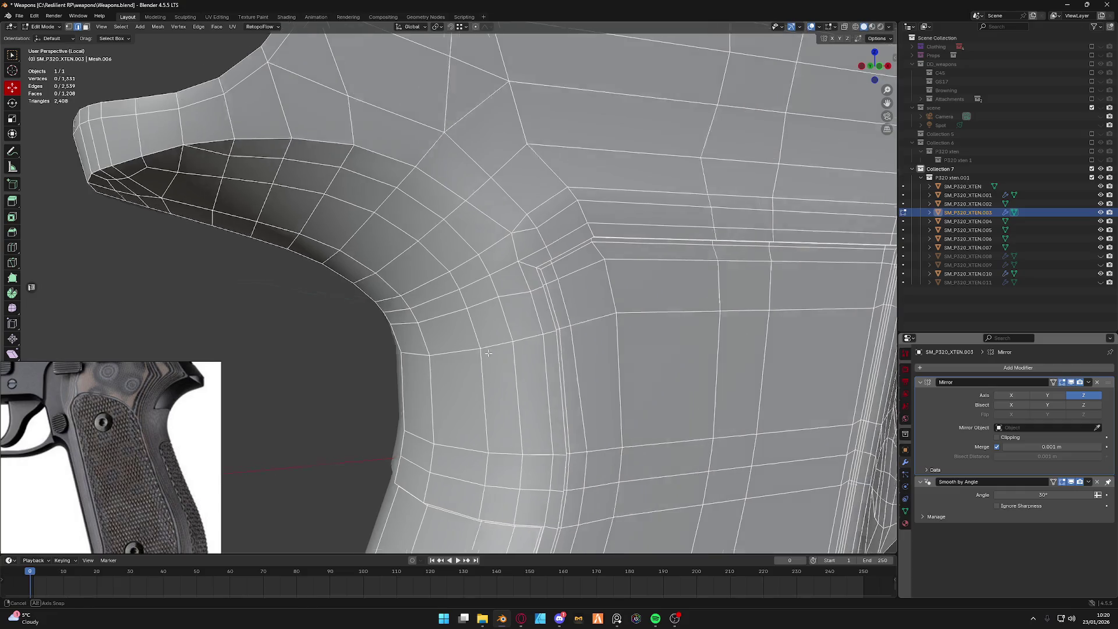
scroll(479, 340, "up", 2)
scroll(468, 256, "up", 5)
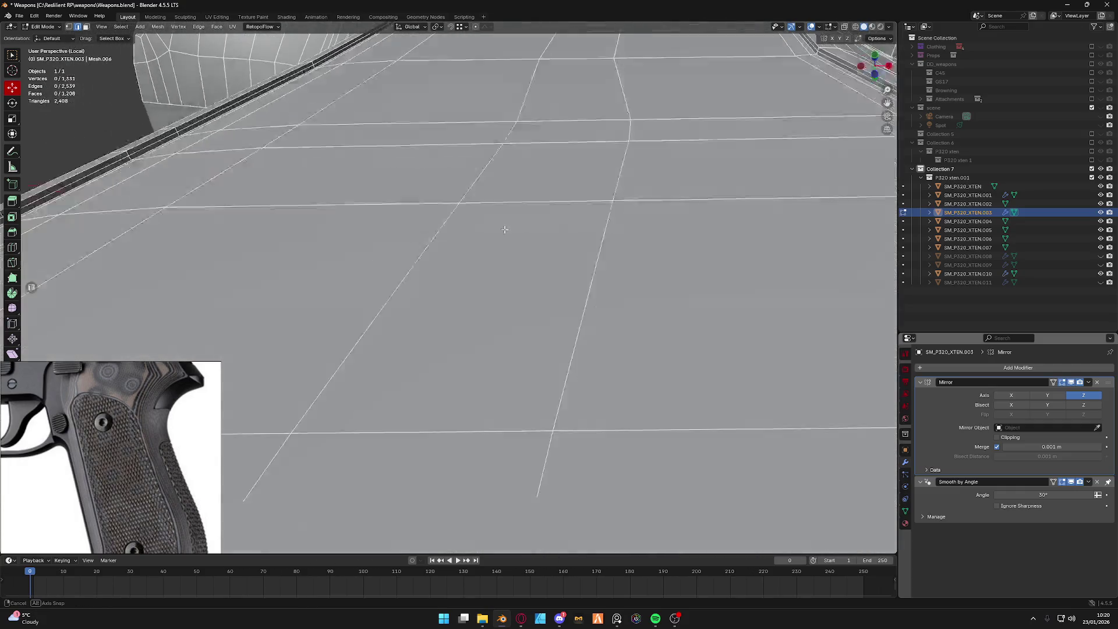
middle_click_drag(468, 255, 254, 136)
key("ctrl+z")
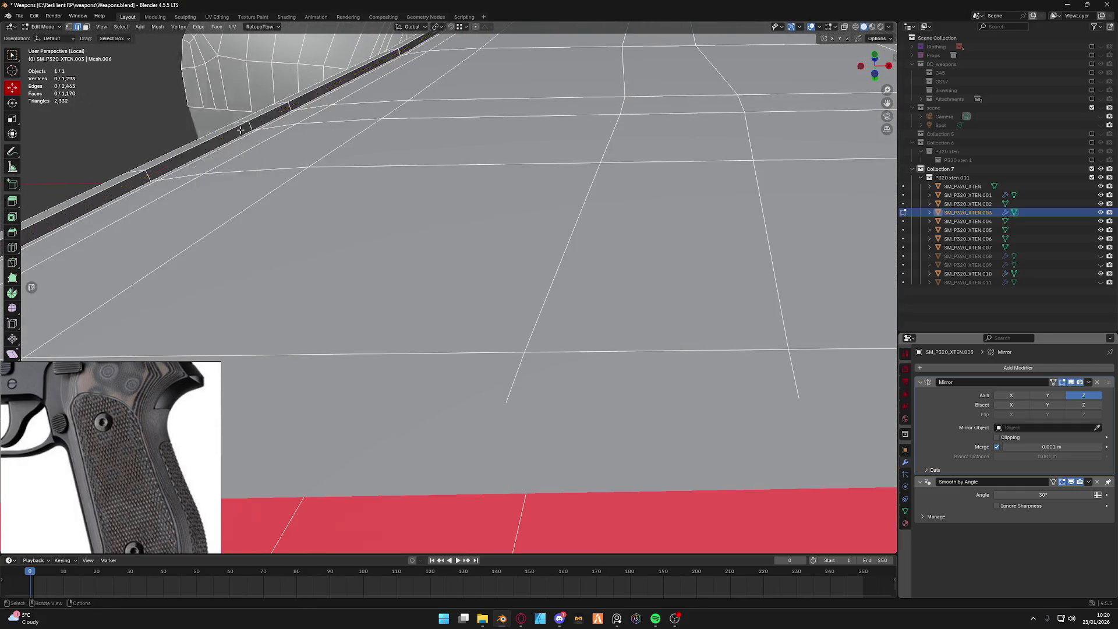
scroll(420, 162, "down", 5)
middle_click_drag(419, 162, 622, 130, "shift")
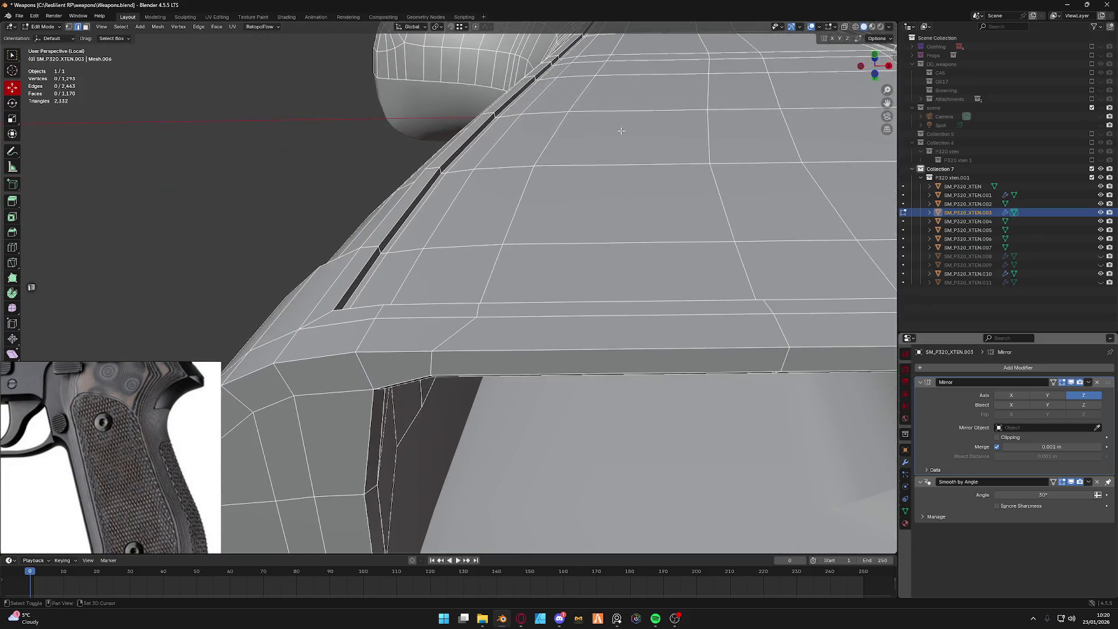
scroll(407, 232, "down", 4)
scroll(407, 233, "down", 1)
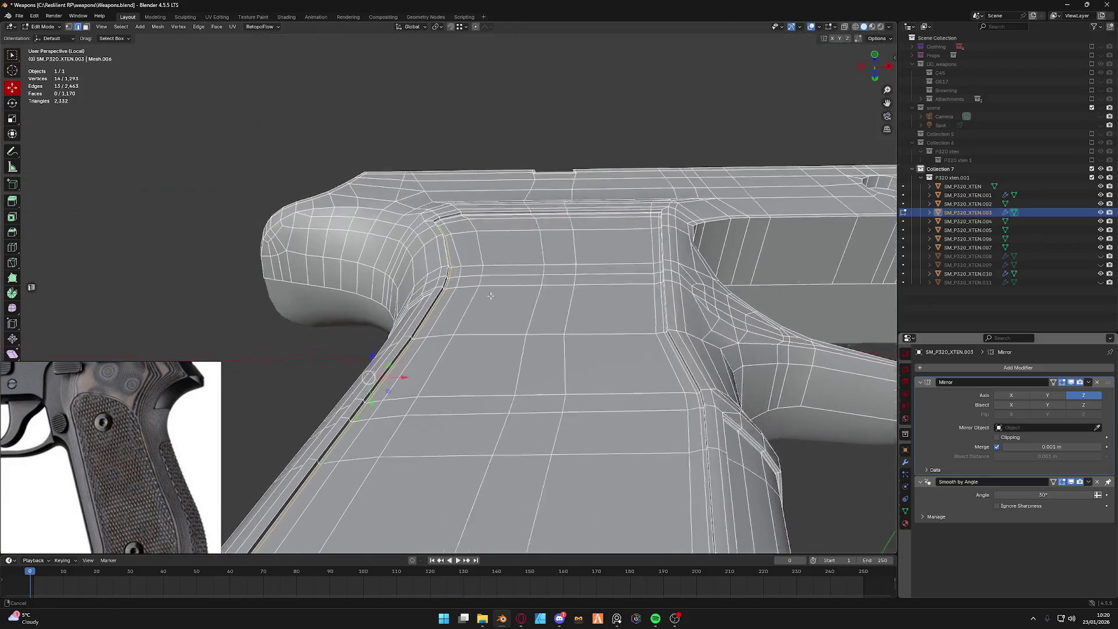
scroll(409, 237, "up", 4)
scroll(411, 243, "up", 3)
Remove another stray edge loop at the grip corner to finish cleaning the topology.
middle_click_drag(411, 244, 414, 264)
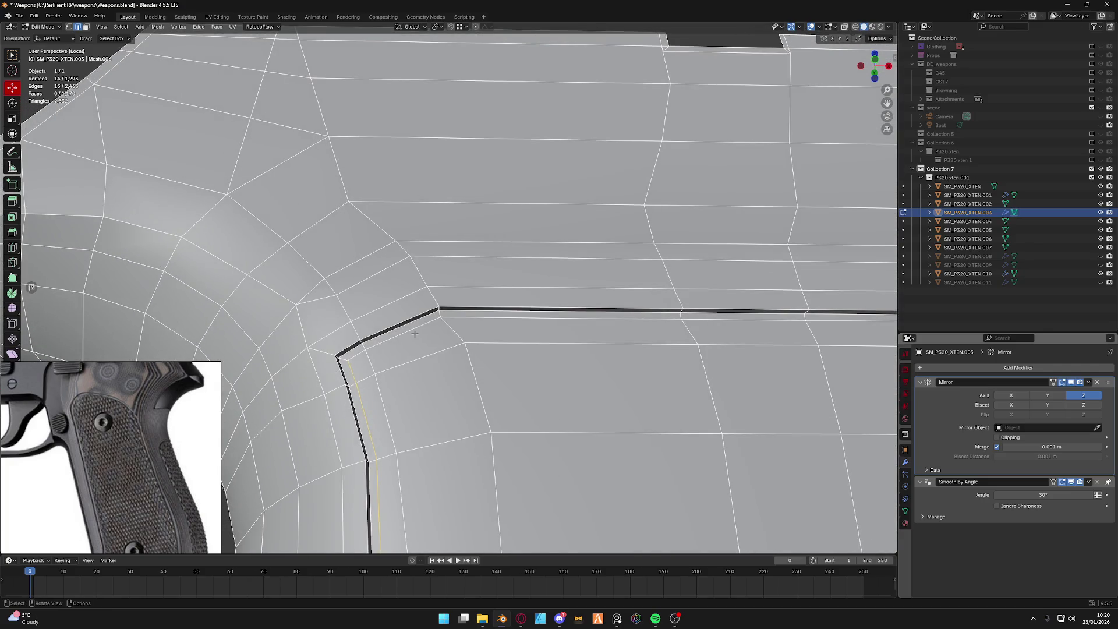
scroll(416, 329, "down", 2)
middle_click_drag(415, 330, 346, 301, "shift")
right_click(502, 250)
left_click(495, 250)
scroll(495, 251, "down", 3)
scroll(523, 325, "up", 2)
mouse_move(495, 251)
middle_mouse_down("shift")
mouse_move(523, 324)
mouse_move(499, 470)
middle_mouse_up("shift")
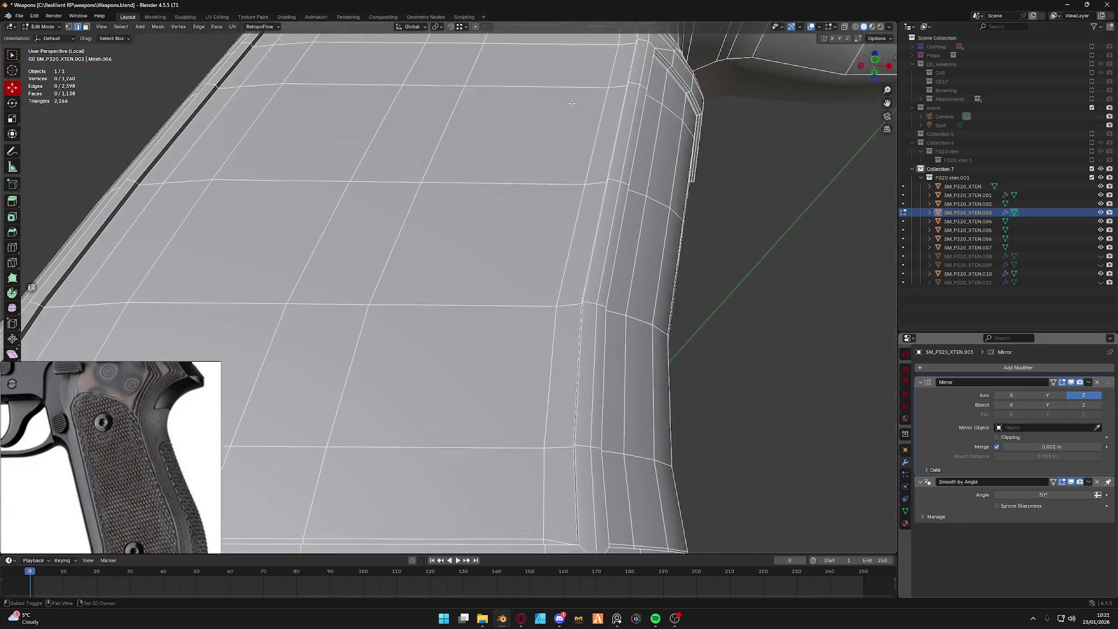
right_click(498, 469)
left_click(498, 470)
mouse_move(497, 469)
middle_mouse_down()
mouse_move(550, 341)
mouse_move(562, 232)
mouse_move(559, 245)
mouse_move(200, 254)
middle_mouse_up()
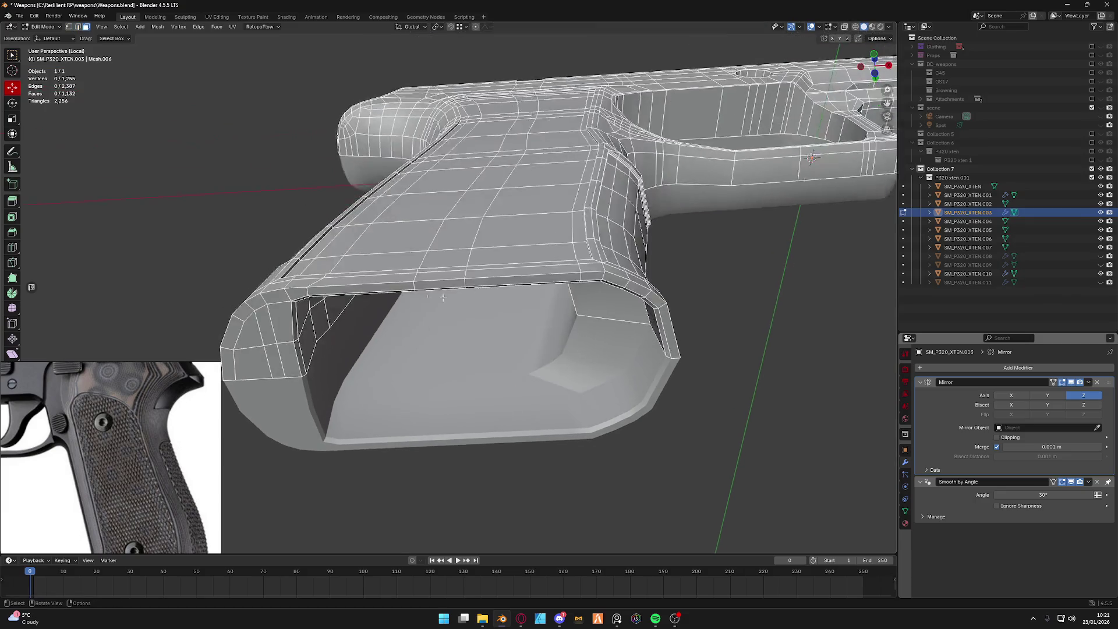
scroll(199, 255, "up", 4)
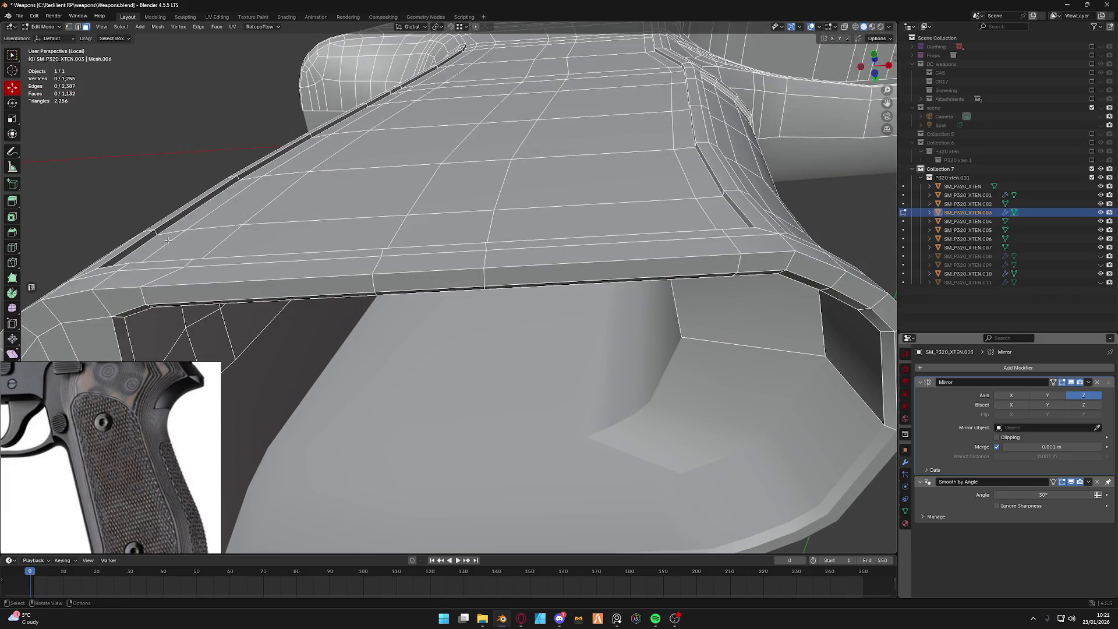
Select all faces of the recessed grip panel across the side of the frame.
left_click_drag(208, 231, 659, 203)
left_click_drag(679, 162, 661, 91)
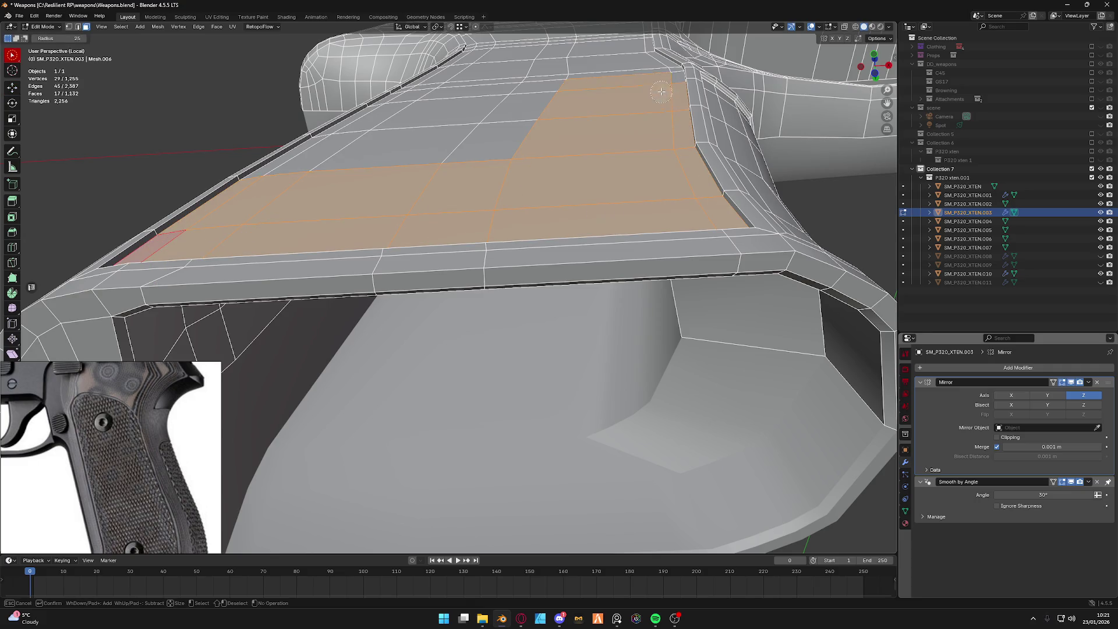
left_click_drag(409, 99, 297, 177)
mouse_move(527, 100)
middle_mouse_down()
mouse_move(504, 232)
mouse_move(357, 128)
mouse_move(416, 220)
mouse_move(404, 295)
mouse_move(486, 337)
middle_mouse_up()
left_click_drag(487, 337, 398, 287)
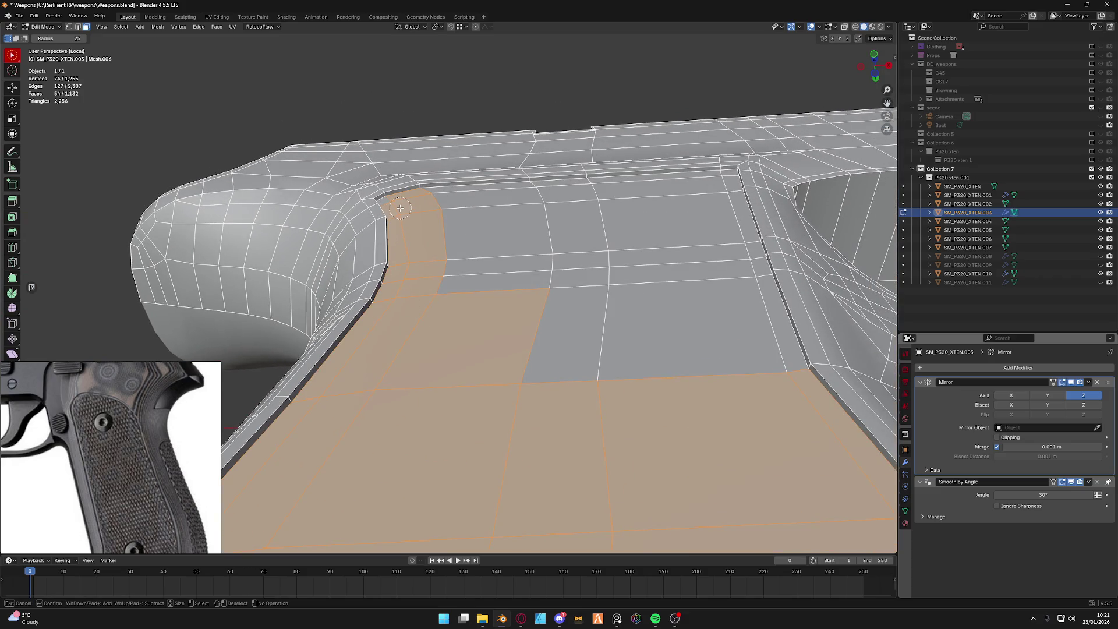
mouse_move(397, 207)
left_mouse_down()
mouse_move(579, 212)
mouse_move(562, 250)
mouse_move(671, 234)
left_mouse_up()
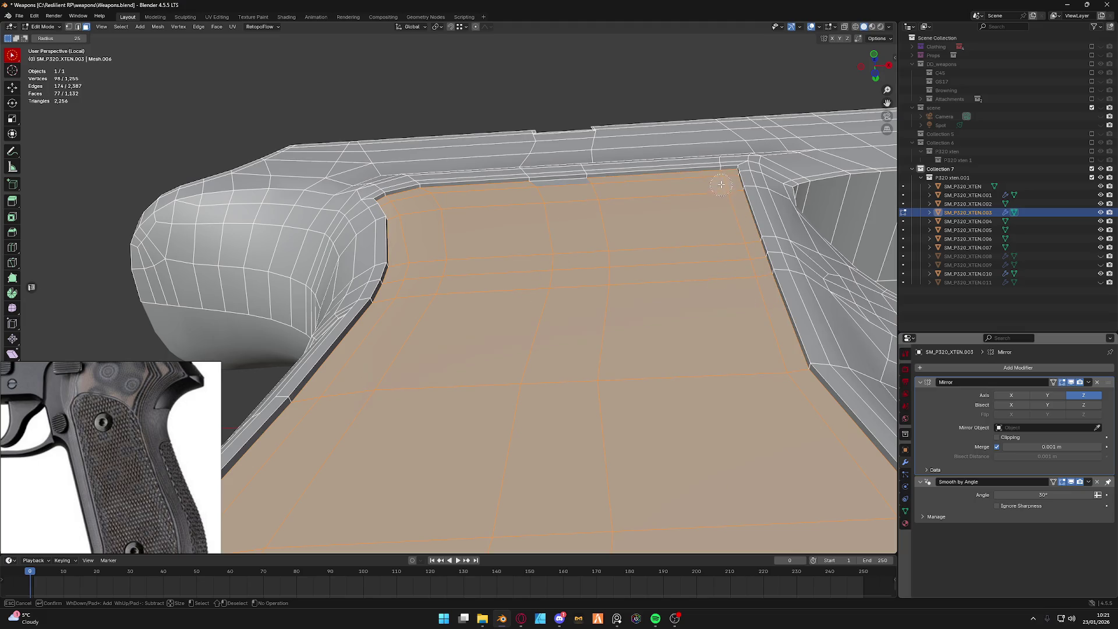
mouse_move(579, 194)
middle_mouse_down()
mouse_move(555, 271)
mouse_move(837, 256)
middle_mouse_up()
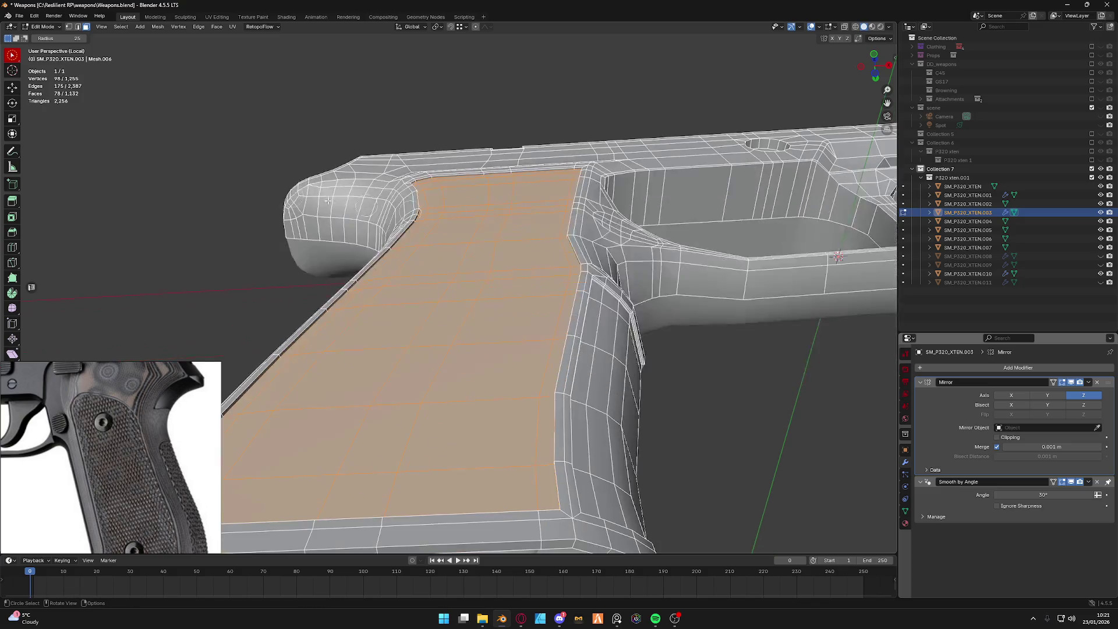
Move the selected grip panel faces slightly along Y to recess them.
left_click(11, 90)
middle_click_drag(419, 263, 500, 217)
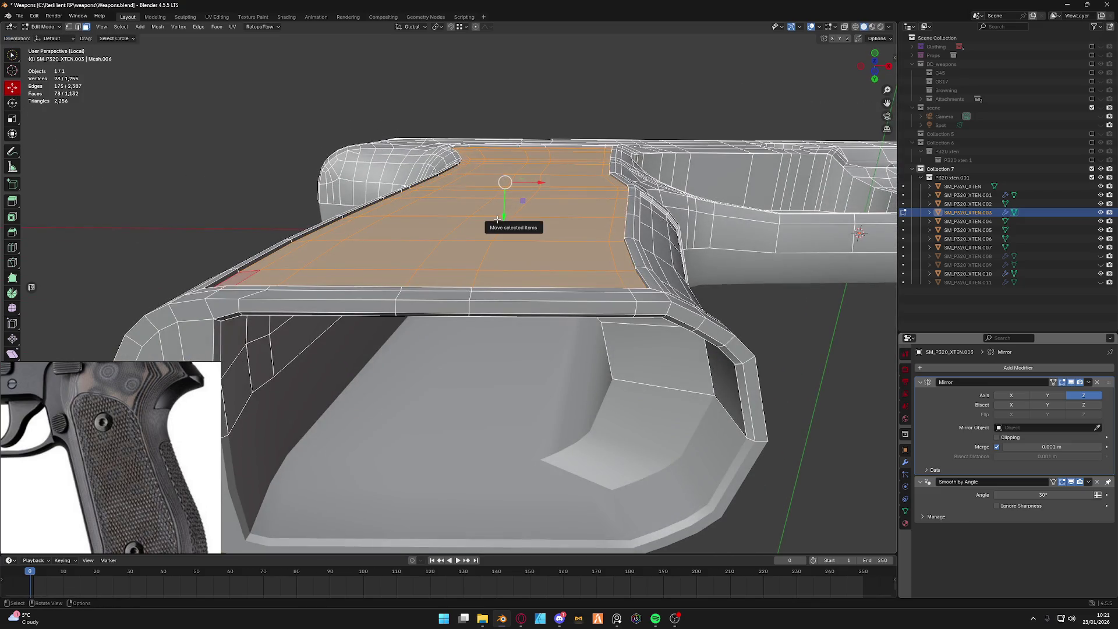
left_click_drag(497, 219, 497, 217)
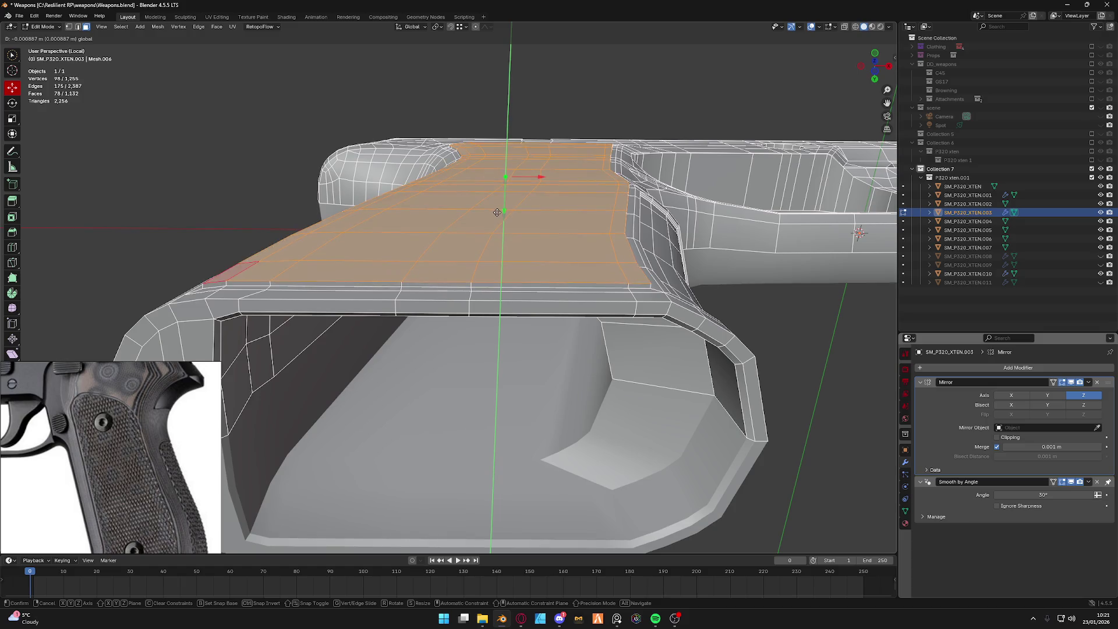
left_click(497, 212)
middle_click_drag(497, 212, 585, 326)
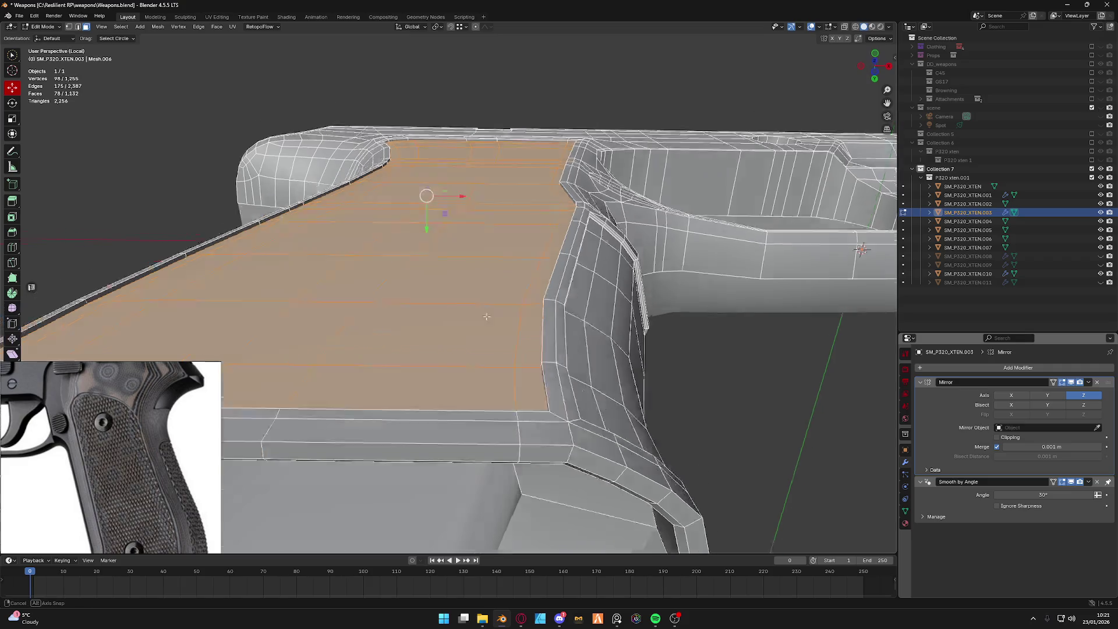
middle_click_drag(455, 366, 515, 376)
scroll(515, 377, "down", 2)
scroll(517, 332, "up", 3)
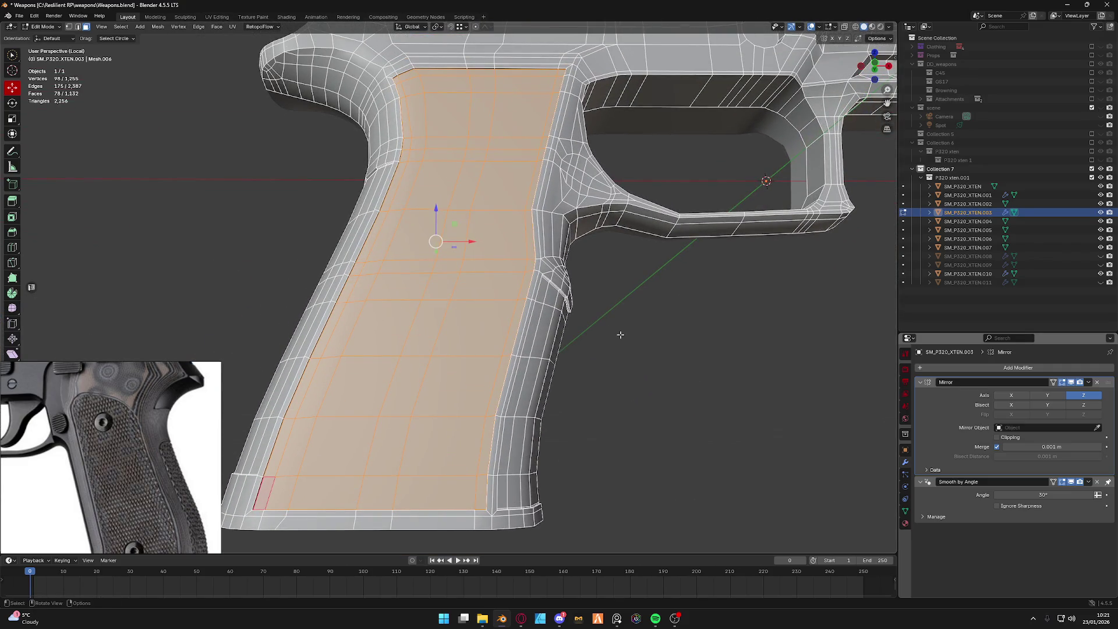
Cancel a trial inset, nudge the panel faces along Y again and return to Object Mode.
key("i")
right_click(616, 333)
middle_click_drag(607, 345, 559, 315)
scroll(474, 312, "up", 4)
middle_click_drag(474, 312, 593, 226)
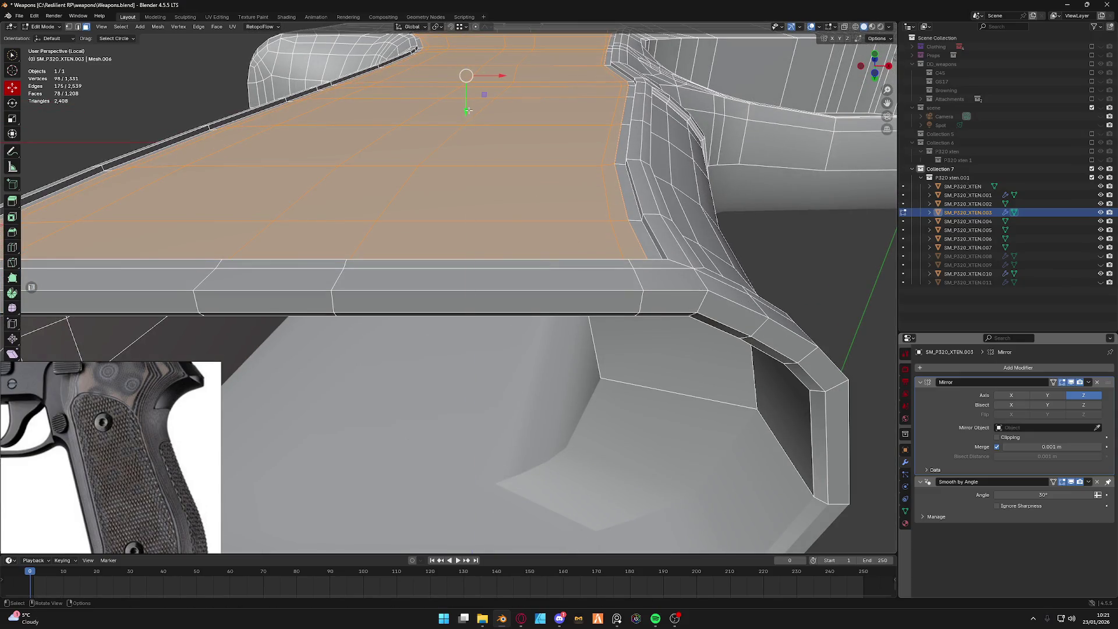
left_click_drag(467, 111, 545, 149, "ctrl")
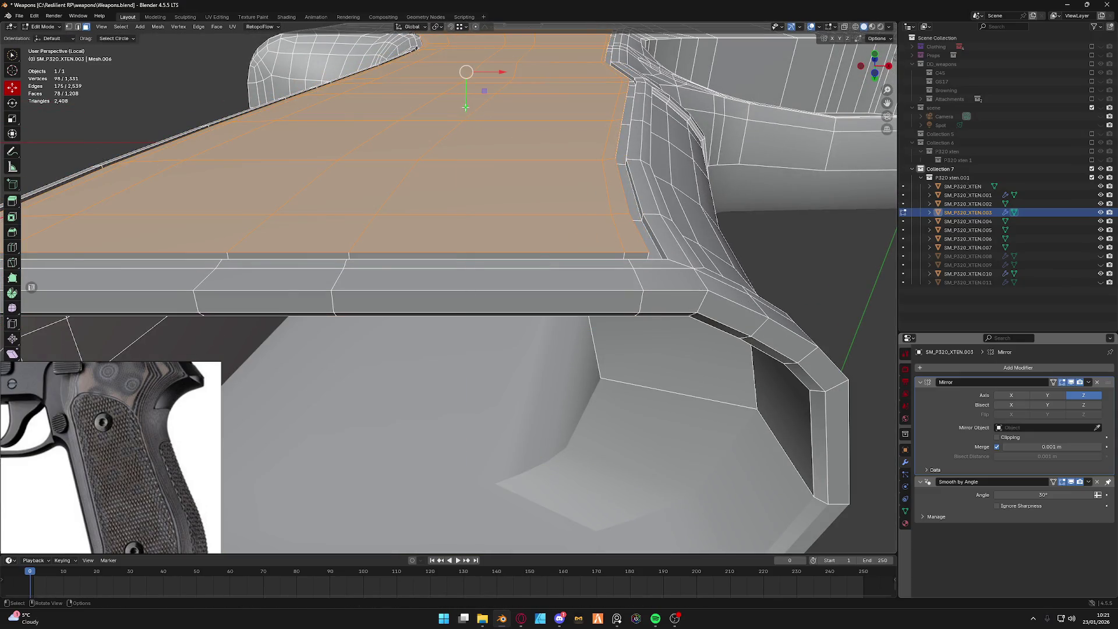
middle_click_drag(546, 149, 487, 205)
key("Tab")
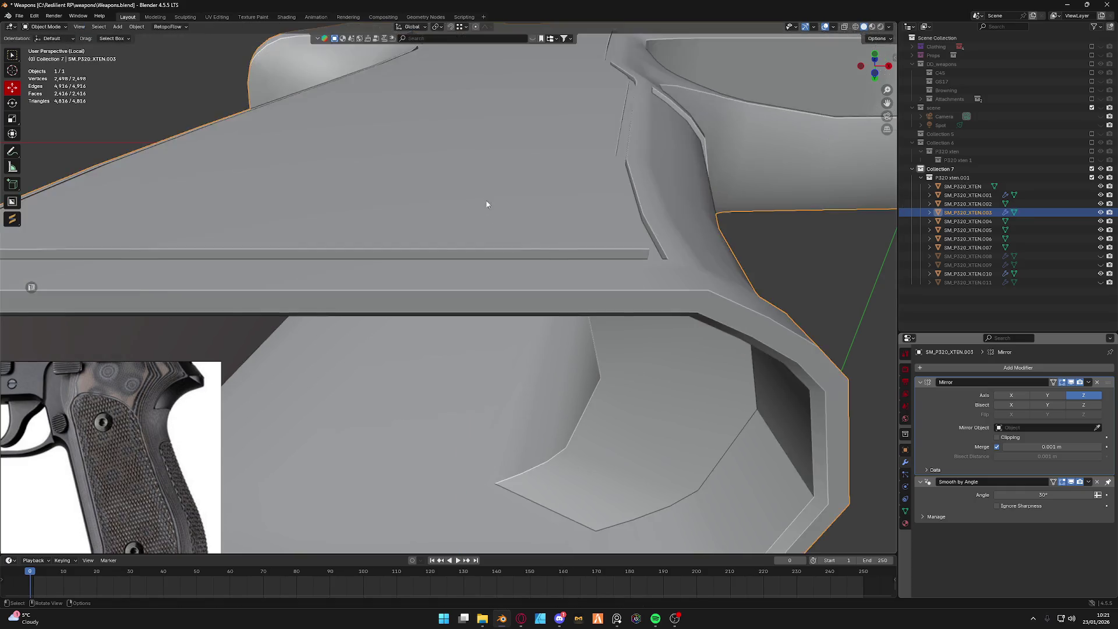
scroll(493, 247, "down", 5)
Look over the frame from several angles, then reopen its mesh in Edit Mode.
middle_click_drag(492, 248, 455, 316)
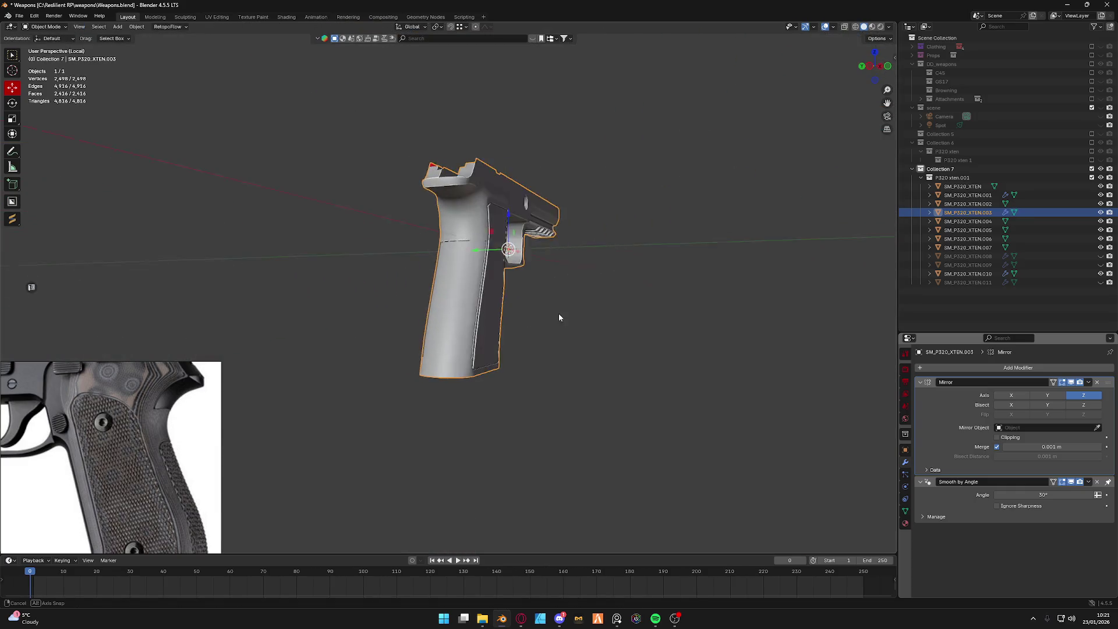
middle_click_drag(455, 316, 511, 321)
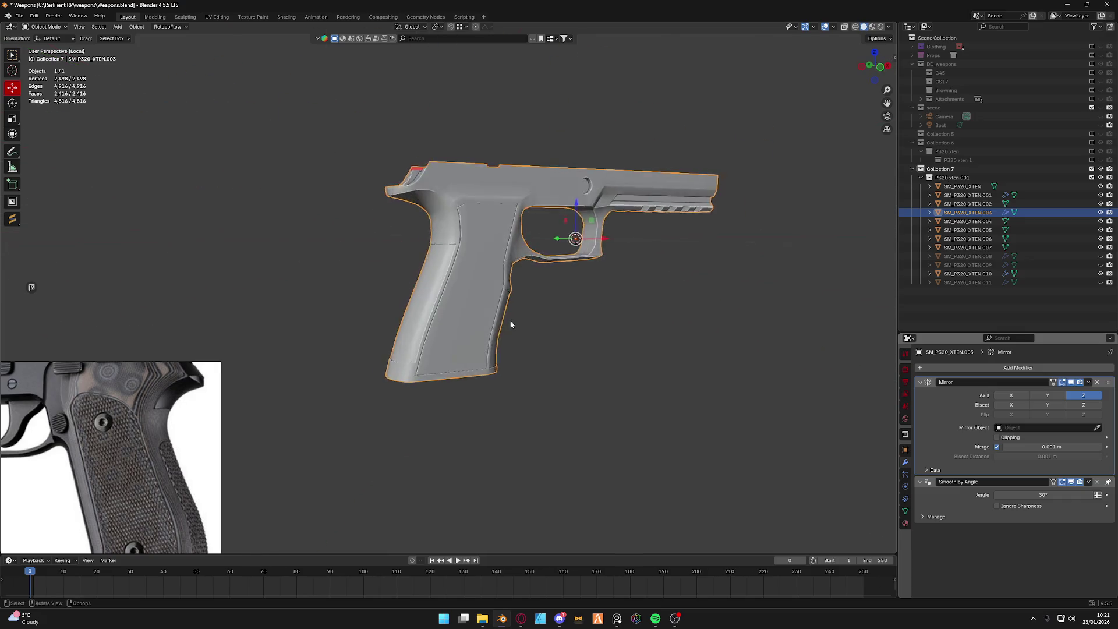
scroll(512, 320, "up", 5)
scroll(501, 323, "down", 5)
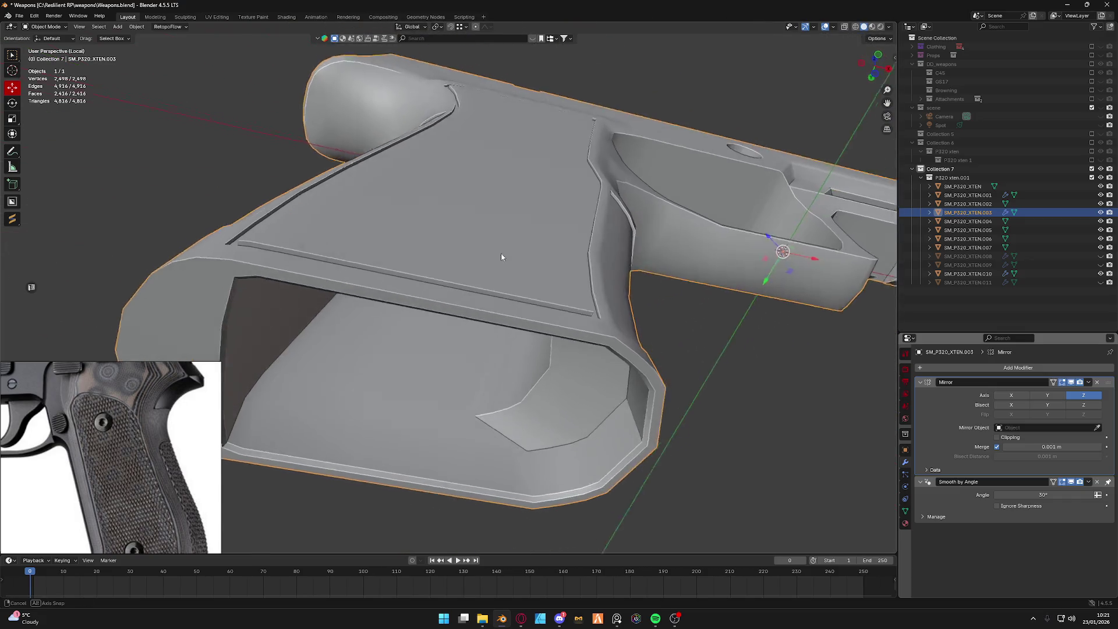
middle_click_drag(515, 255, 495, 255)
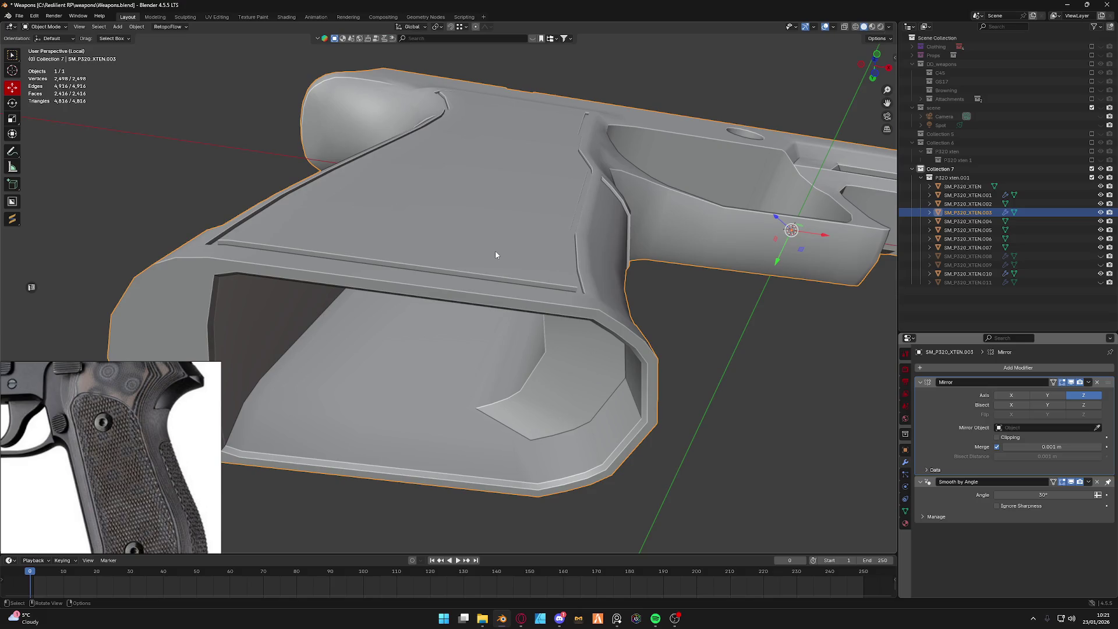
mouse_move(495, 255)
middle_mouse_down()
mouse_move(494, 288)
mouse_move(574, 291)
mouse_move(555, 321)
middle_mouse_up()
scroll(528, 298, "up", 2)
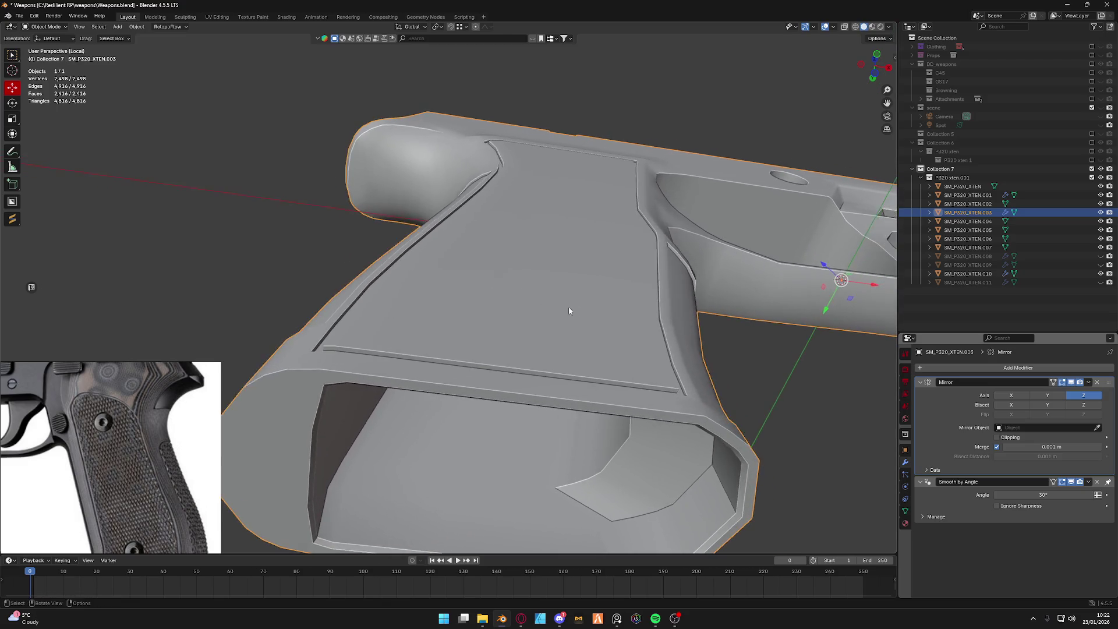
key("Tab")
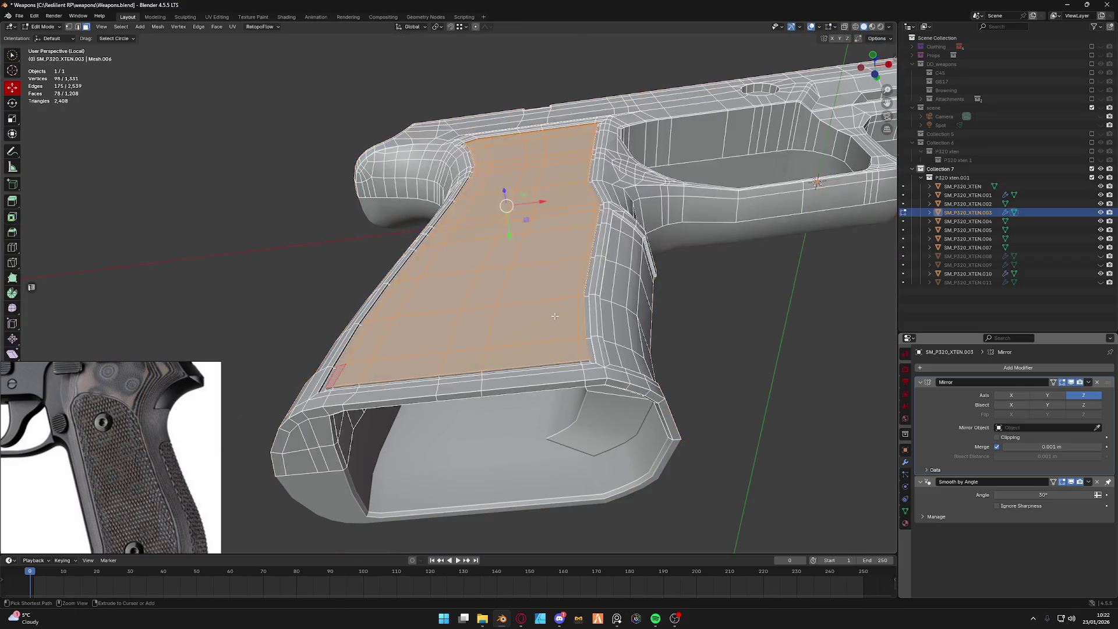
Select the whole frame mesh and merge vertices by distance, then return to Object Mode.
key("a")
key("m")
left_click(533, 296)
key("Tab")
scroll(545, 270, "down", 3)
mouse_move(546, 271)
middle_mouse_down()
mouse_move(476, 295)
mouse_move(482, 309)
mouse_move(392, 350)
middle_mouse_up()
scroll(476, 294, "up", 5)
scroll(482, 310, "up", 3)
Toggle in and out of Edit Mode while inspecting the grip's side and underside.
key("ctrl+Tab")
left_click(502, 284)
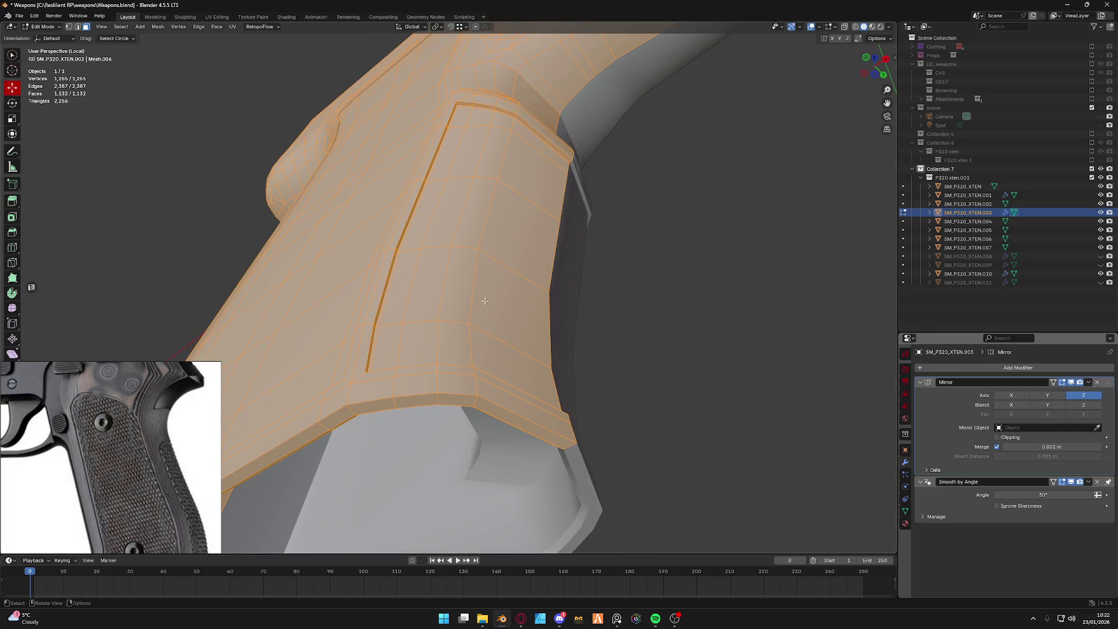
scroll(485, 301, "down", 5)
middle_click_drag(484, 301, 534, 294)
key("Tab")
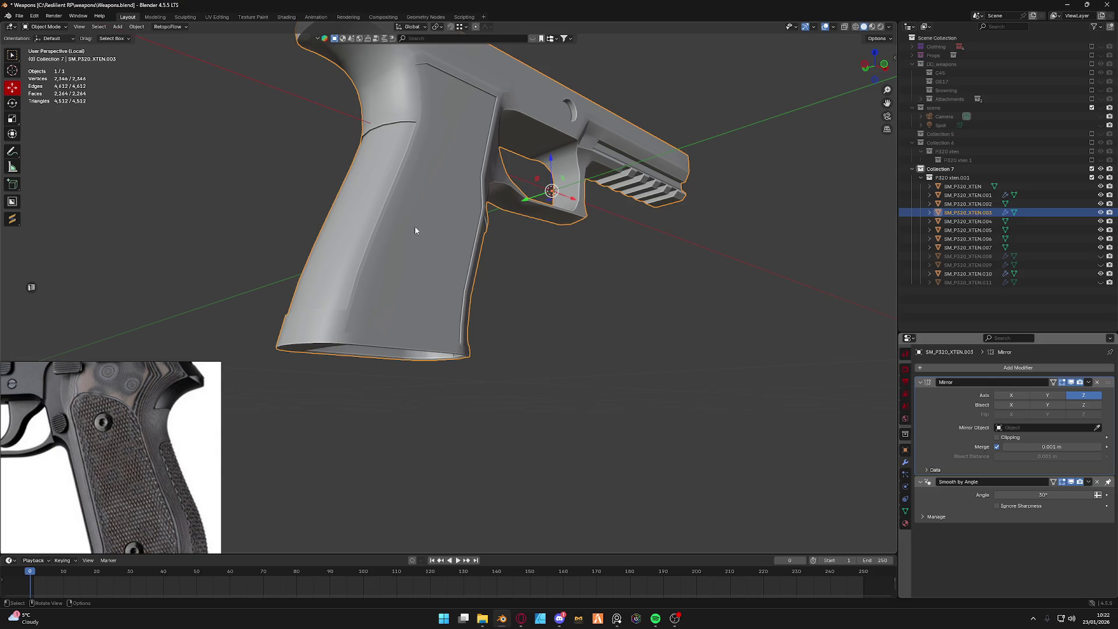
middle_click_drag(415, 230, 564, 292)
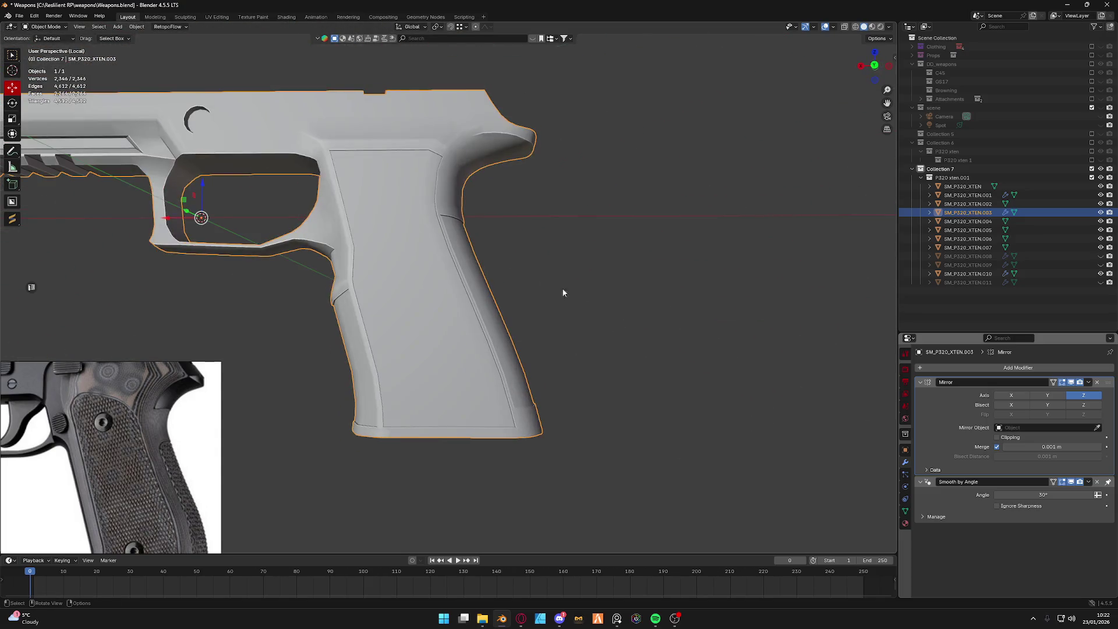
middle_click_drag(434, 227, 527, 306)
scroll(436, 262, "up", 5)
middle_click_drag(437, 263, 425, 225)
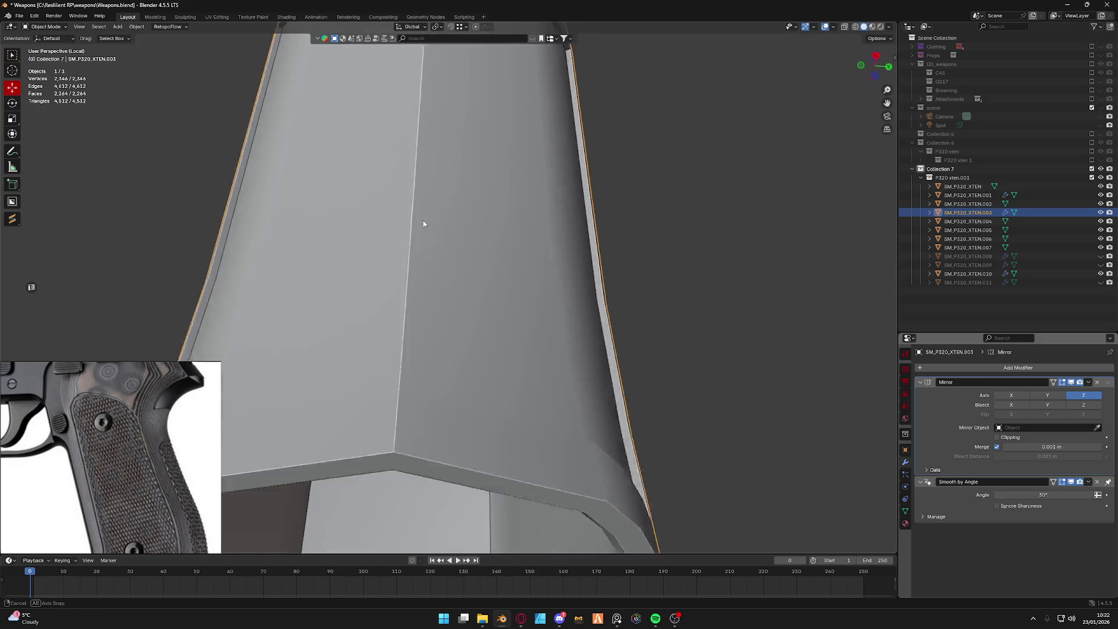
key("ctrl+Tab")
left_click(490, 210)
middle_click_drag(490, 211, 446, 192)
scroll(446, 192, "down", 3)
key("ctrl+Tab")
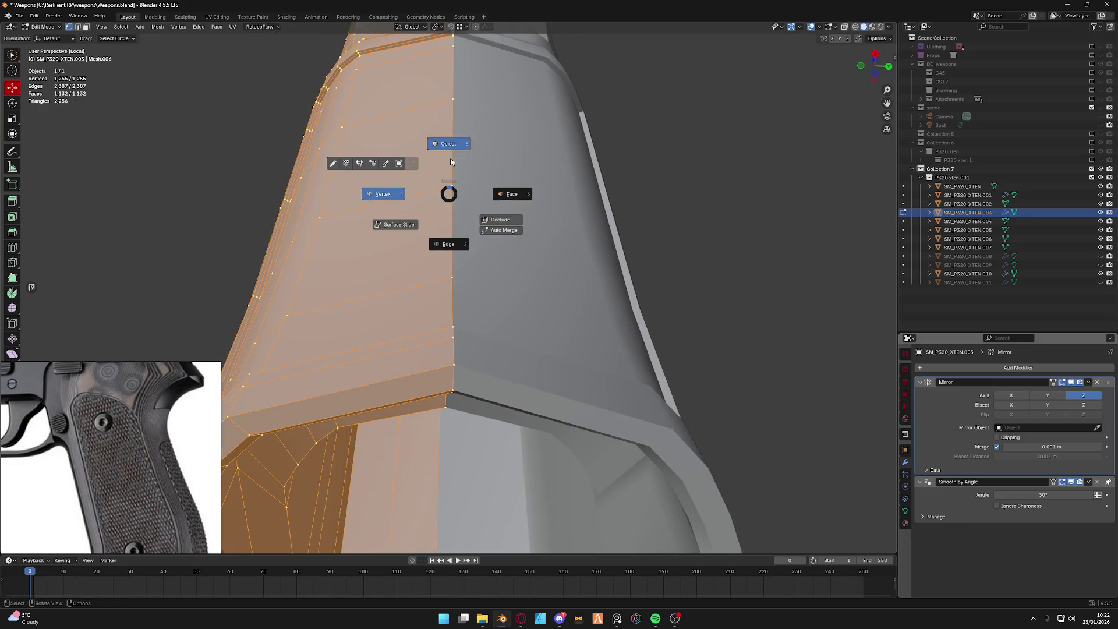
Return to Object Mode, select frame SM_P320_XTEN.003 and exit Local View to show the whole pistol.
left_click(376, 192)
scroll(463, 232, "down", 4)
mouse_move(463, 232)
middle_mouse_down()
mouse_move(600, 278)
mouse_move(580, 285)
mouse_move(628, 253)
mouse_move(492, 268)
mouse_move(394, 207)
middle_mouse_up()
scroll(579, 286, "up", 3)
scroll(491, 267, "up", 2)
left_click(394, 208)
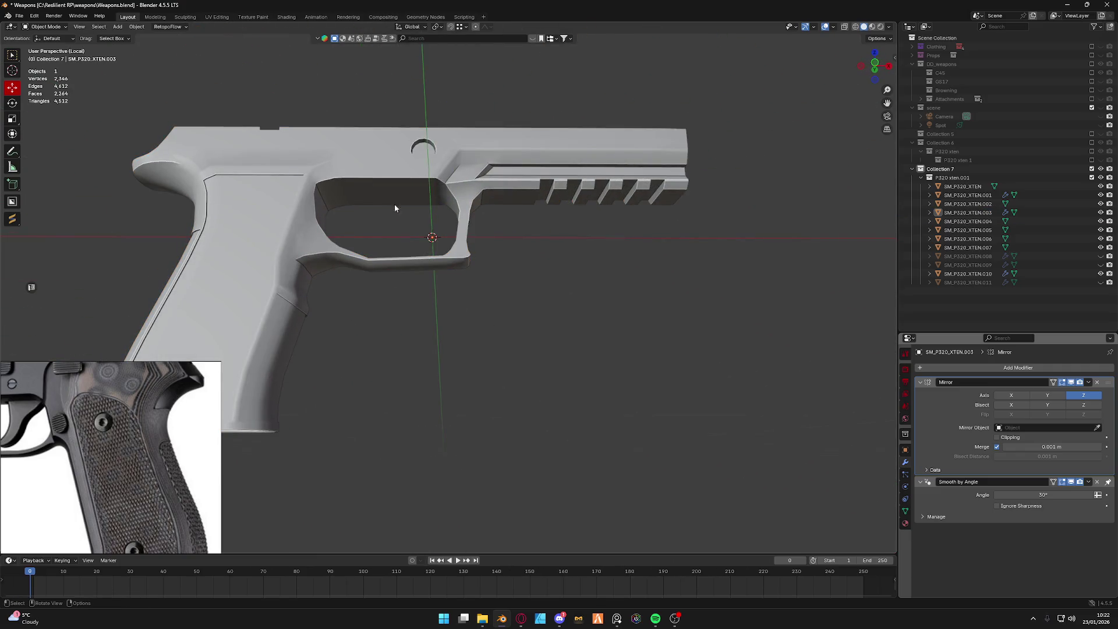
left_click(954, 213)
key("KP_Divide")
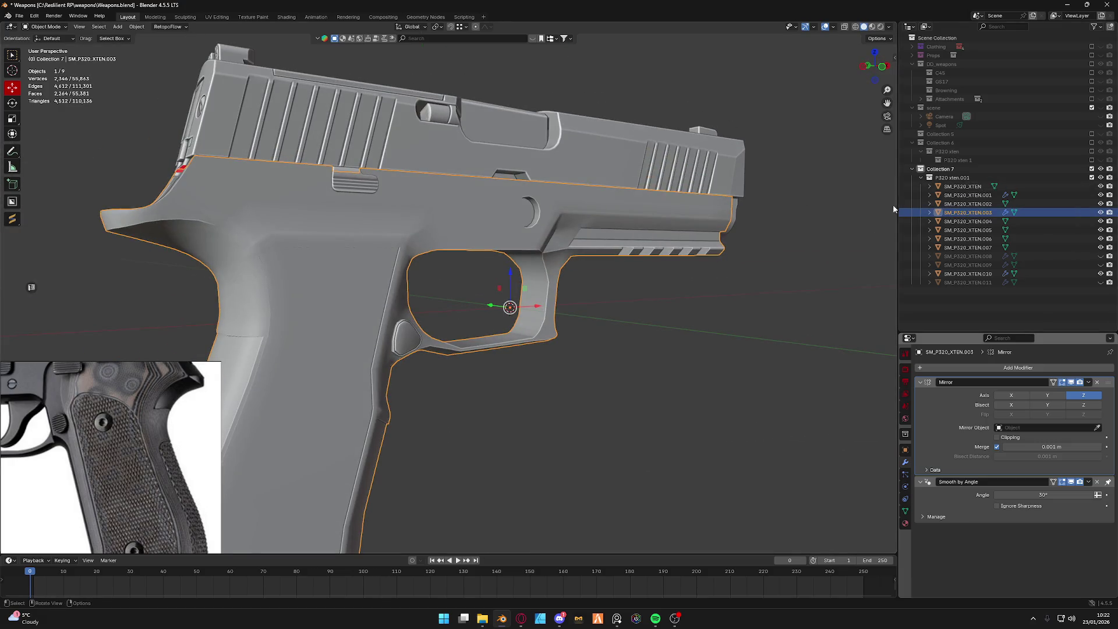
Hide the slide, serrated slide part, barrel and red blocks .004/.007, keeping frame and trigger visible.
left_click(1032, 186)
left_click(1101, 187)
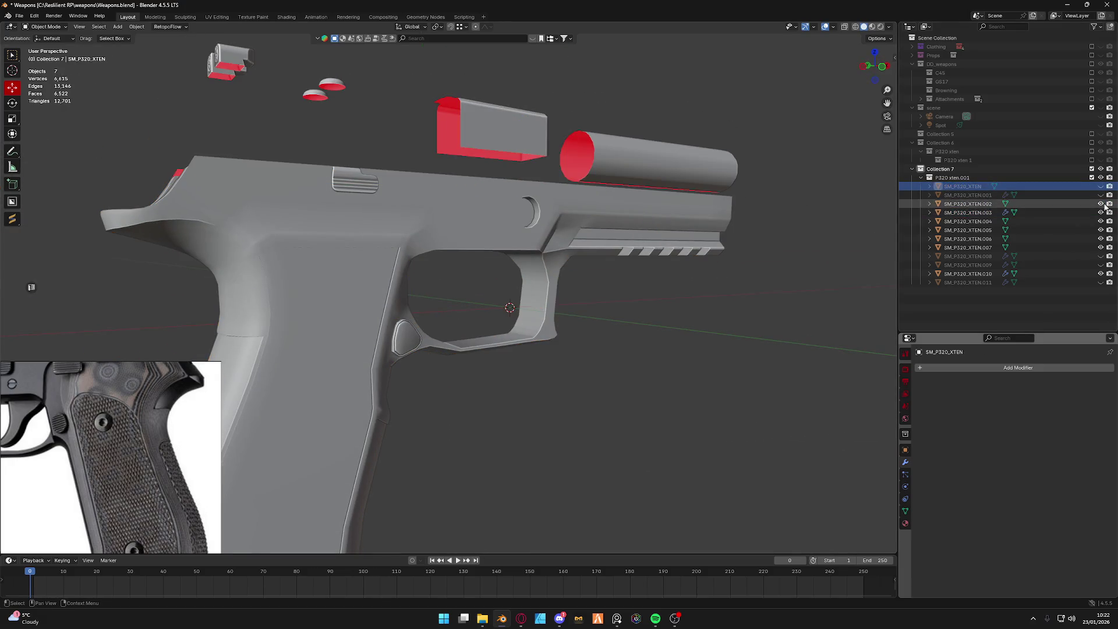
left_click(1101, 204)
left_click(1101, 212)
left_click(1100, 221)
left_click(1101, 213)
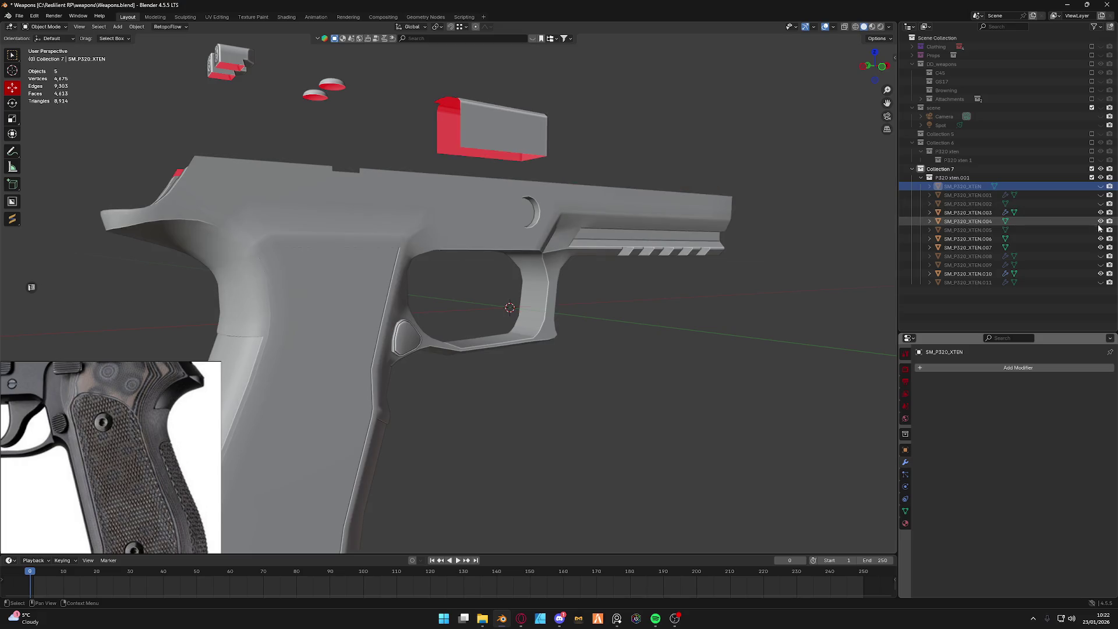
left_click(1100, 221)
left_click(1101, 247)
left_click(1101, 256)
left_click(1101, 256)
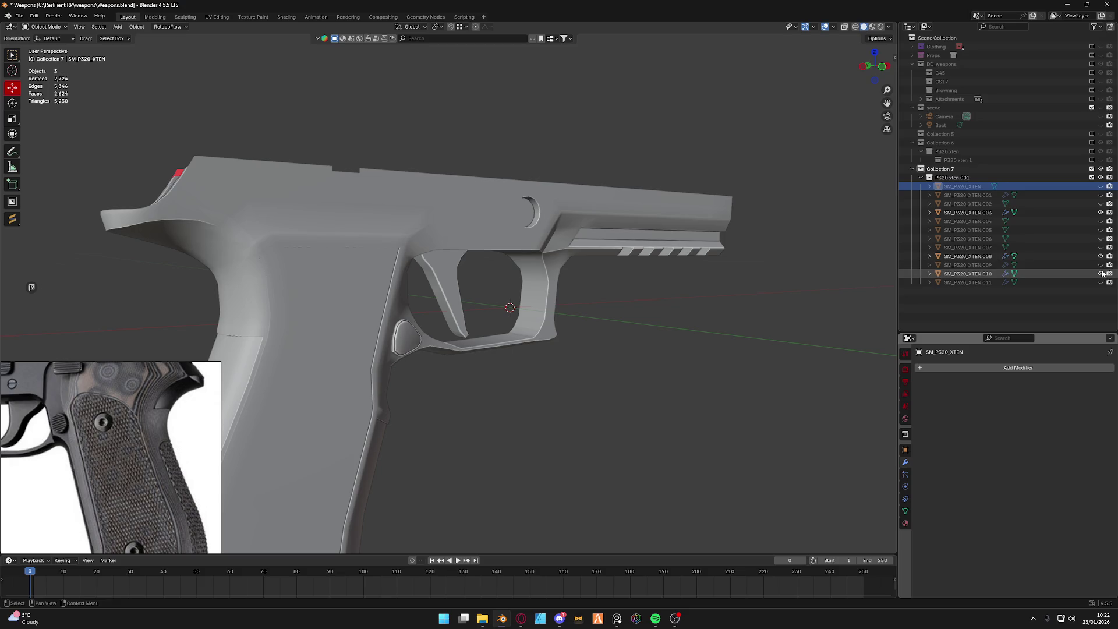
Isolate the trigger in Edit Mode, delete its top face and refill the opening with one face.
left_click(450, 282)
key("ctrl+Tab")
key("KP_Divide")
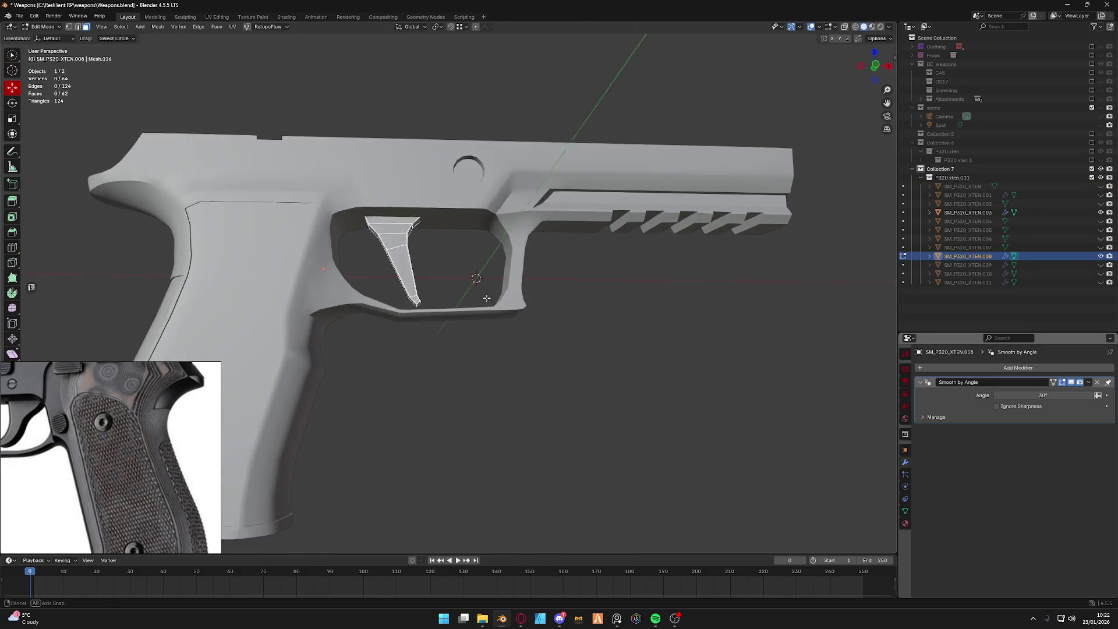
middle_click_drag(489, 297, 539, 313)
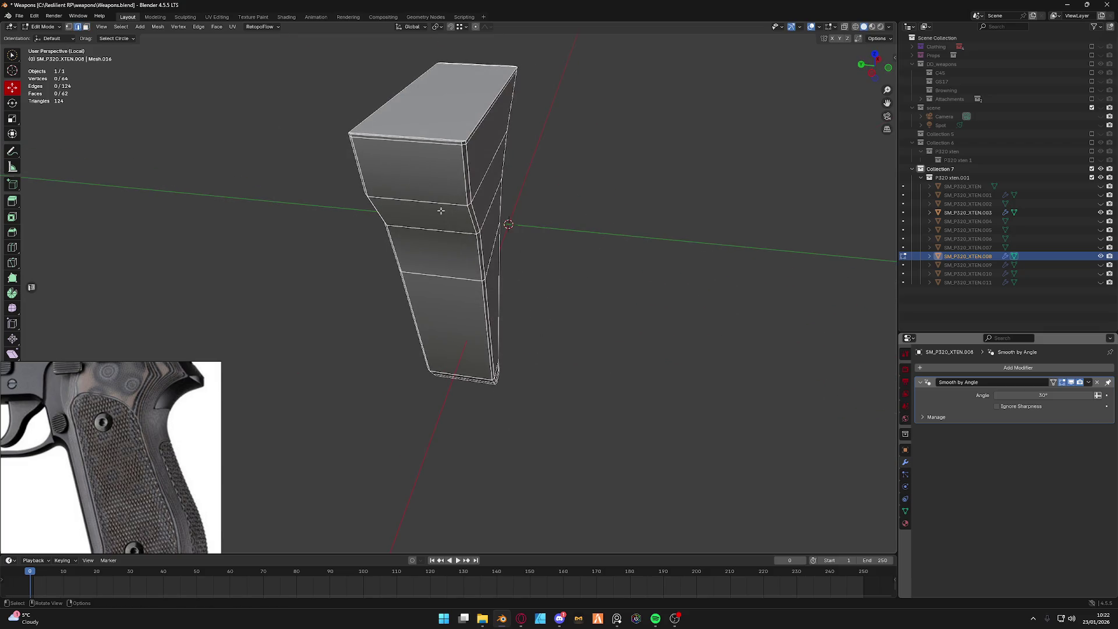
left_click(461, 112)
key("x")
left_click(461, 83)
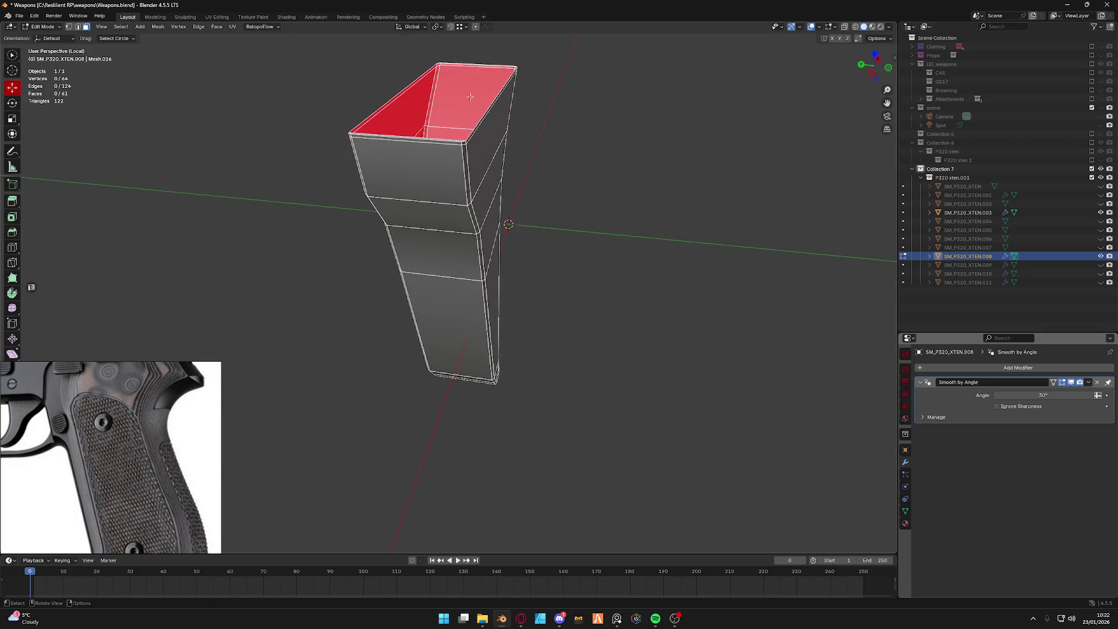
scroll(479, 227, "up", 3)
scroll(479, 228, "down", 3)
scroll(480, 228, "up", 3)
scroll(479, 227, "down", 3)
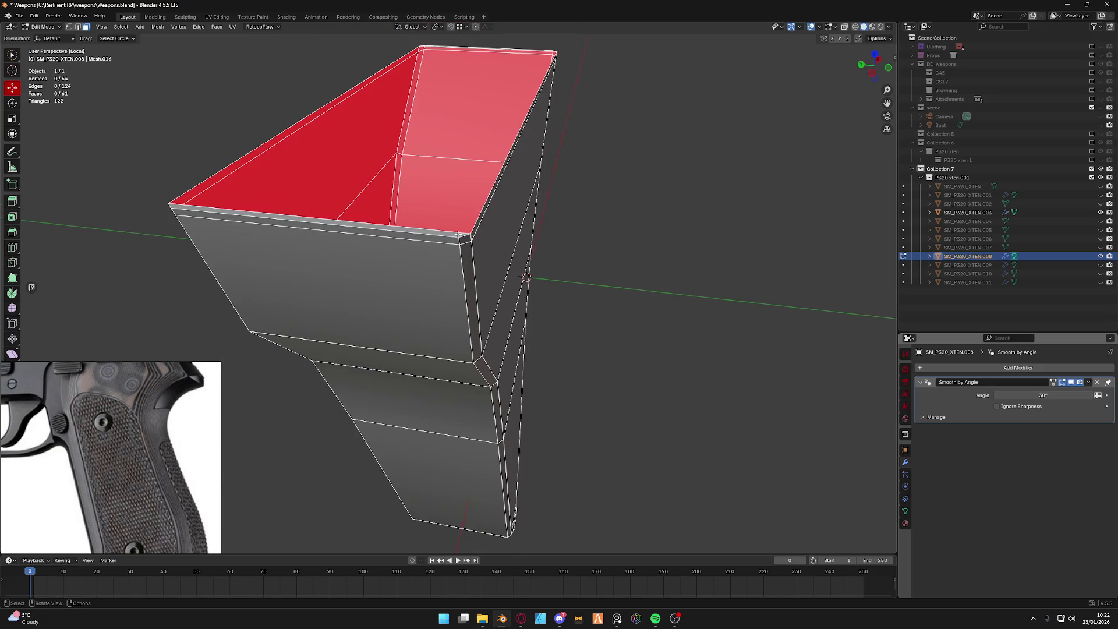
left_click(459, 234, "alt")
key("f")
Delete the trigger's bevel strip faces, exit Local View and snap to side view.
middle_click_drag(459, 235, 601, 206)
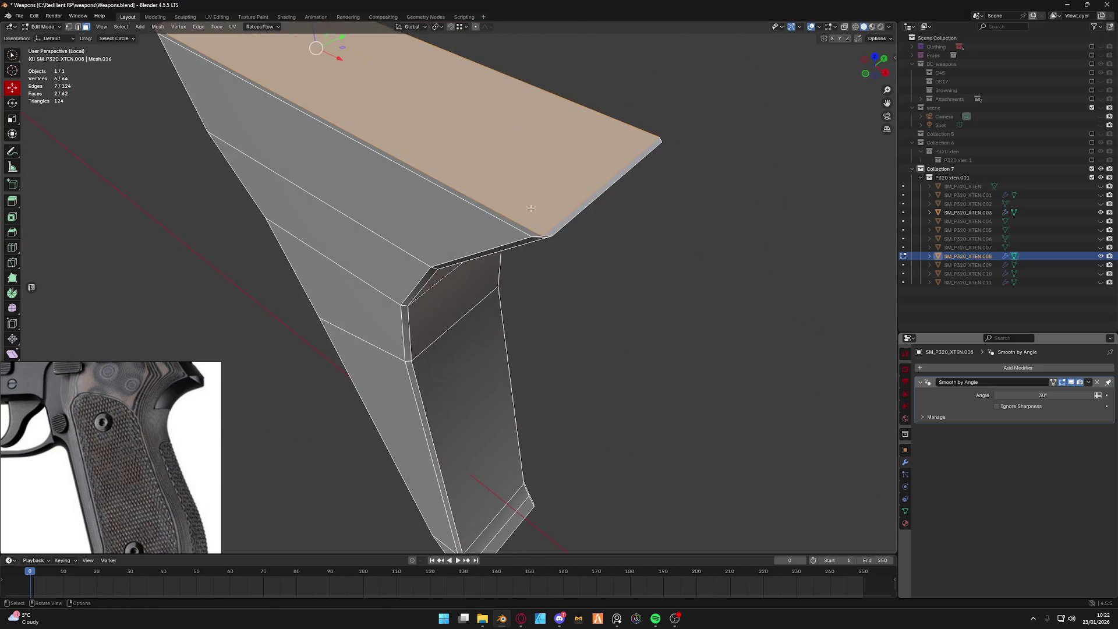
left_click(602, 206, "shift")
key("x")
left_click(603, 203)
mouse_move(591, 272)
middle_mouse_down()
mouse_move(511, 258)
mouse_move(525, 257)
middle_mouse_up()
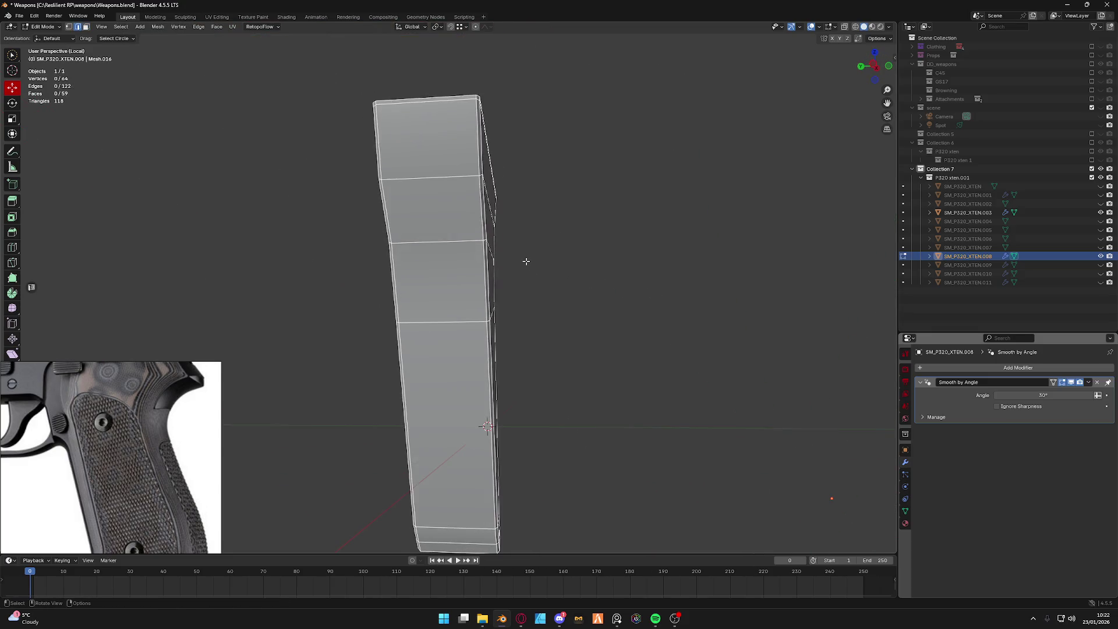
key("KP_Divide")
left_click(877, 67)
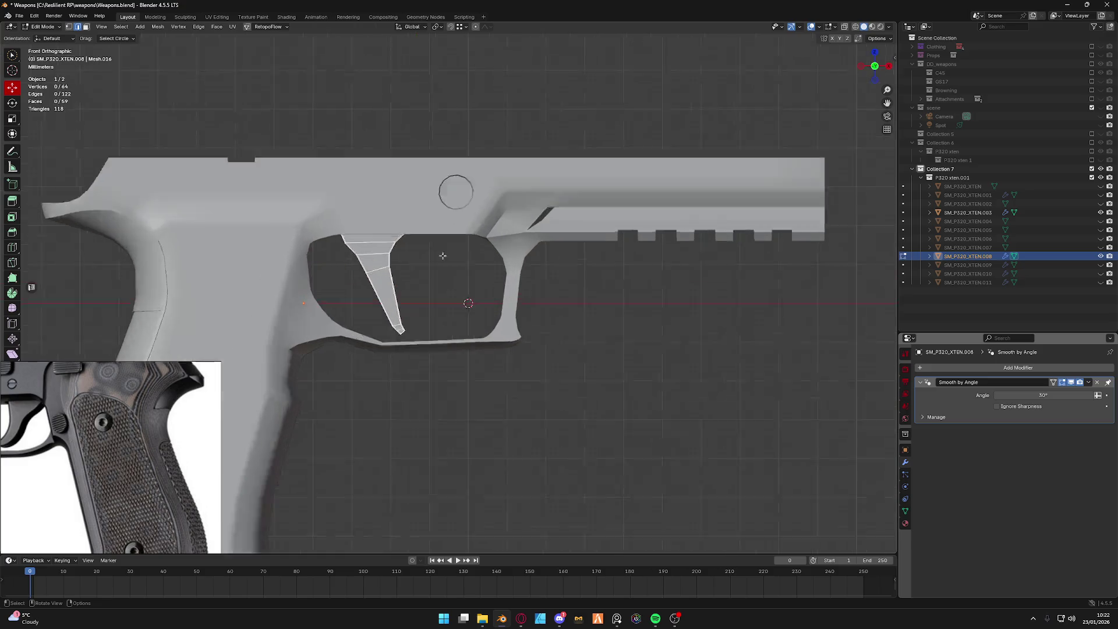
scroll(507, 245, "up", 3)
scroll(507, 248, "up", 3)
scroll(503, 260, "up", 2)
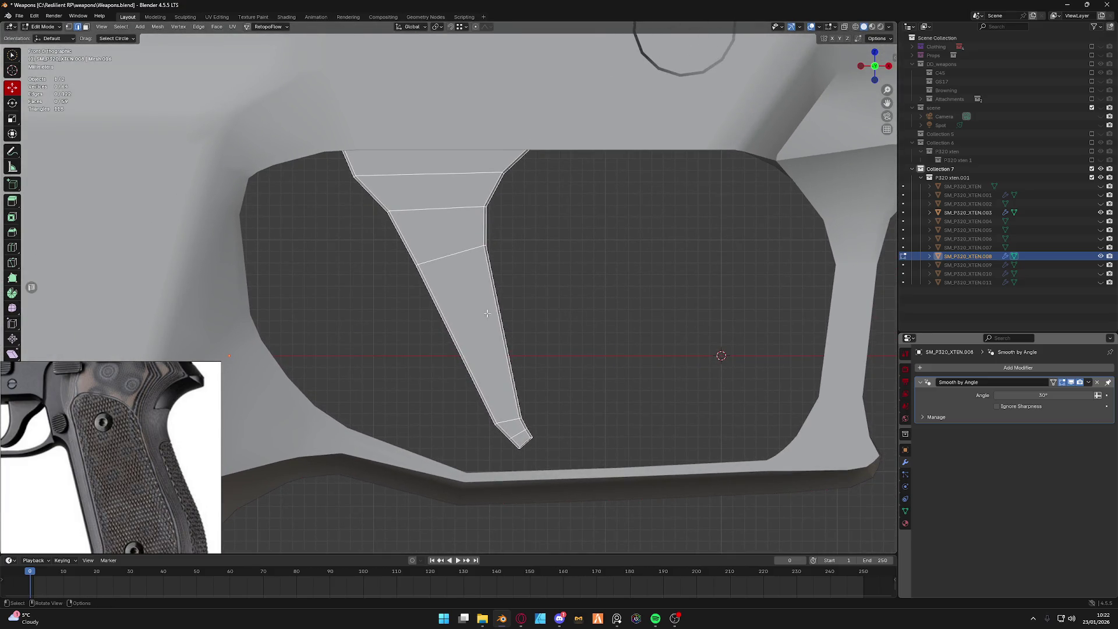
Return the trigger to Object Mode and select the pistol frame SM_P320_XTEN.003.
left_click(517, 310)
scroll(525, 354, "down", 4)
scroll(489, 330, "up", 1)
scroll(489, 331, "up", 3)
mouse_move(489, 331)
middle_mouse_down()
mouse_move(437, 251)
mouse_move(489, 260)
mouse_move(410, 225)
middle_mouse_up()
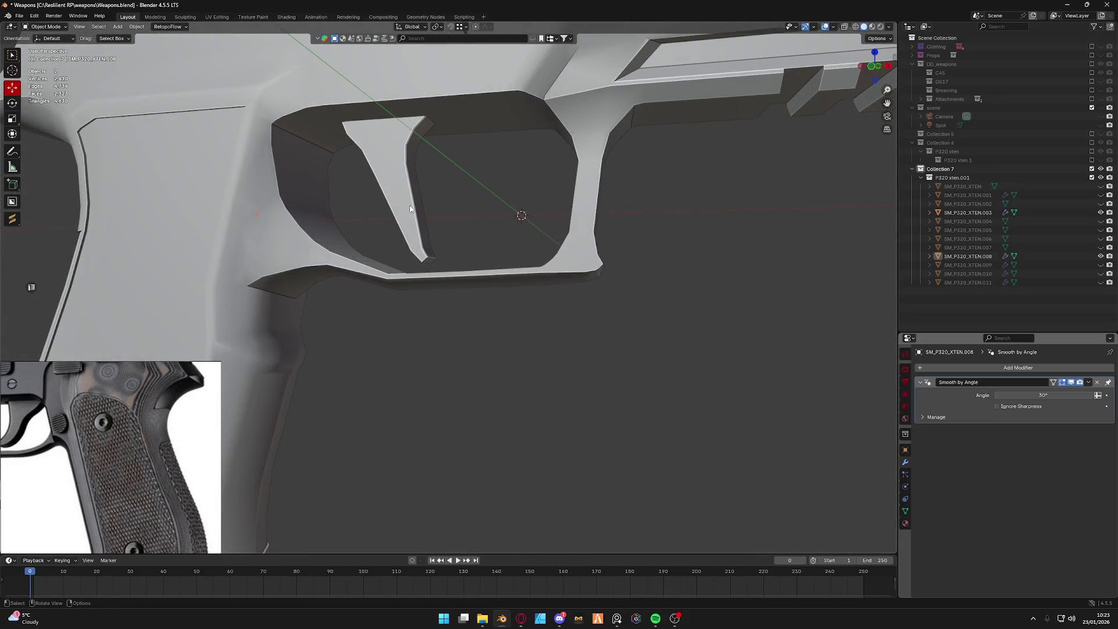
scroll(297, 245, "down", 5)
left_click(318, 271)
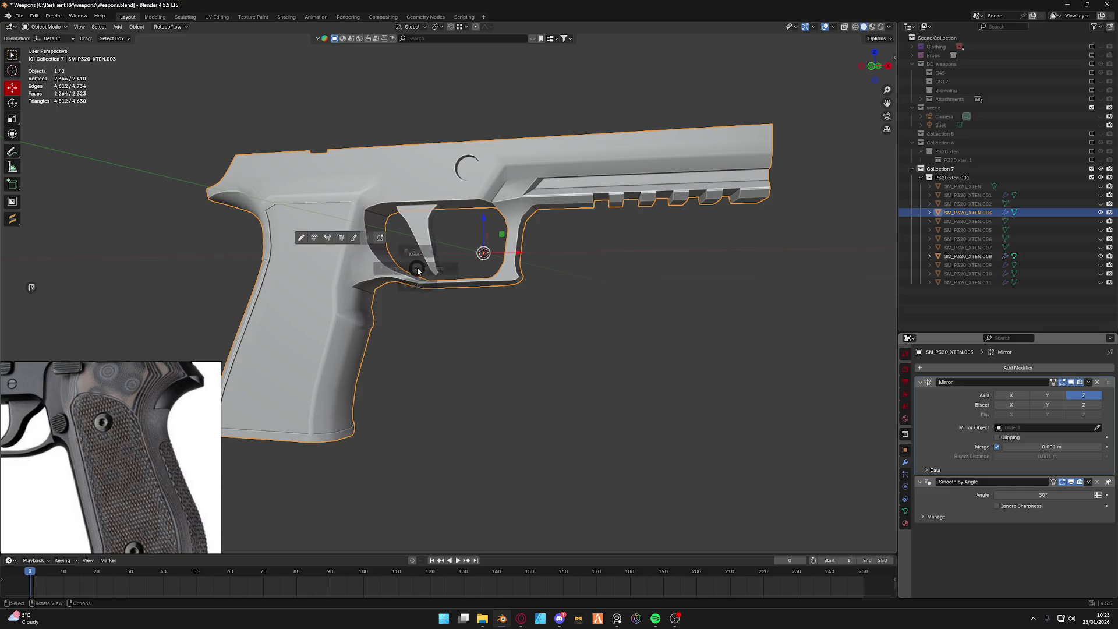
Briefly edit the frame, then orbit in close around the trigger guard opening.
key("Tab")
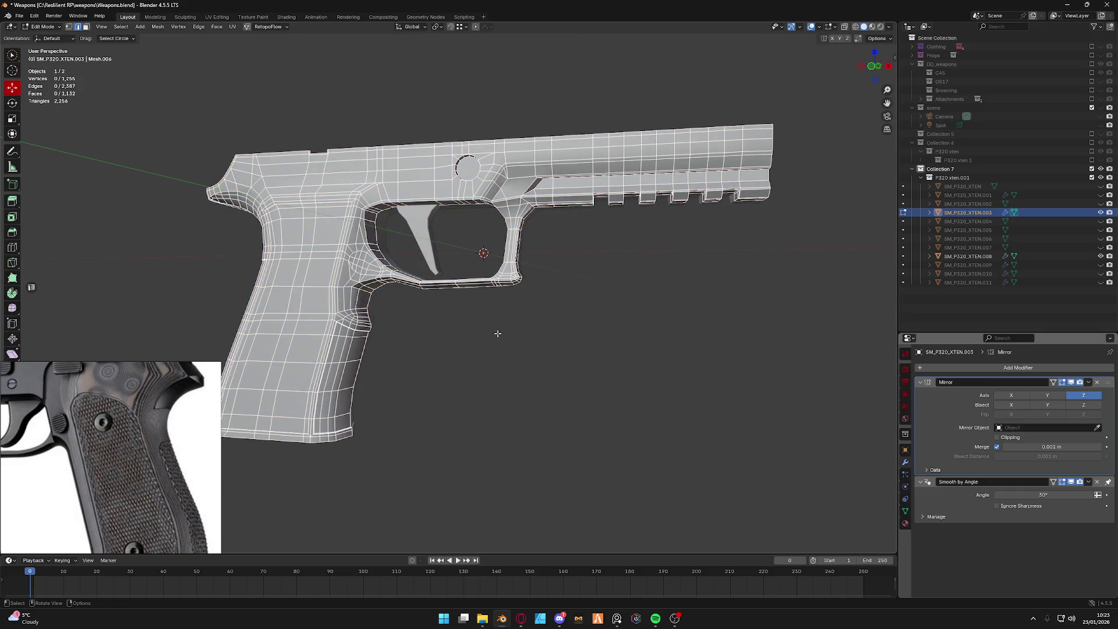
key("Tab")
left_click(476, 245)
middle_click_drag(475, 245, 491, 316)
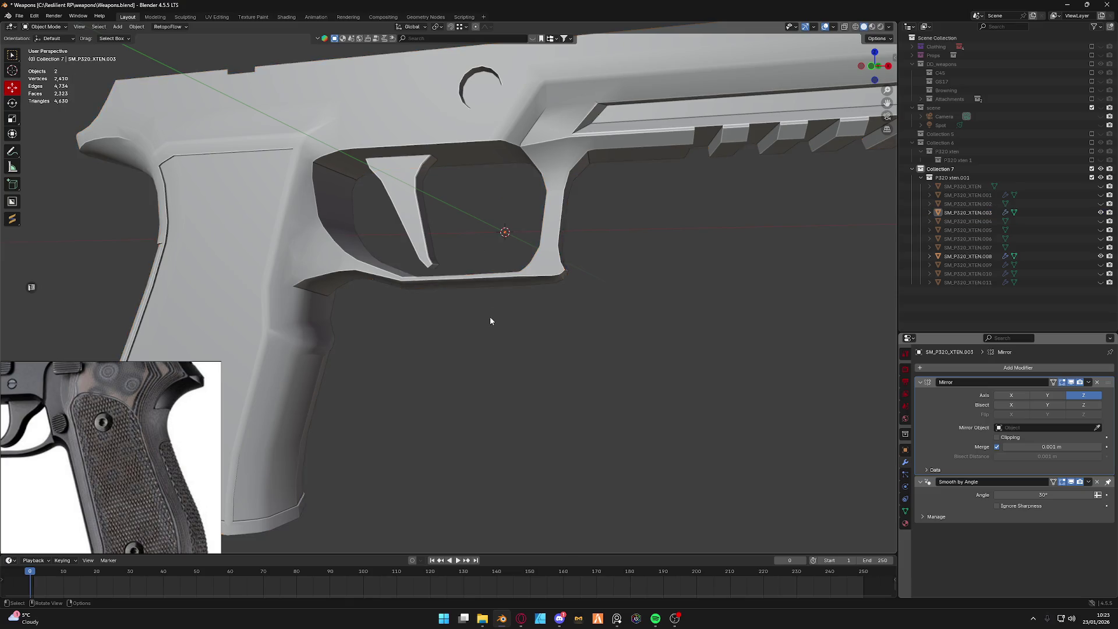
scroll(419, 233, "up", 4)
middle_click_drag(419, 233, 332, 236)
scroll(486, 285, "up", 2)
mouse_move(486, 286)
middle_mouse_down()
mouse_move(467, 250)
mouse_move(583, 257)
mouse_move(393, 303)
middle_mouse_up()
scroll(468, 250, "up", 2)
scroll(460, 249, "up", 2)
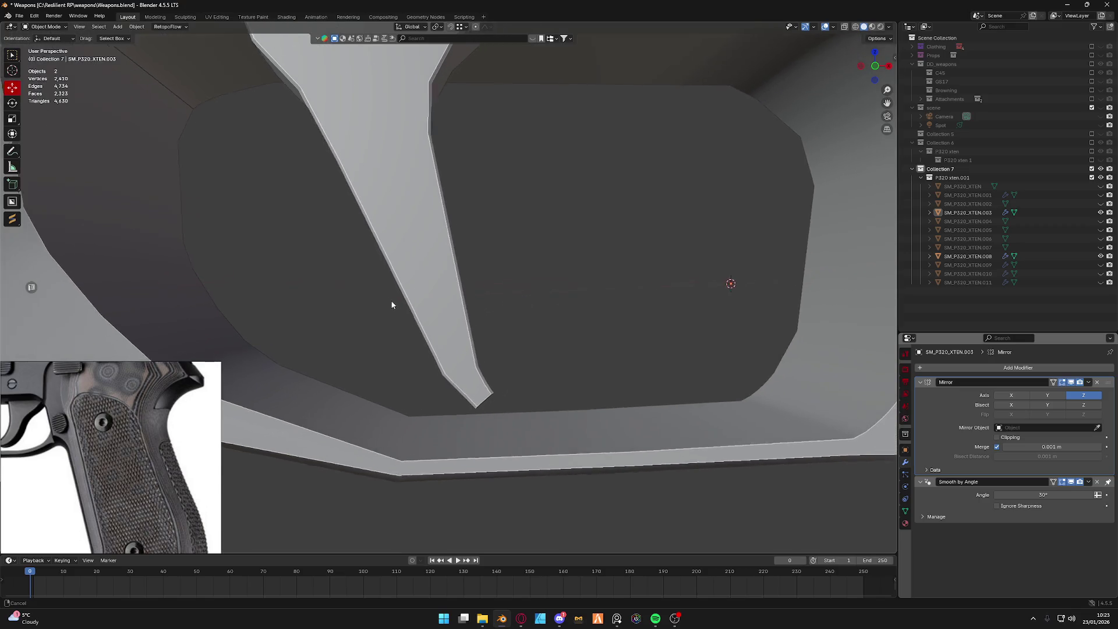
scroll(471, 297, "down", 3)
scroll(461, 268, "down", 2)
mouse_move(461, 267)
middle_mouse_down()
mouse_move(412, 288)
mouse_move(558, 282)
mouse_move(516, 287)
mouse_move(544, 257)
mouse_move(520, 245)
mouse_move(495, 186)
mouse_move(467, 185)
mouse_move(526, 214)
middle_mouse_up()
scroll(526, 215, "up", 5)
middle_click_drag(590, 189, 480, 288)
Enter face-select Edit Mode on the frame, inspect inside the trigger opening and return to Object Mode.
left_click(481, 288)
key("Tab")
left_click(531, 290)
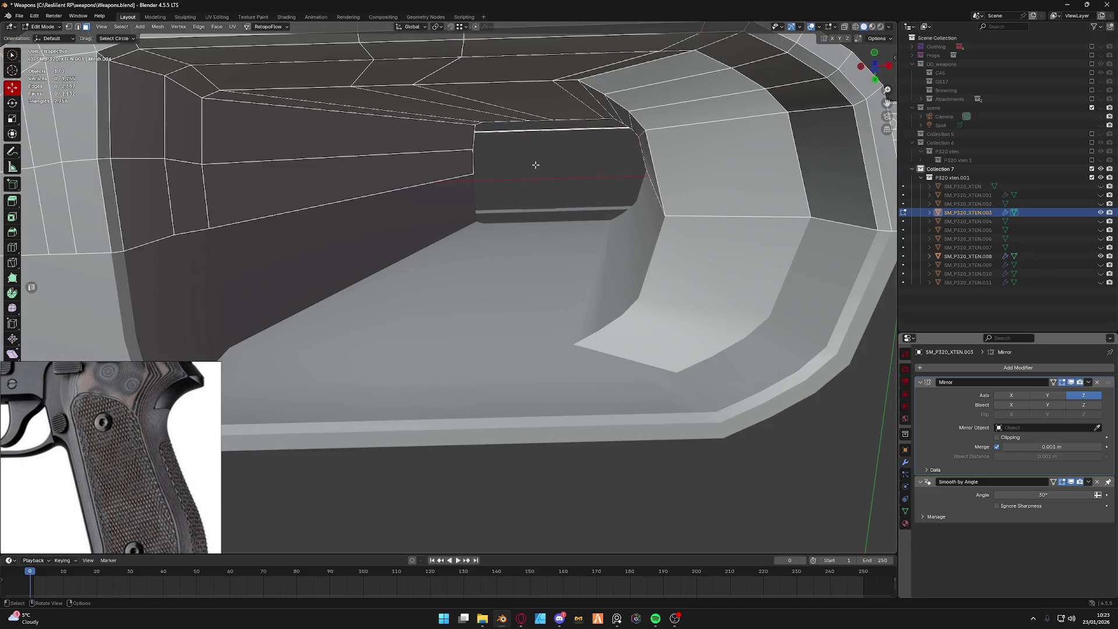
left_click(472, 166)
key("Tab")
mouse_move(475, 180)
middle_mouse_down()
mouse_move(554, 205)
mouse_move(450, 288)
mouse_move(465, 284)
mouse_move(440, 257)
middle_mouse_up()
scroll(554, 205, "up", 5)
key("Tab")
scroll(440, 258, "down", 8)
Deselect the frame and select the trigger as the next object to work on.
mouse_move(517, 283)
middle_mouse_down()
mouse_move(406, 309)
mouse_move(497, 288)
mouse_move(380, 265)
mouse_move(425, 183)
middle_mouse_up()
left_click(405, 309)
scroll(425, 183, "up", 3)
scroll(425, 183, "up", 2)
scroll(425, 183, "down", 5)
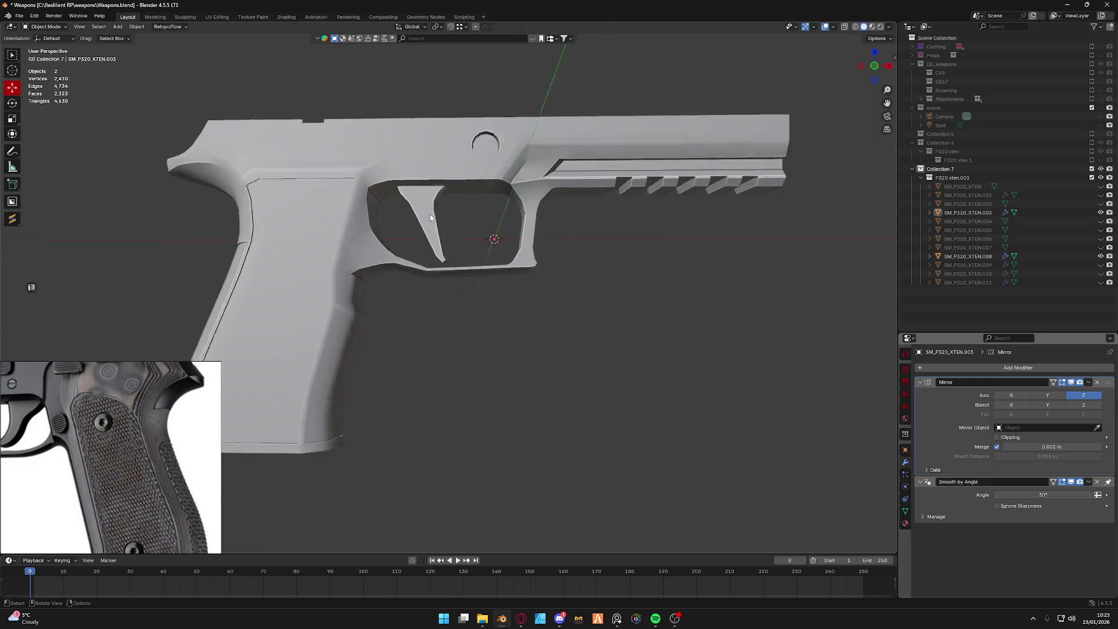
scroll(430, 214, "down", 2)
left_click(444, 255)
middle_click_drag(444, 255, 536, 251)
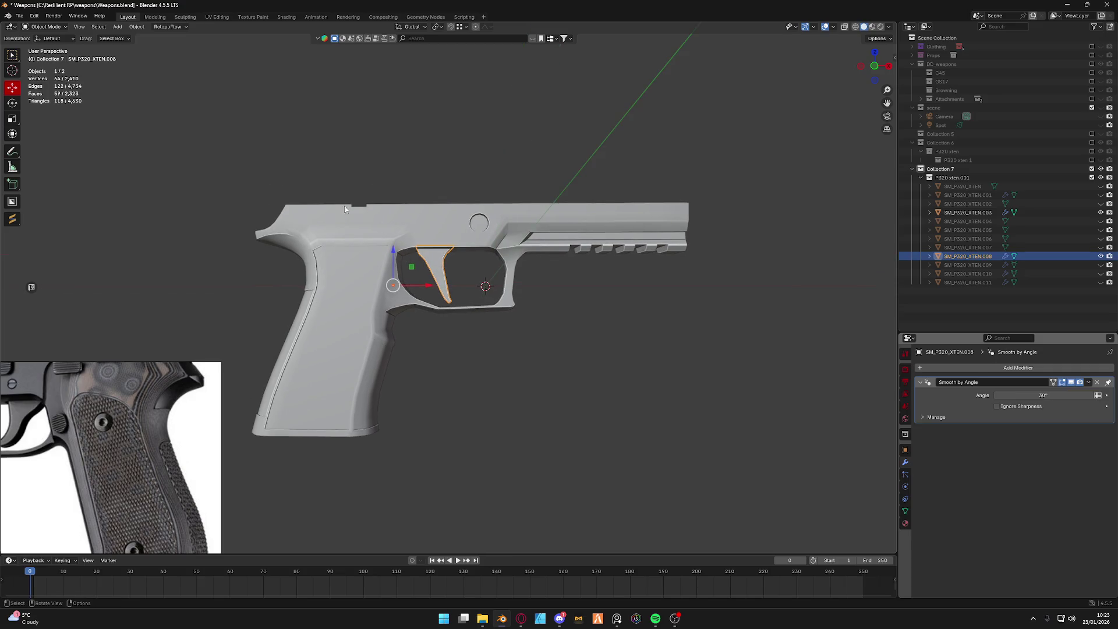
Isolate the trigger in Edit Mode and cut a new vertical edge loop through it.
key("Tab")
key("KP_Divide")
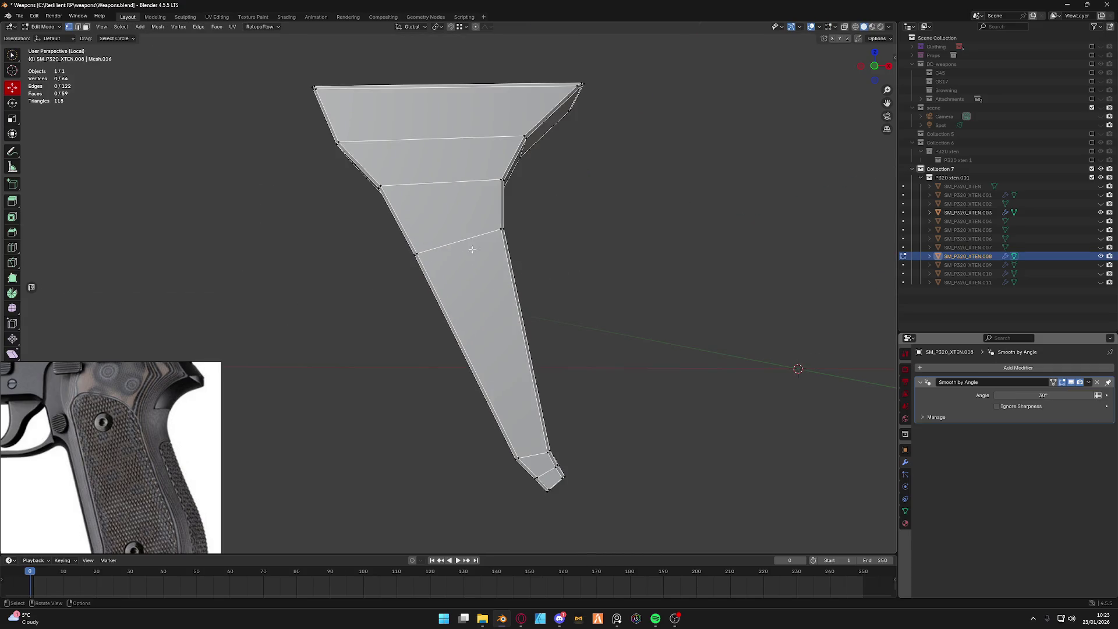
mouse_move(451, 87)
middle_mouse_down("shift")
mouse_move(468, 220)
mouse_move(445, 217)
middle_mouse_up("shift")
key("ctrl+r")
left_click(468, 219)
Connect two top-rim vertices with a new edge and snap the 3D cursor to the selection.
left_click(445, 218)
scroll(479, 232, "up", 3)
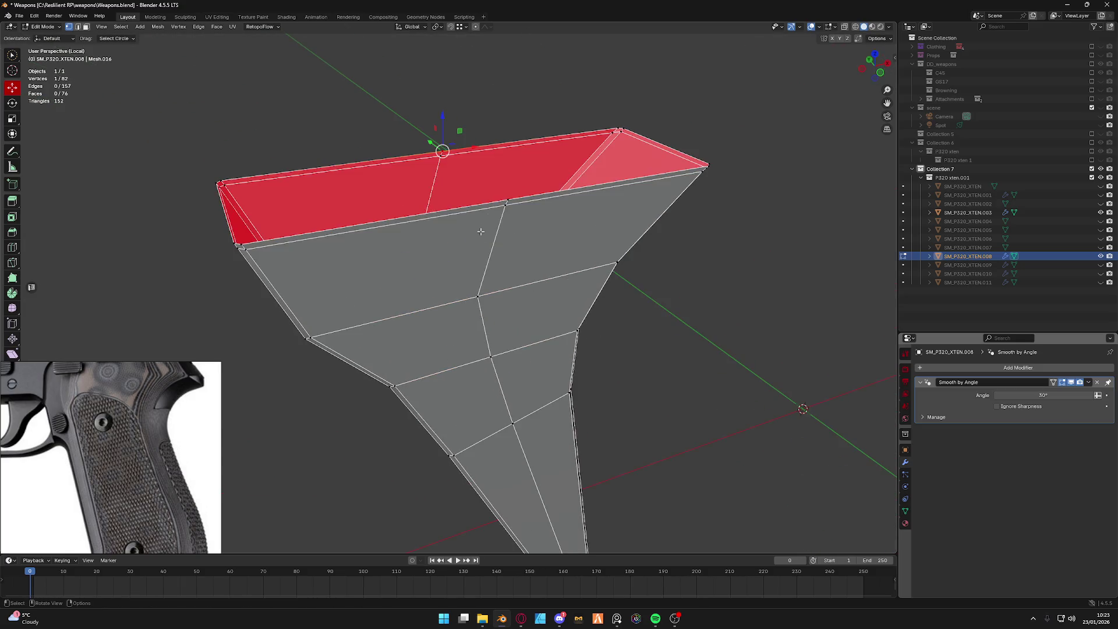
right_click(464, 153)
left_click(464, 155)
key("shift+s")
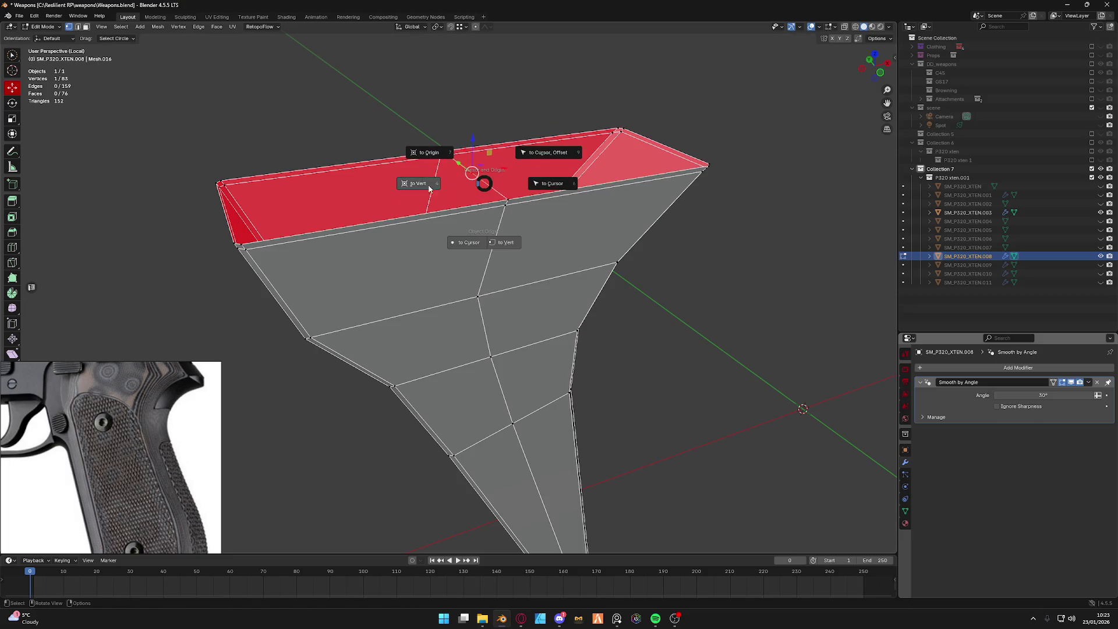
left_click(415, 185)
key("shift+s")
key("Tab")
scroll(499, 237, "down", 3)
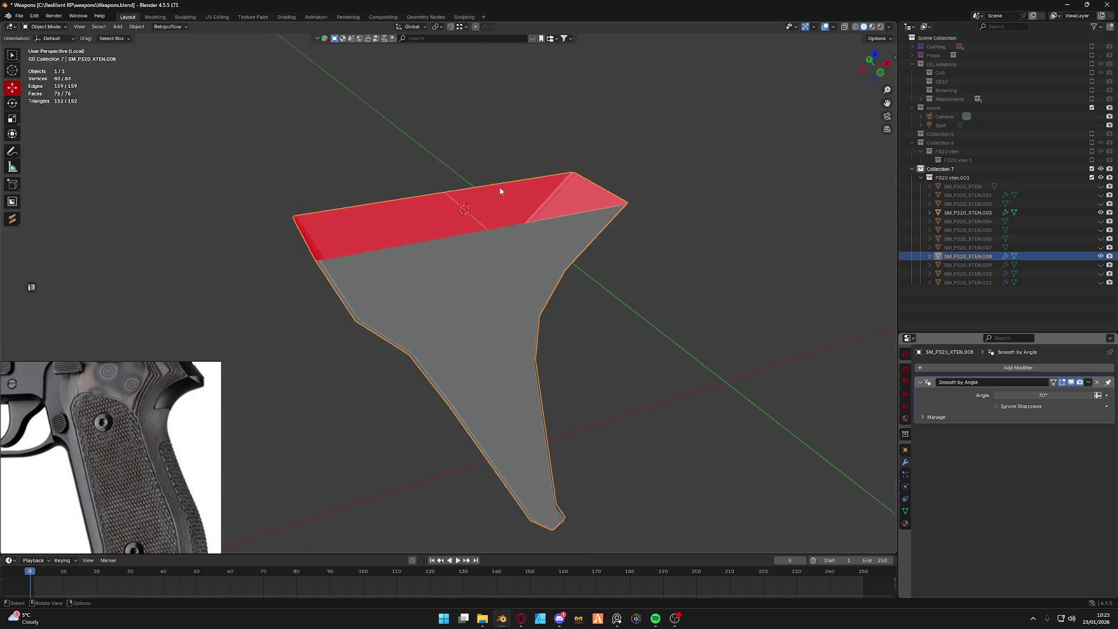
Set the trigger's origin to the 3D cursor and bring the whole pistol back into view.
middle_click_drag(499, 238, 491, 258)
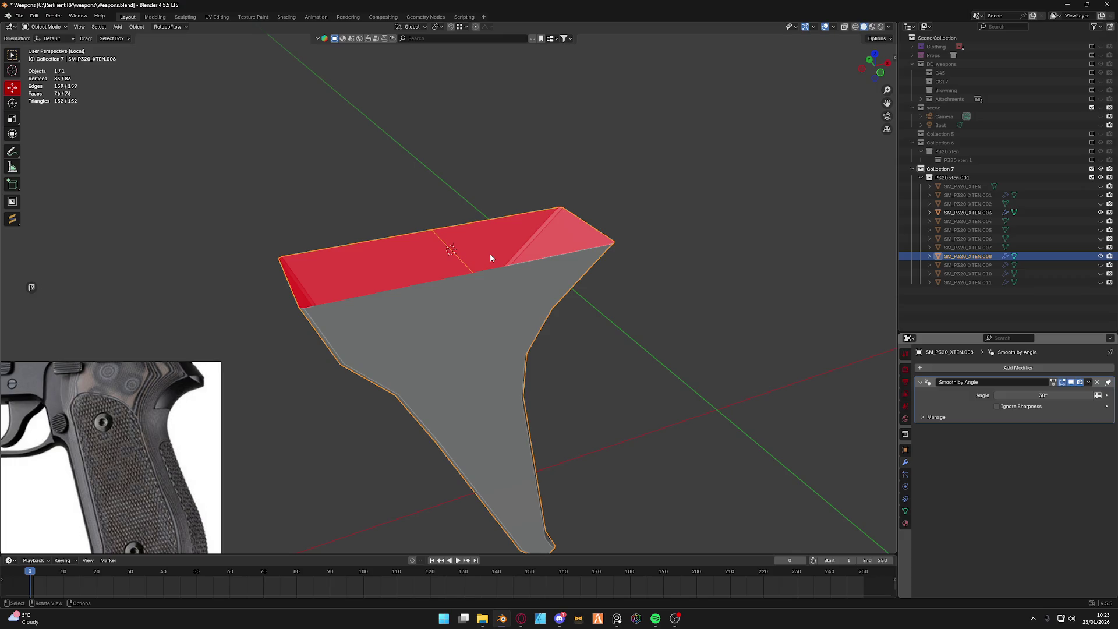
scroll(460, 261, "up", 1)
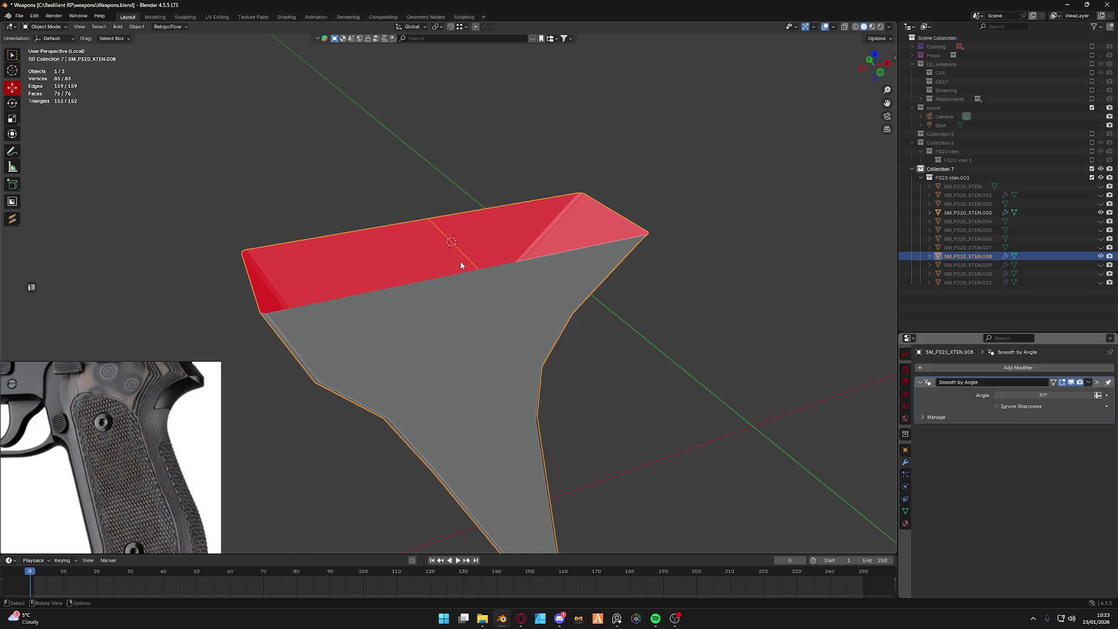
scroll(441, 277, "down", 5)
left_click(136, 27)
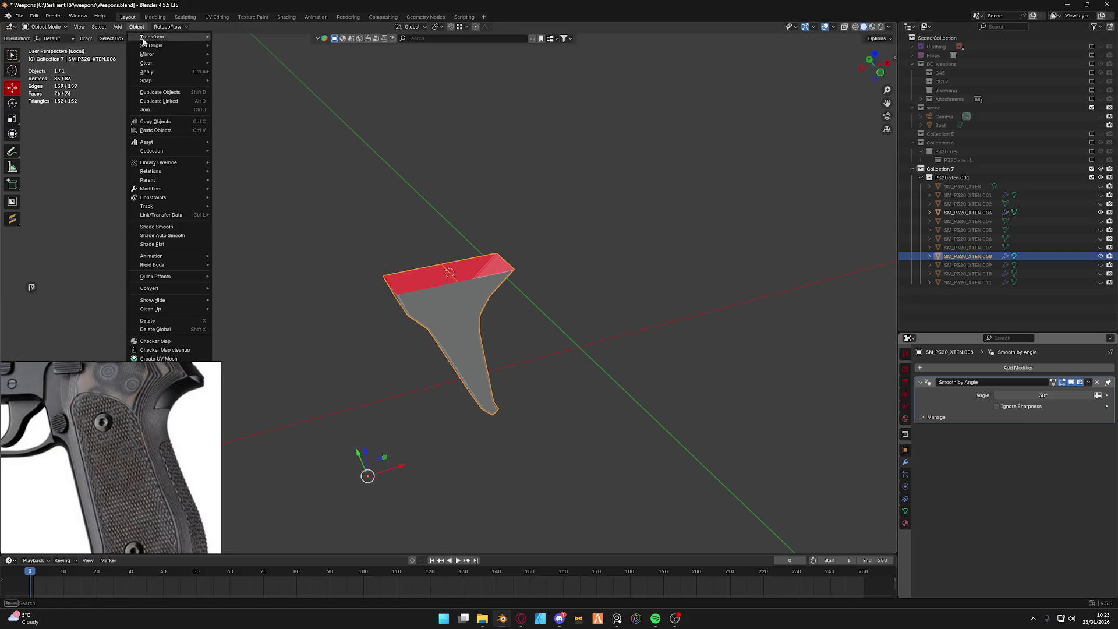
left_click(262, 54)
middle_click_drag(262, 54, 510, 253)
left_click(883, 72)
key("KP_Divide")
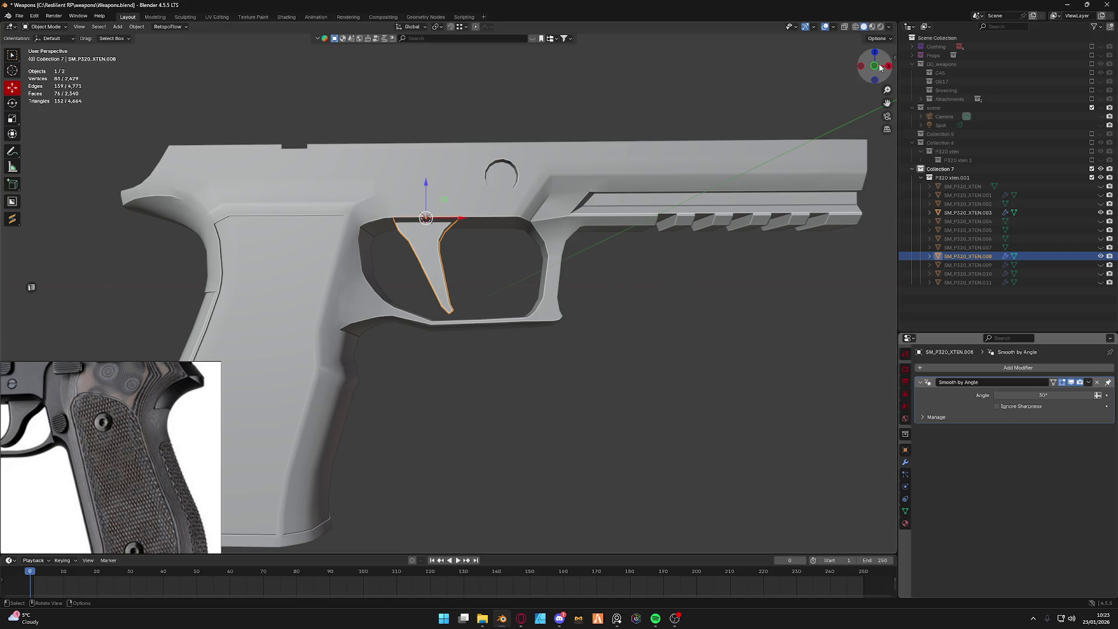
Test-rotate the trigger in front view, undo it, and enter Edit Mode.
left_click(880, 69)
key("r")
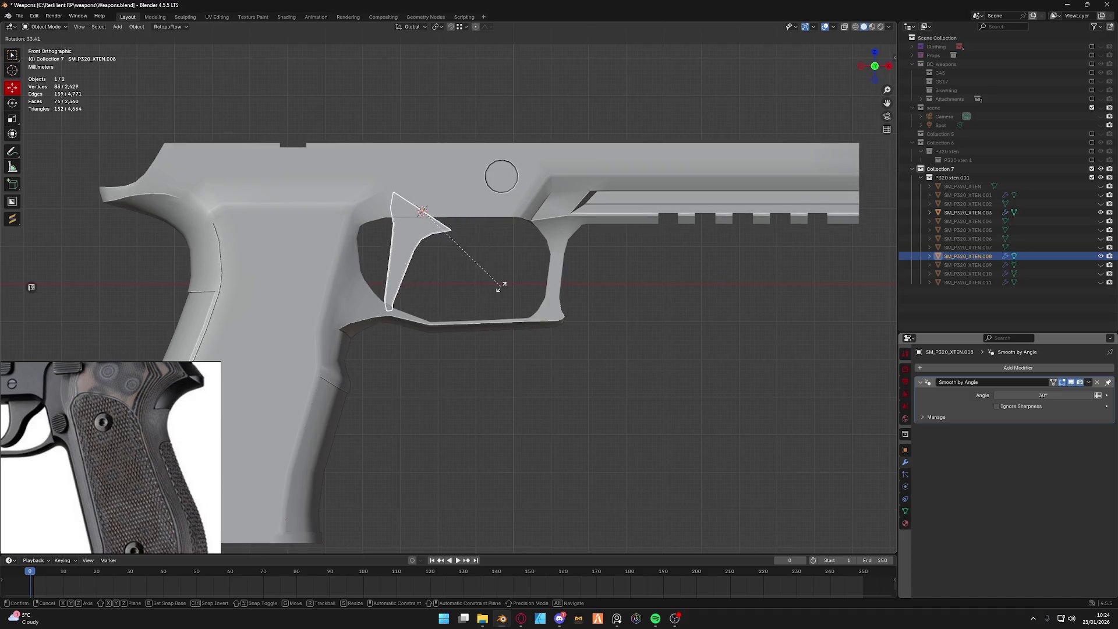
left_click(485, 303)
scroll(342, 297, "up", 3)
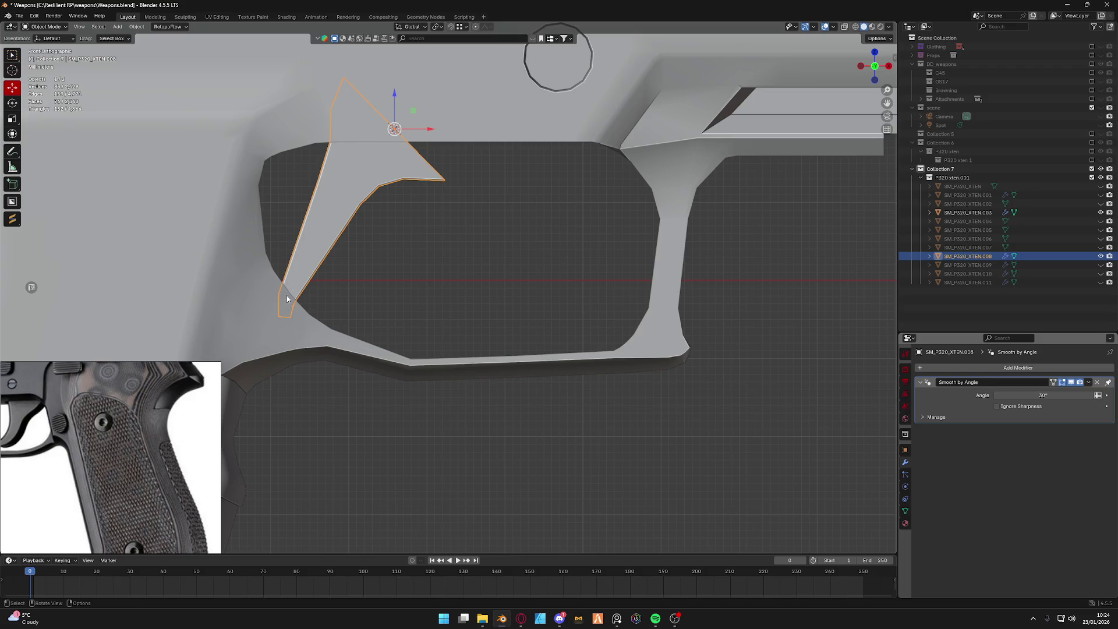
key("ctrl+z")
scroll(389, 315, "up", 3)
key("ctrl+Tab")
left_click(521, 328)
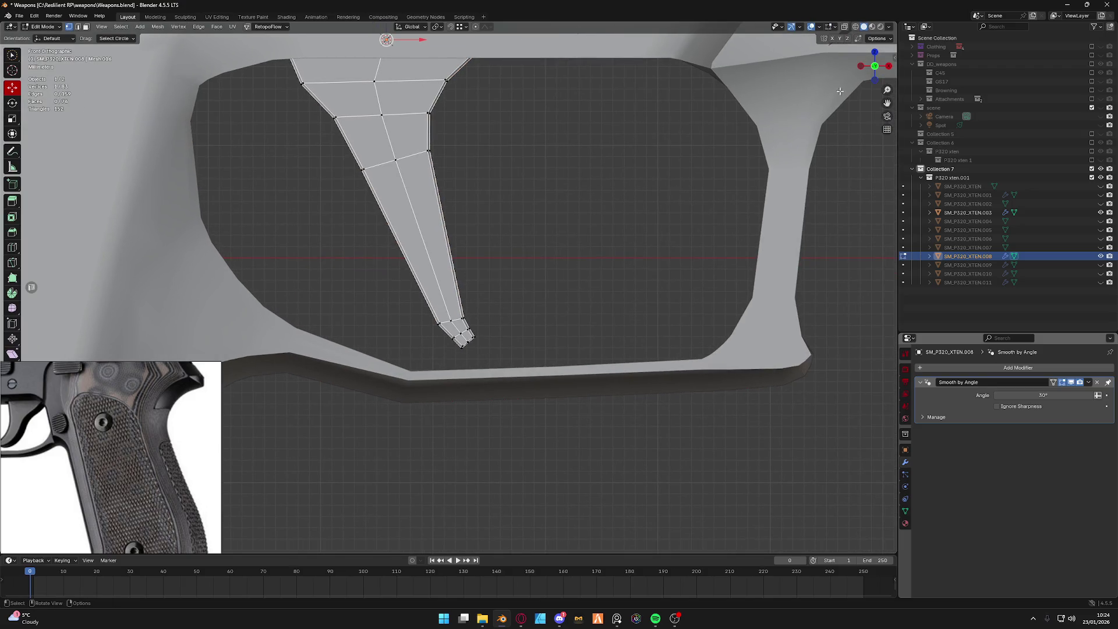
With X-ray on and Normal orientation, move the trigger's tip faces up and inward, then leave Edit Mode.
left_click(846, 27)
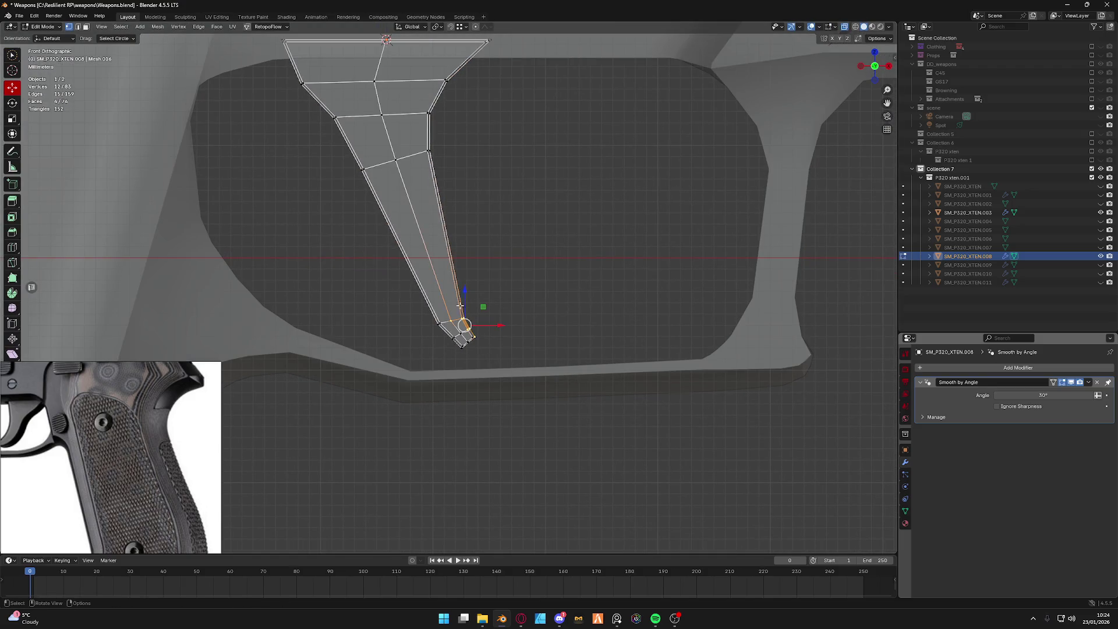
left_click(460, 334)
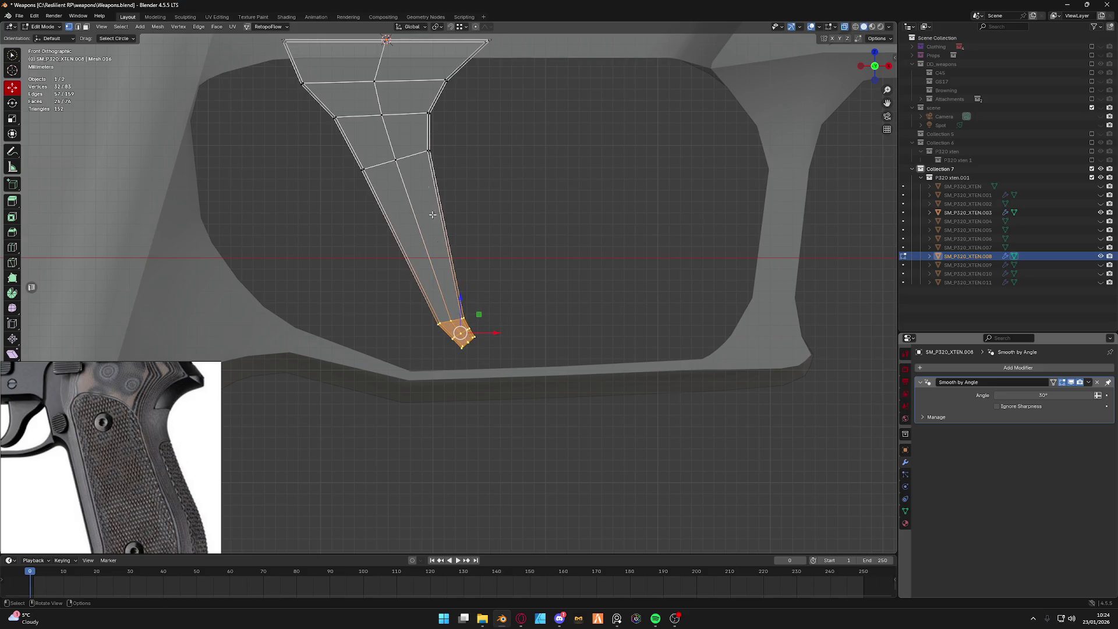
left_click(410, 27)
left_click(407, 73)
left_click_drag(460, 334, 450, 296)
key("Tab")
left_click(538, 259)
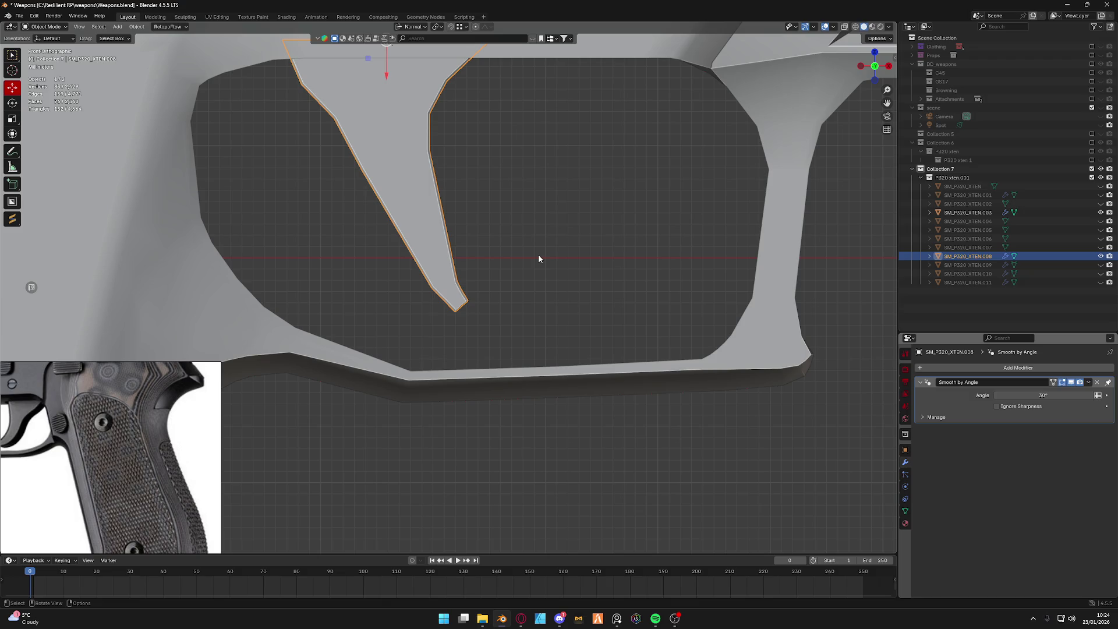
scroll(544, 196, "down", 5)
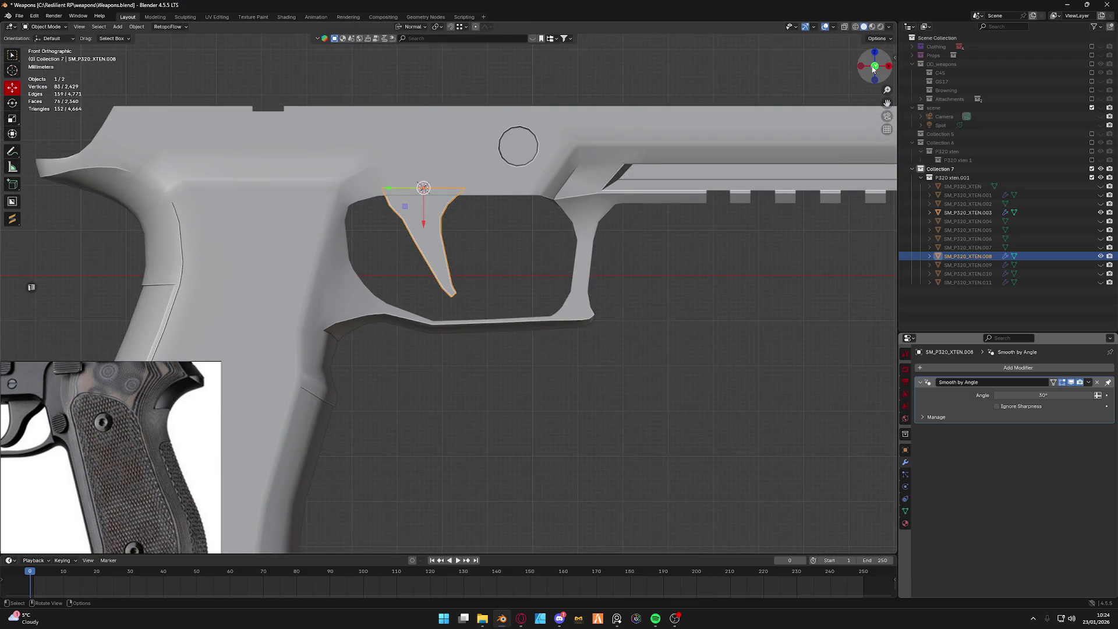
Try more trigger rotations, cancel them to keep it upright, and isolate it for face editing.
key("ctrl+KP_1")
key("KP_1")
key("r")
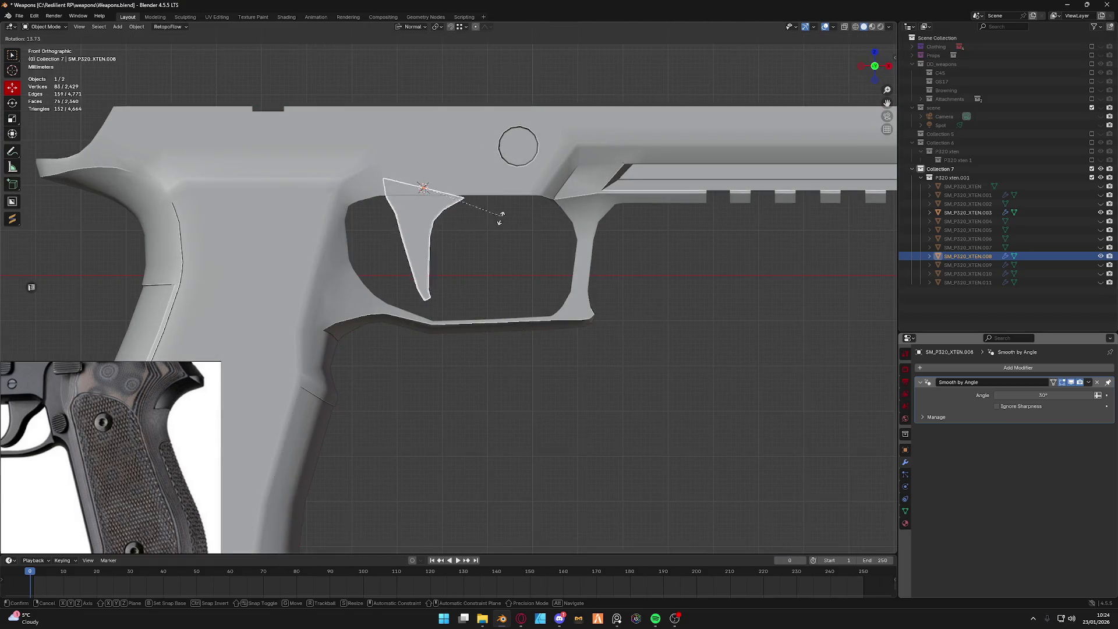
left_click(485, 269)
key("r")
right_click(495, 251)
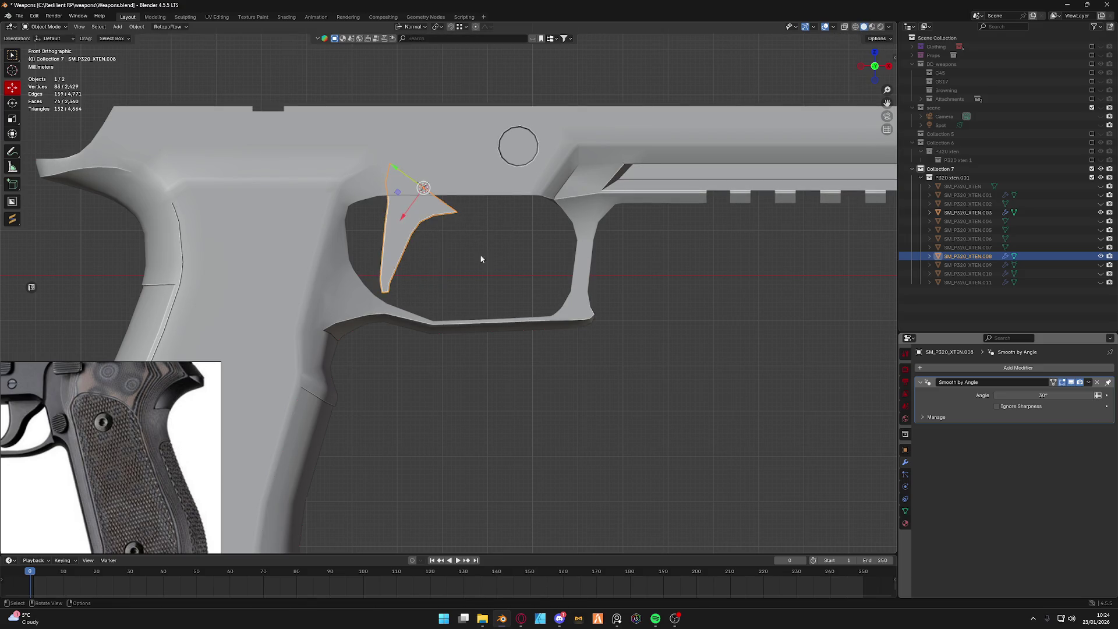
key("ctrl+z")
key("KP_Divide")
key("Tab")
left_click(537, 230)
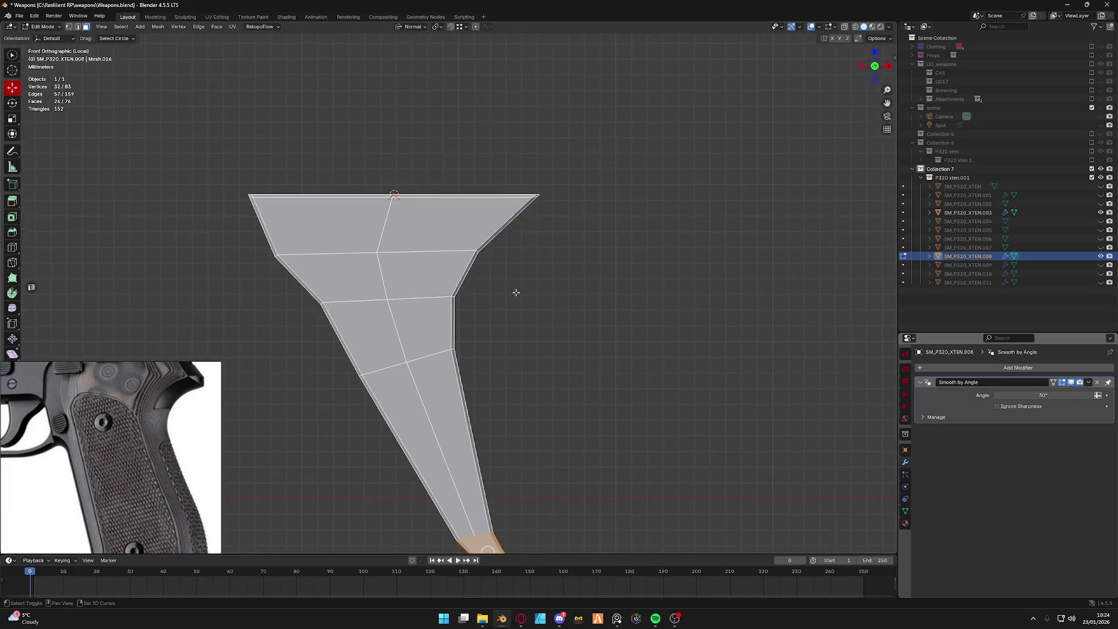
Select the trigger's top rim edge loop and raise it upward.
middle_click_drag(515, 291, 466, 239)
key("2")
left_click(264, 180, "alt")
left_click_drag(370, 193, 374, 131)
right_click(413, 226)
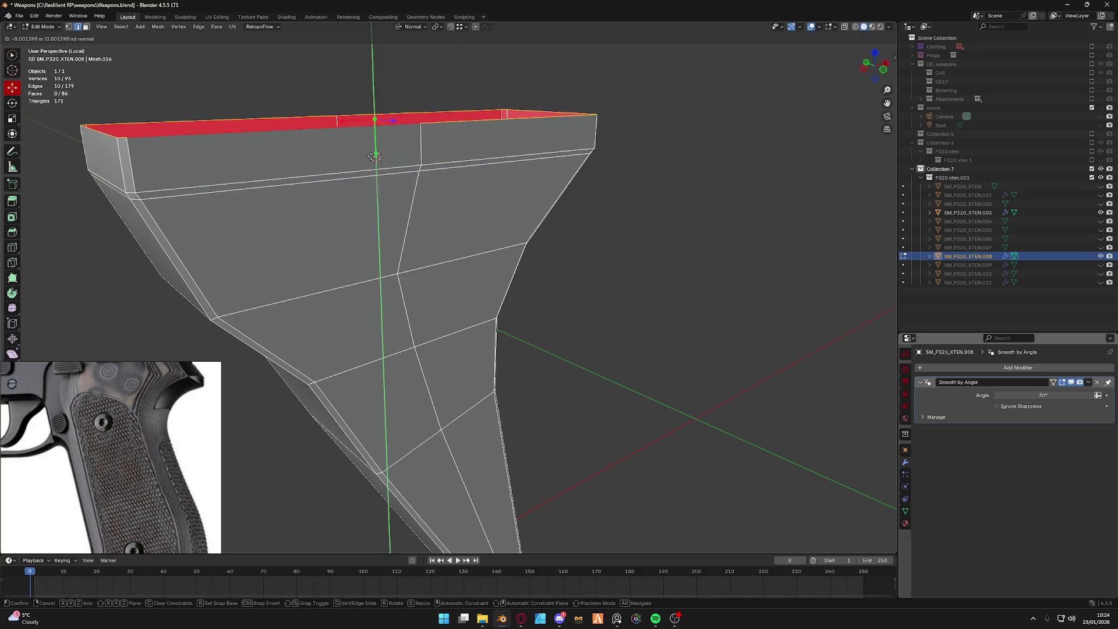
left_click_drag(378, 186, 378, 96)
Check the trigger against the whole pistol in front view, then re-isolate it in Edit Mode.
key("KP_Divide")
key("KP_1")
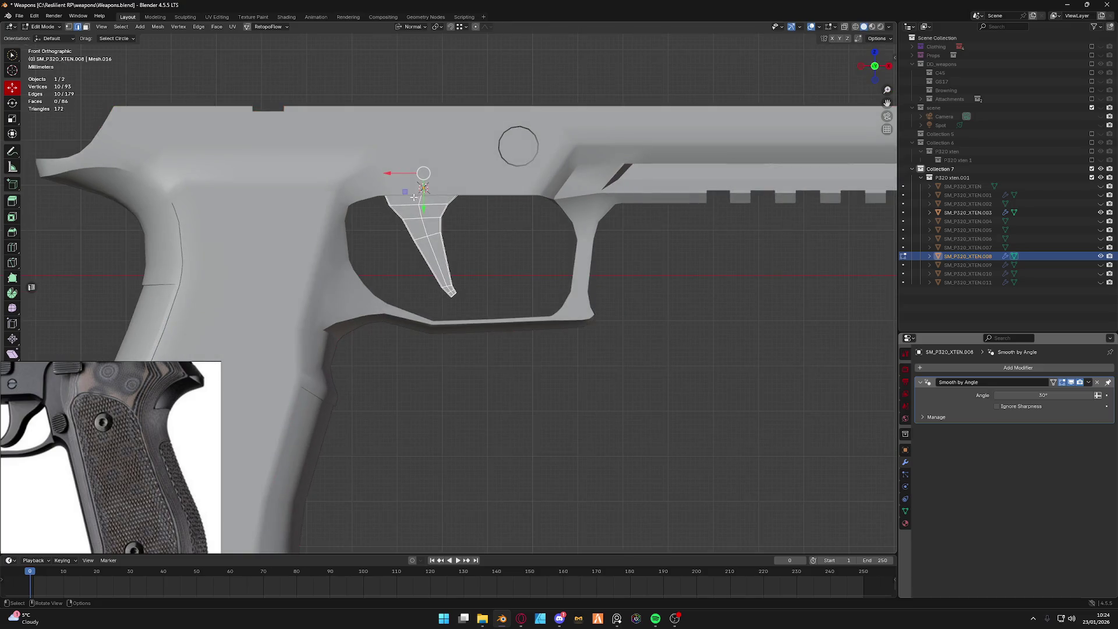
key("Tab")
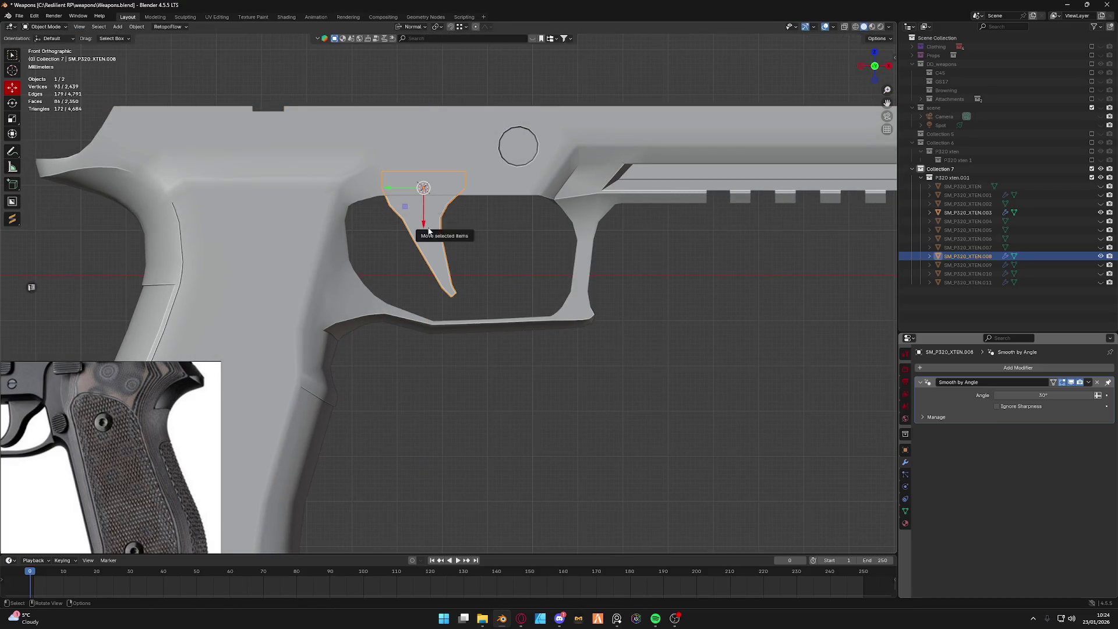
key("KP_Divide")
key("Tab")
mouse_move(429, 230)
middle_mouse_down()
mouse_move(502, 185)
mouse_move(449, 180)
mouse_move(437, 210)
middle_mouse_up()
Pick out and delete the stray vertex on the trigger's top.
key("alt+a")
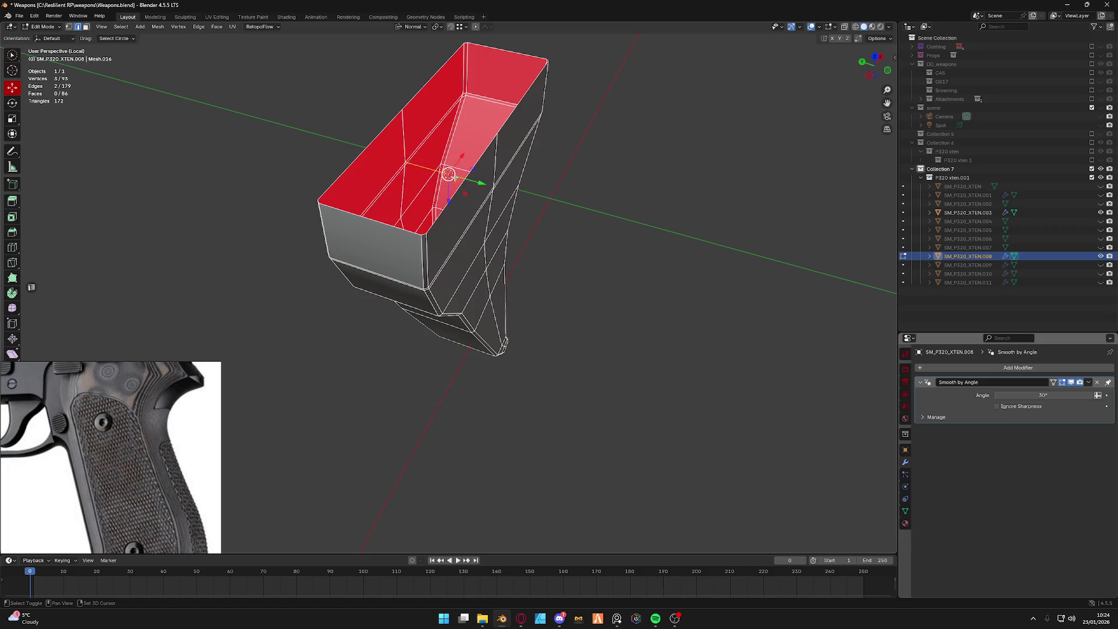
left_click(425, 168)
mouse_move(428, 171)
middle_mouse_down()
mouse_move(468, 181)
mouse_move(469, 195)
mouse_move(373, 174)
middle_mouse_up()
left_click(465, 172, "shift")
left_click(429, 194, "shift")
key("x")
left_click(420, 181)
Merge all vertices By Distance and snap the 3D cursor to a top-edge vertex.
key("a")
key("m")
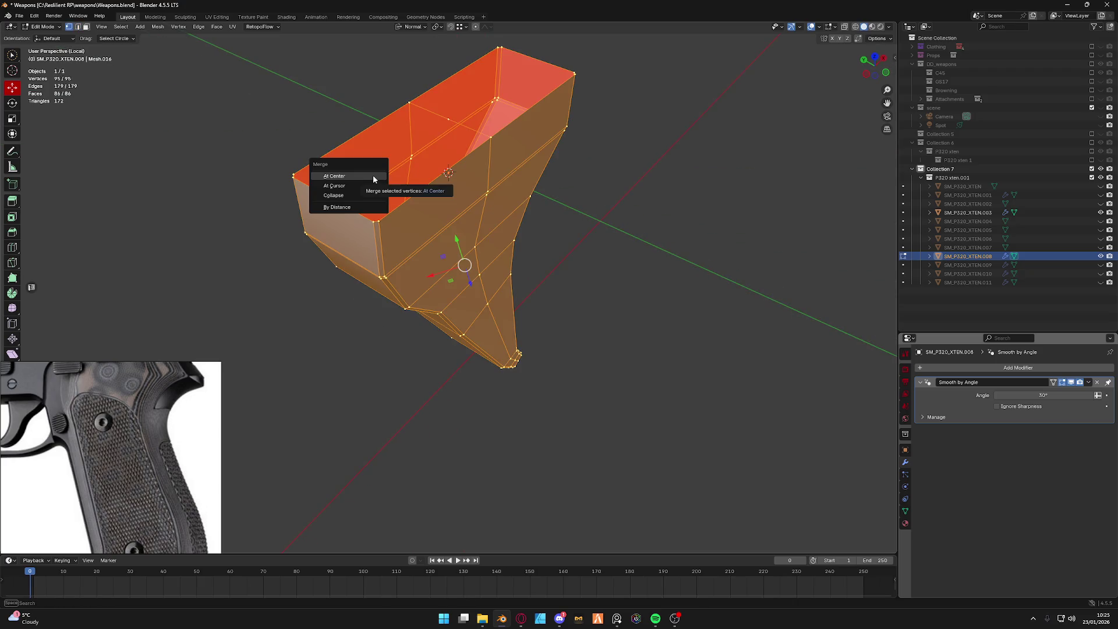
left_click(377, 205)
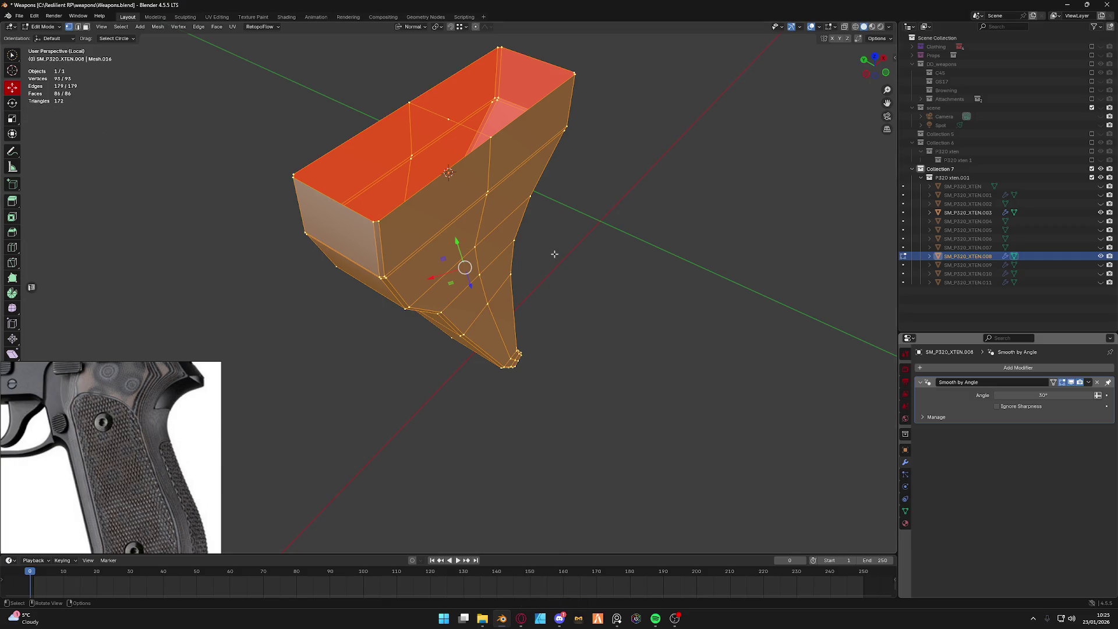
left_click(448, 118)
key("shift+s")
left_click(458, 163)
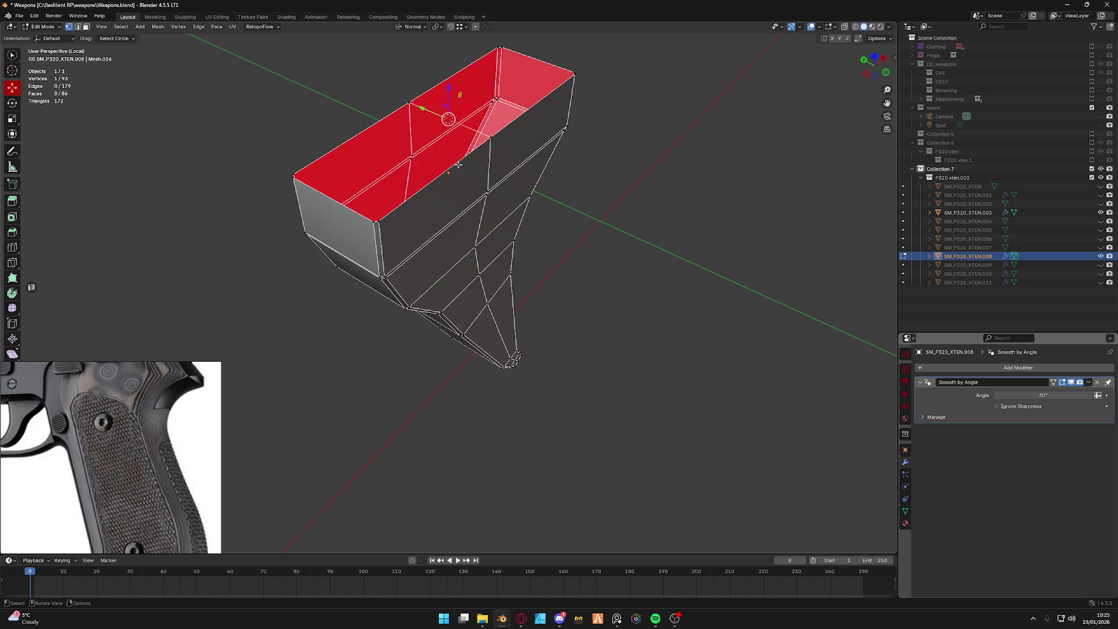
Set the trigger's origin to the 3D cursor and show the whole frame in front view.
key("Tab")
left_click(136, 26)
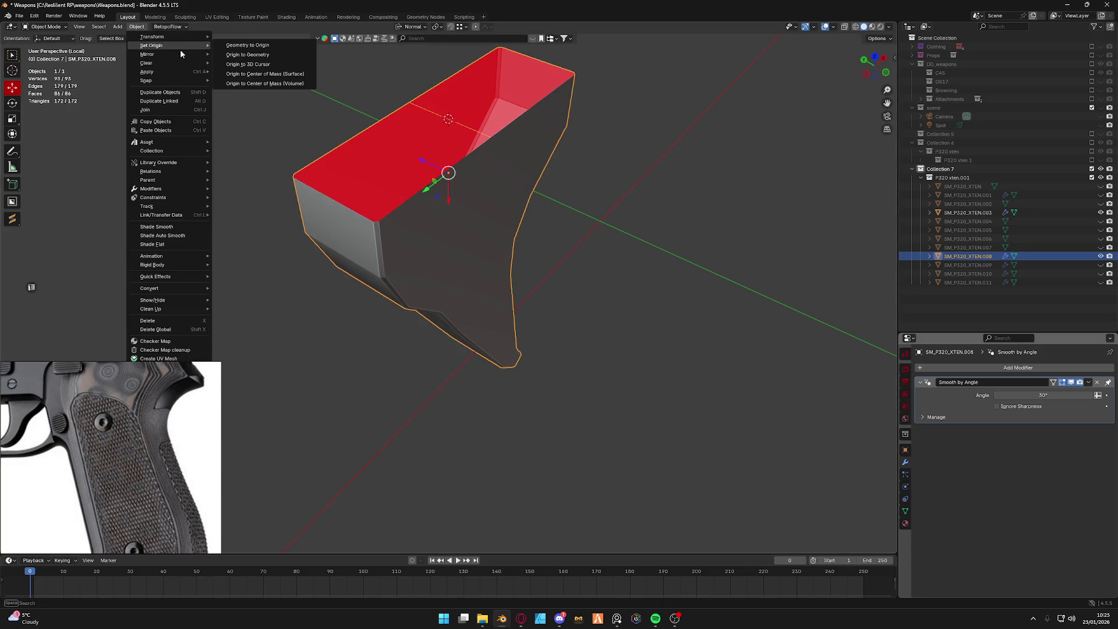
left_click(263, 65)
key("KP_Divide")
key("KP_1")
Rotate the trigger to its new angle in the guard, then select part SM_P320_XTEN.009.
left_click_drag(872, 73, 664, 166)
key("KP_1")
key("r")
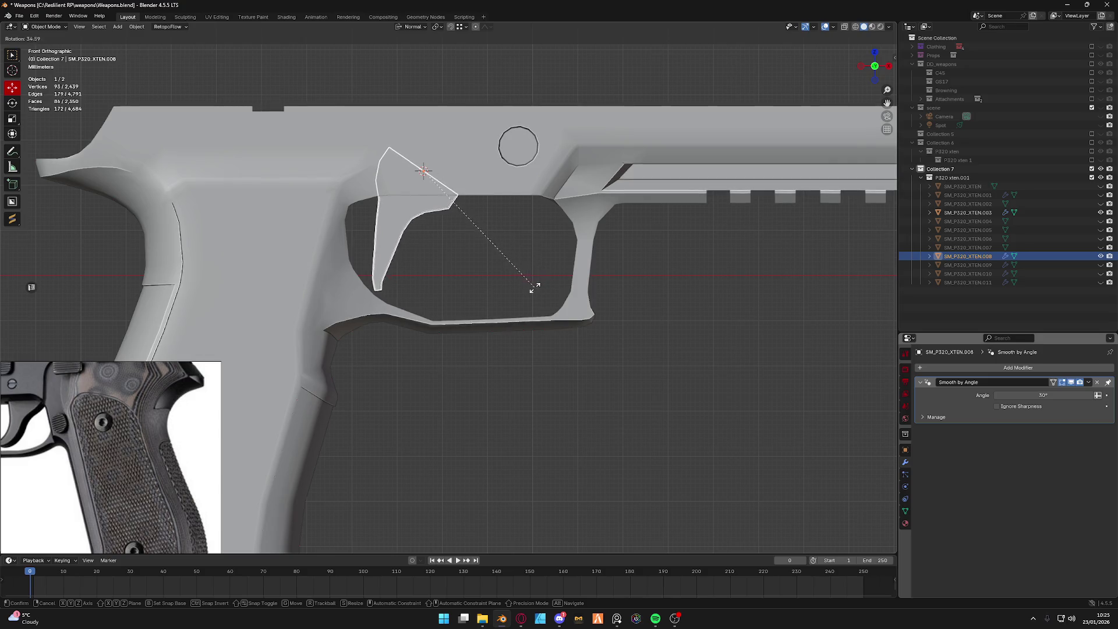
left_click(533, 288)
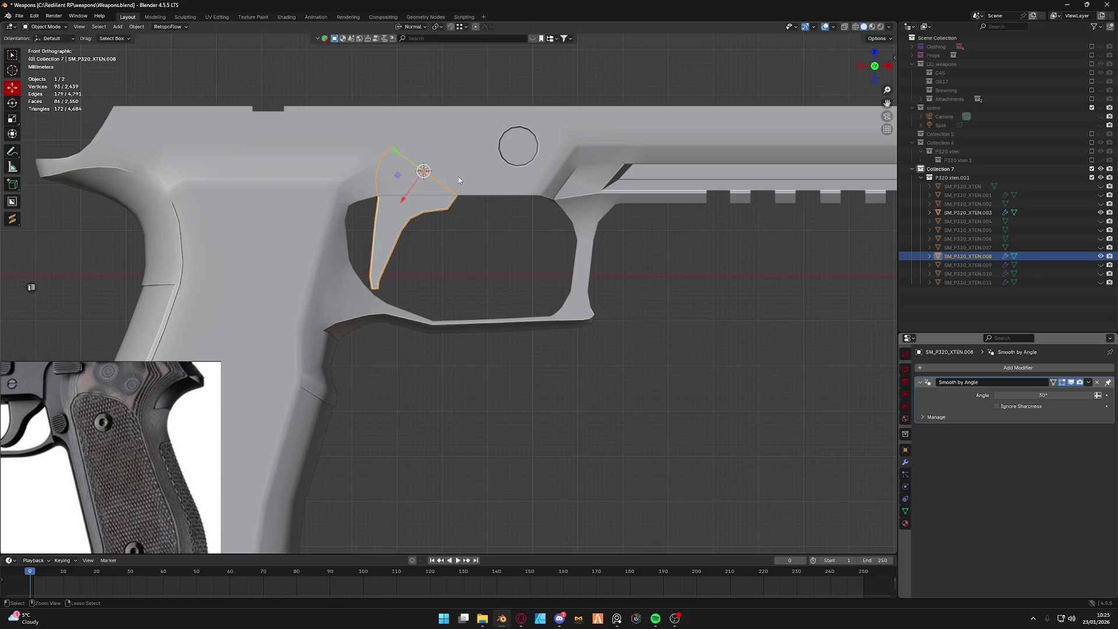
left_click(694, 325)
scroll(430, 234, "down", 5)
scroll(476, 266, "up", 4)
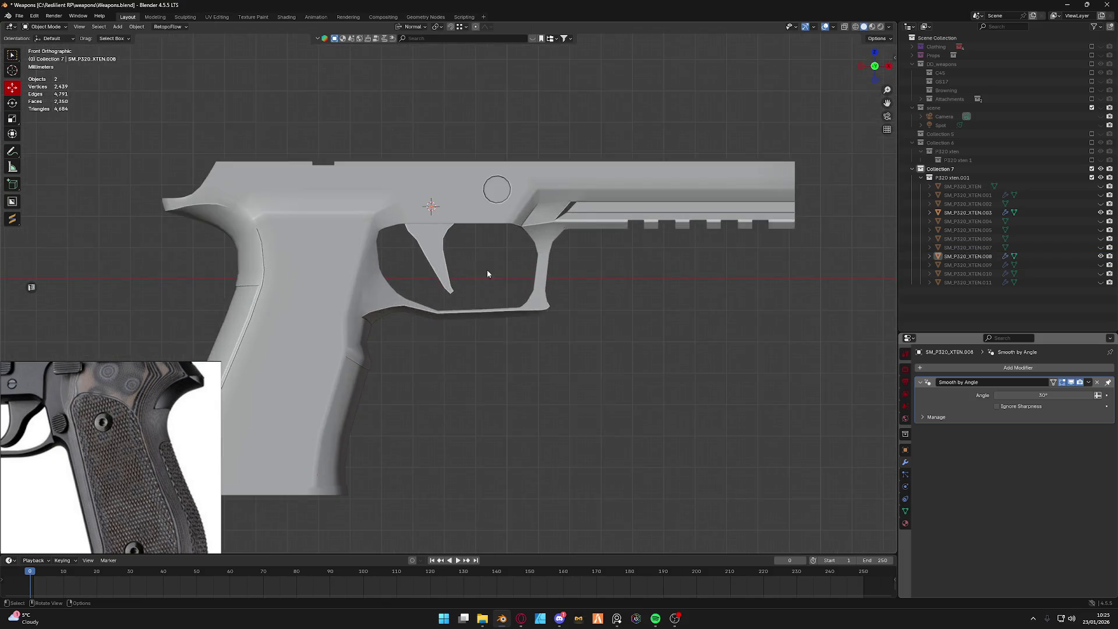
middle_click_drag(486, 269, 558, 275)
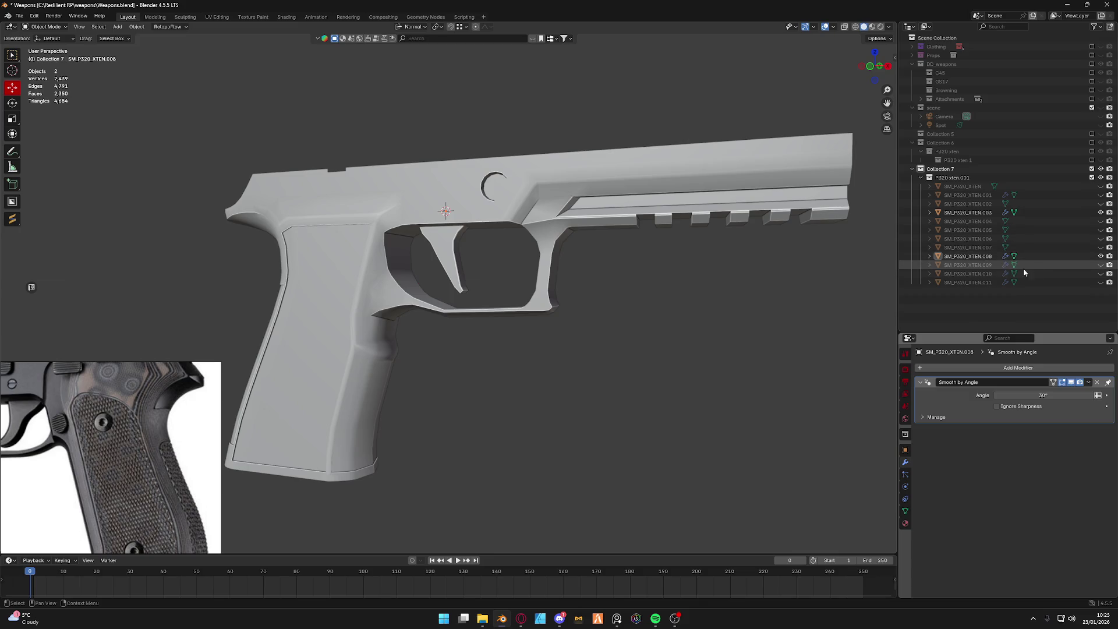
left_click(1083, 265)
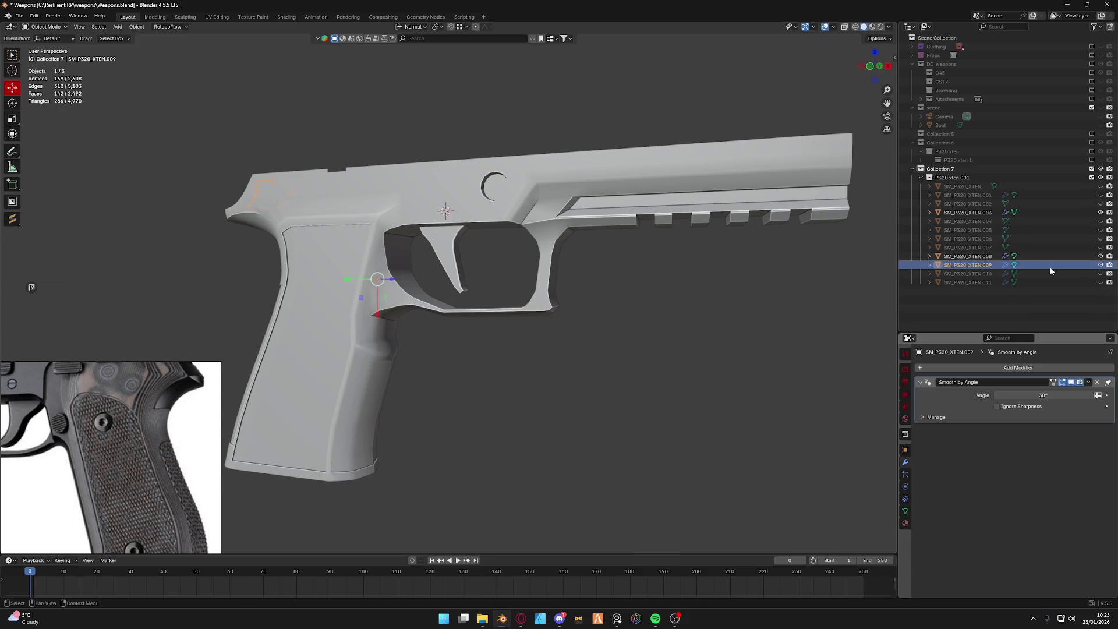
scroll(479, 247, "down", 3)
Isolate the grip panel in Edit Mode and dissolve one of its edge loops.
mouse_move(479, 248)
middle_mouse_down()
mouse_move(449, 311)
mouse_move(516, 228)
middle_mouse_up()
scroll(469, 308, "up", 5)
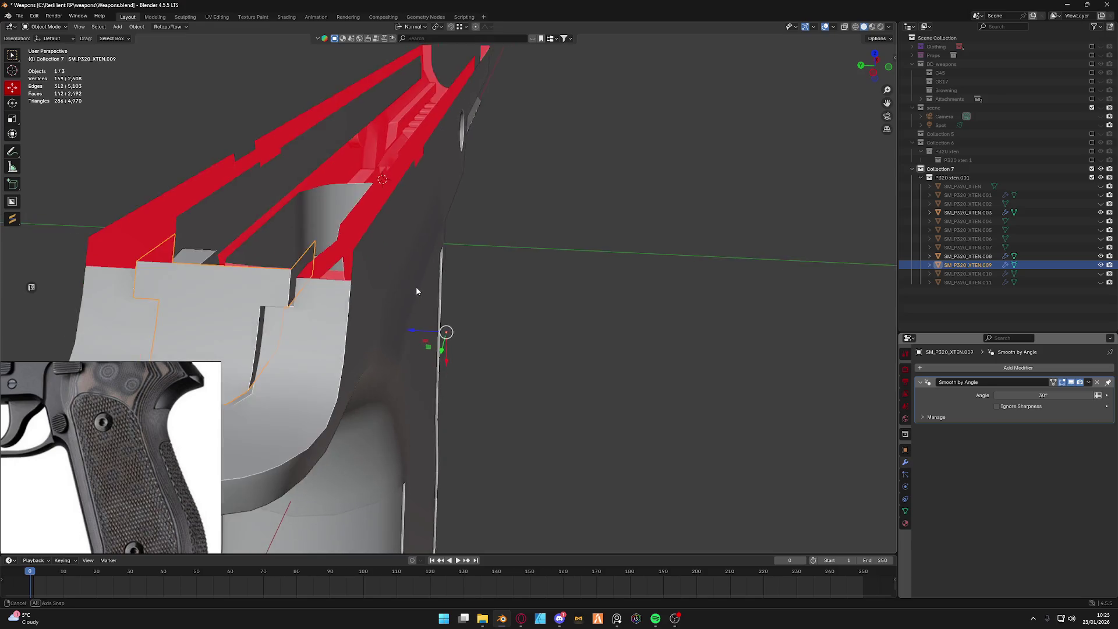
key("Tab")
key("KP_Divide")
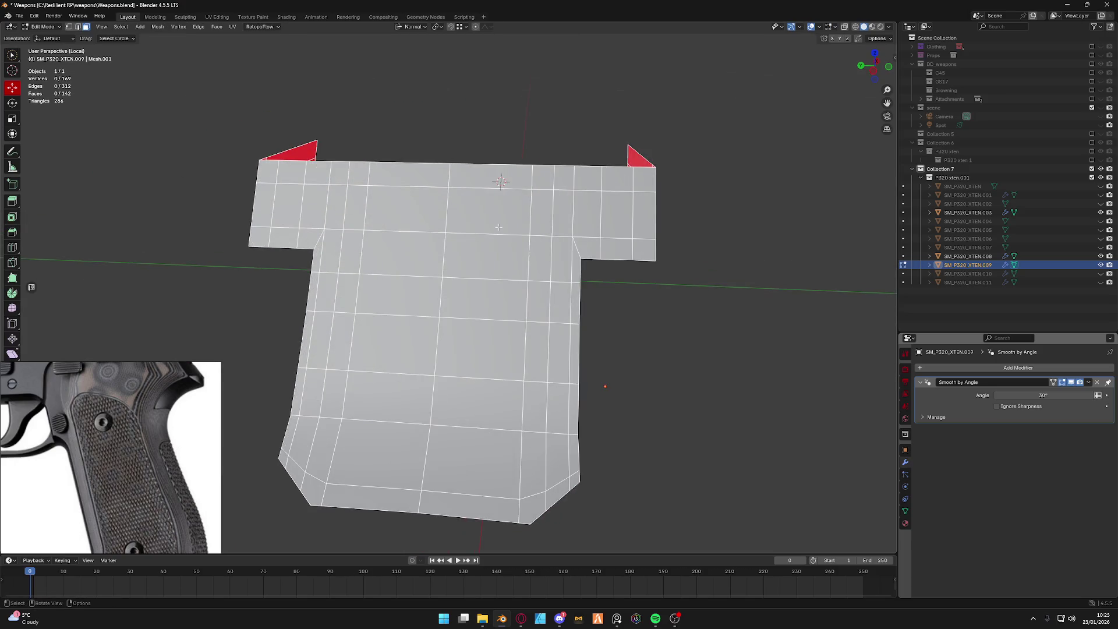
middle_click_drag(516, 229, 512, 237)
key("2")
left_click(428, 188, "alt")
key("x")
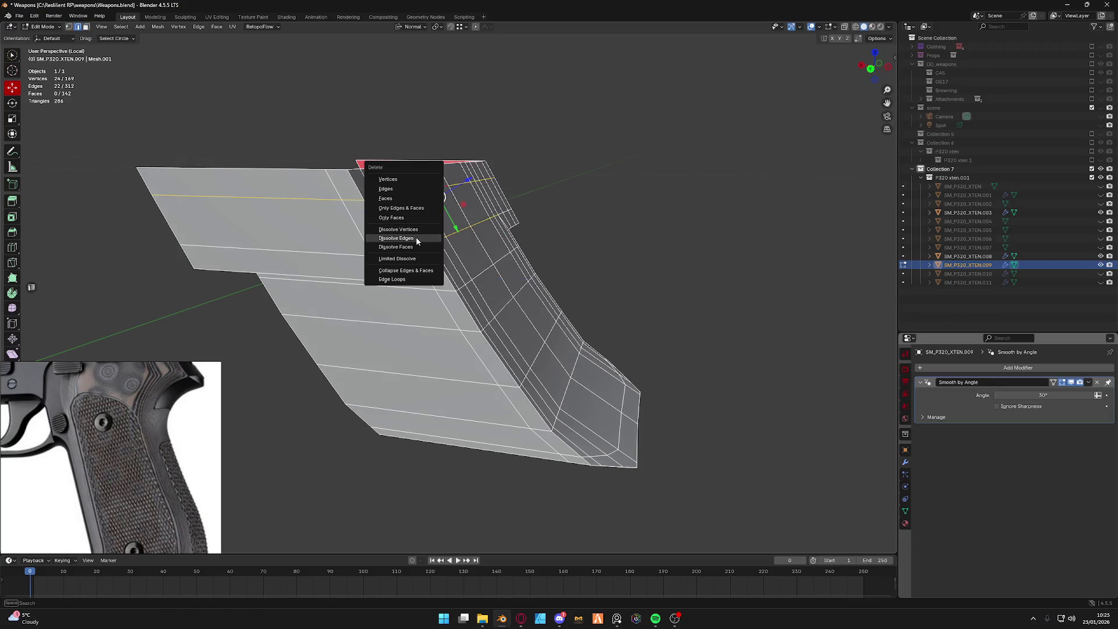
left_click(416, 237)
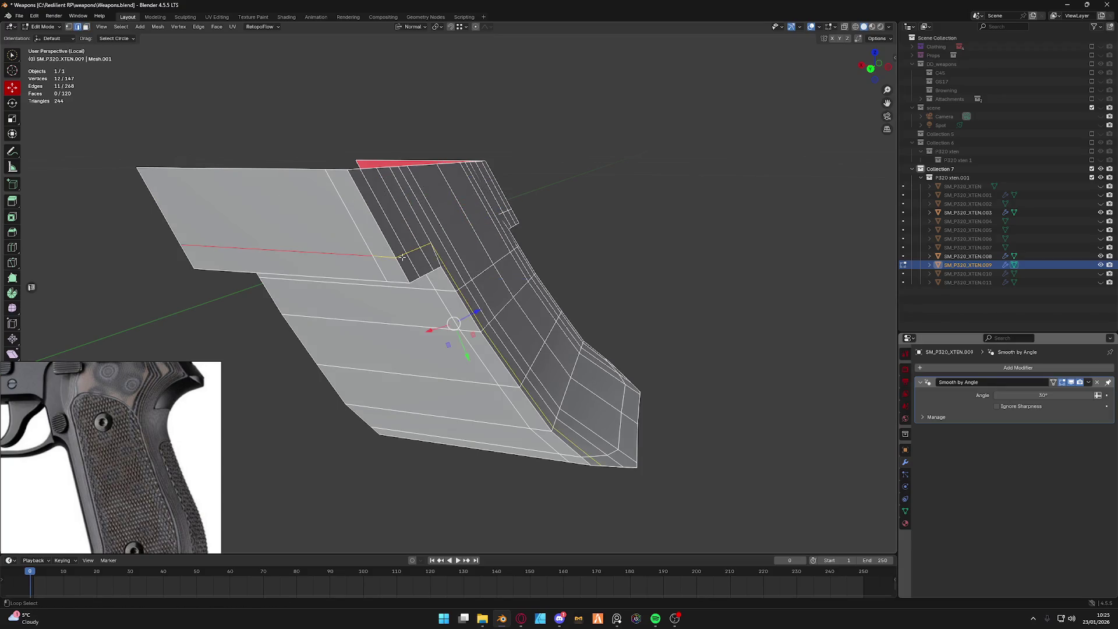
Select two horizontal loops with Global orientation, dissolve them, and add a new loop across the part.
middle_click_drag(400, 256, 464, 238)
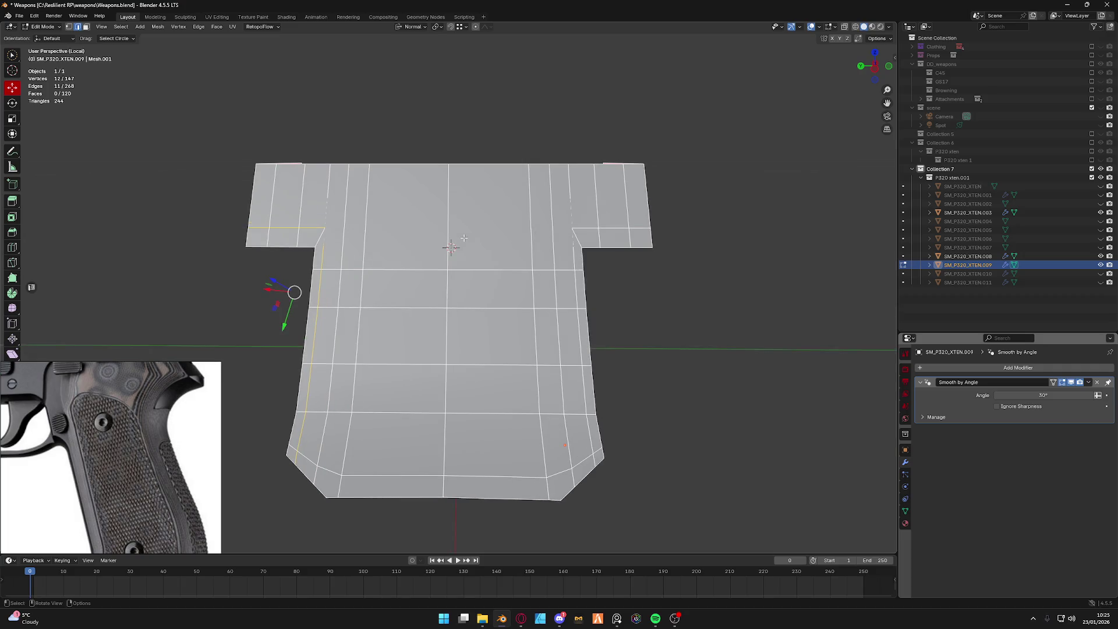
key("ctrl+r")
left_click(449, 201)
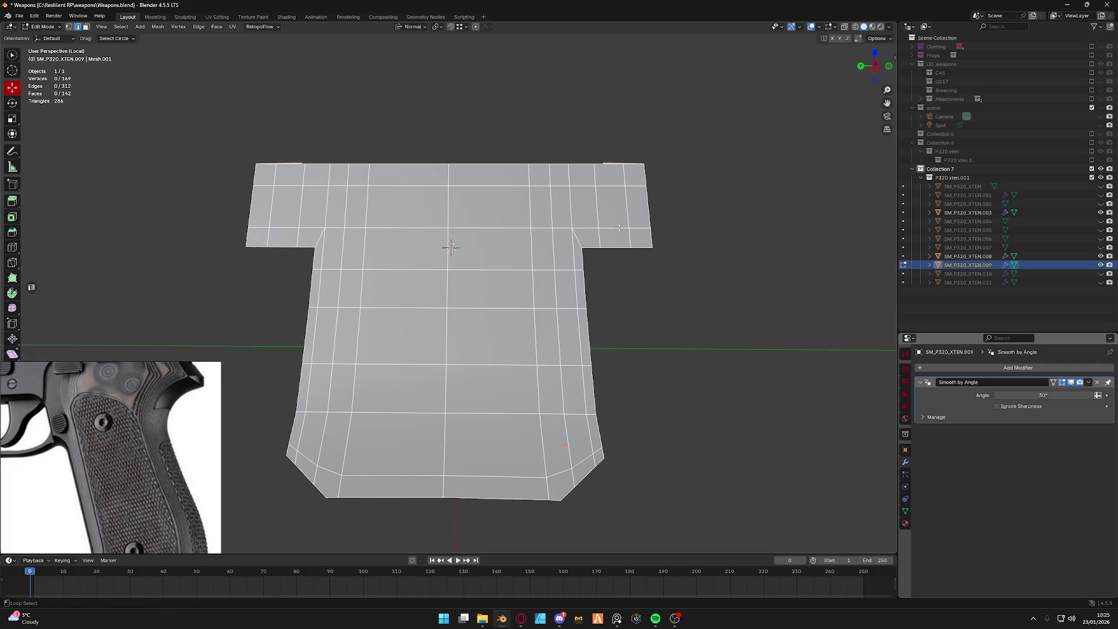
left_click(315, 186, "alt+shift")
left_click(412, 26)
left_click(411, 57)
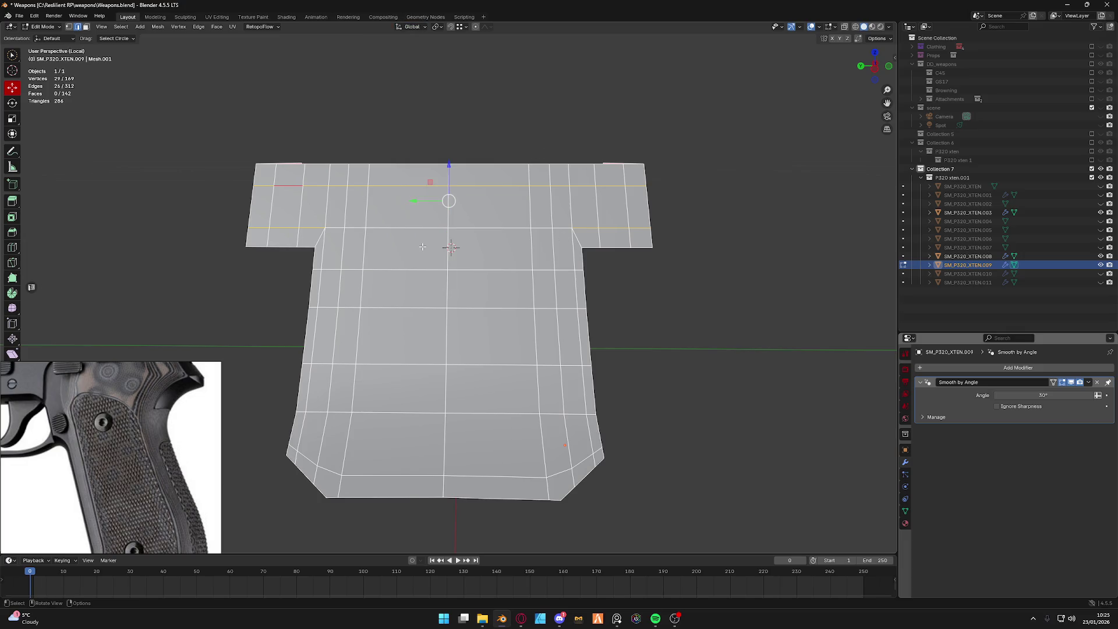
key("x")
left_click(422, 245)
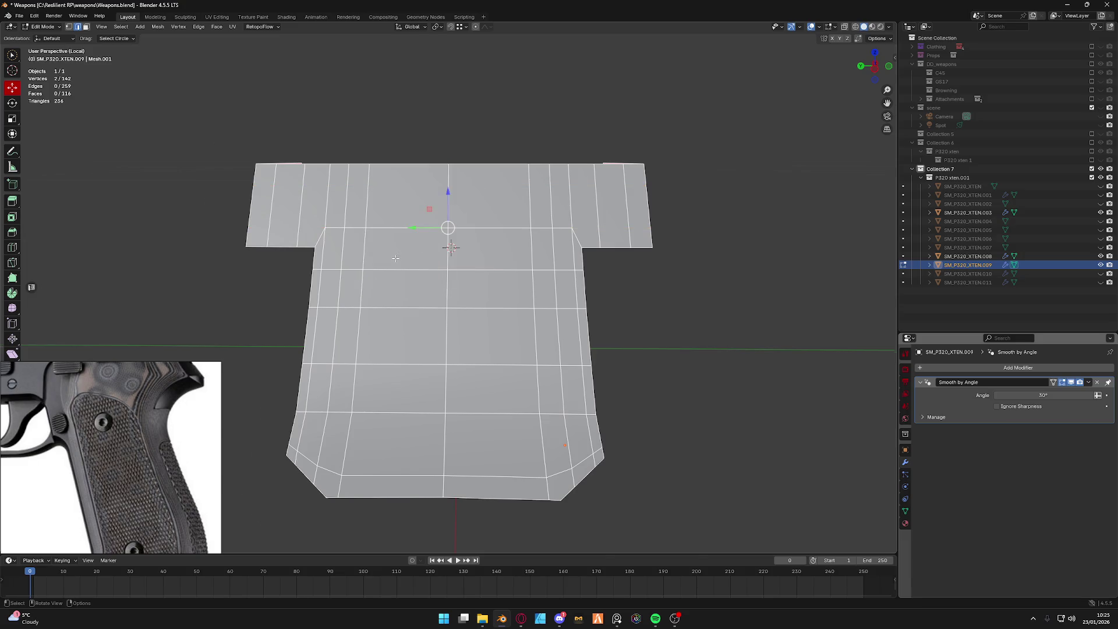
scroll(398, 189, "up", 2)
right_click(397, 202)
left_click(398, 202)
Slide a single vertex on the upper step sideways along X in an axis view.
mouse_move(398, 202)
middle_mouse_down()
mouse_move(484, 207)
mouse_move(468, 233)
middle_mouse_up()
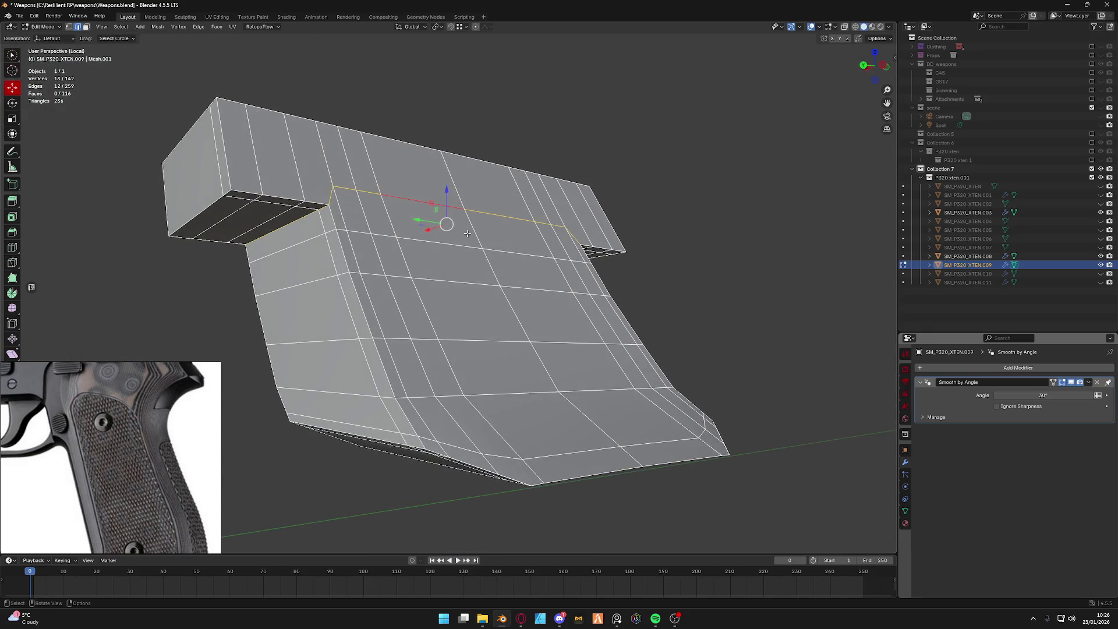
key("1")
left_click(333, 186)
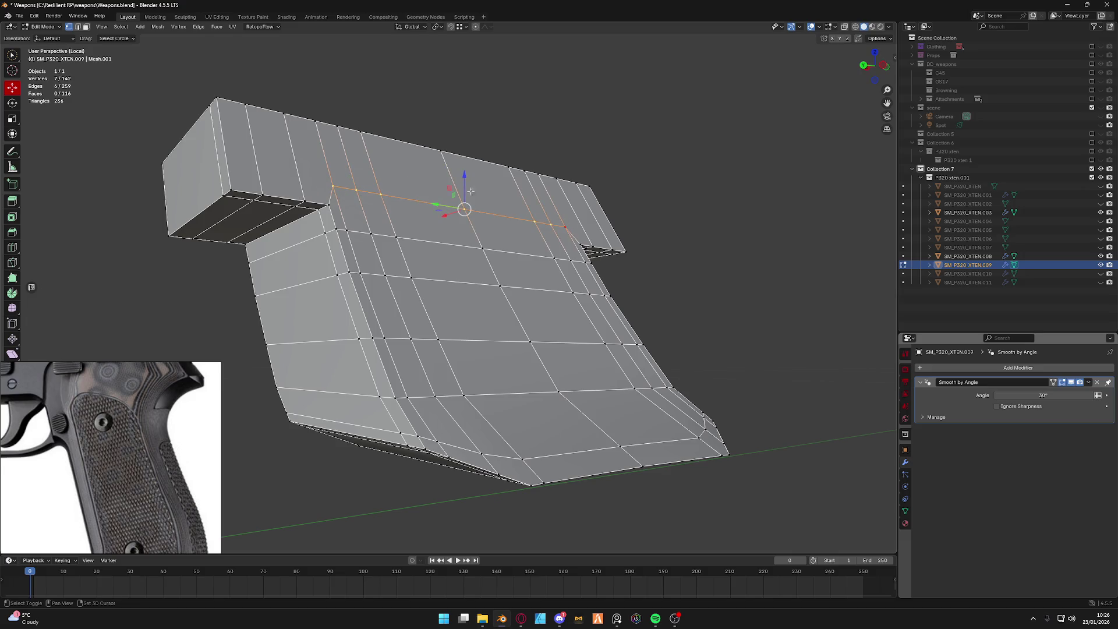
left_click(410, 27)
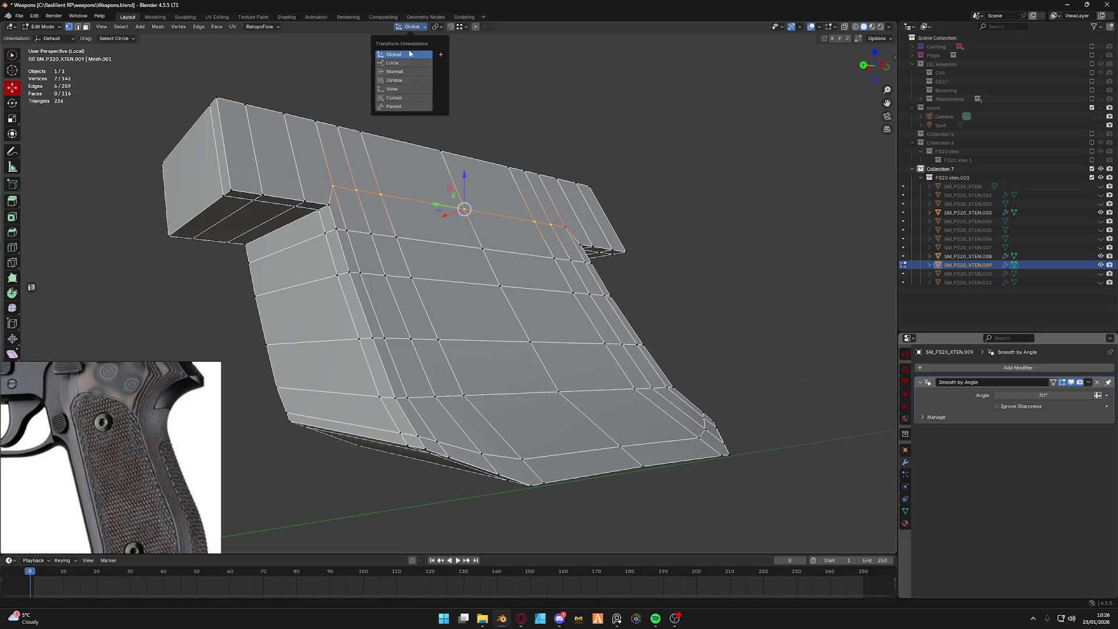
left_click(863, 66)
scroll(549, 219, "up", 5)
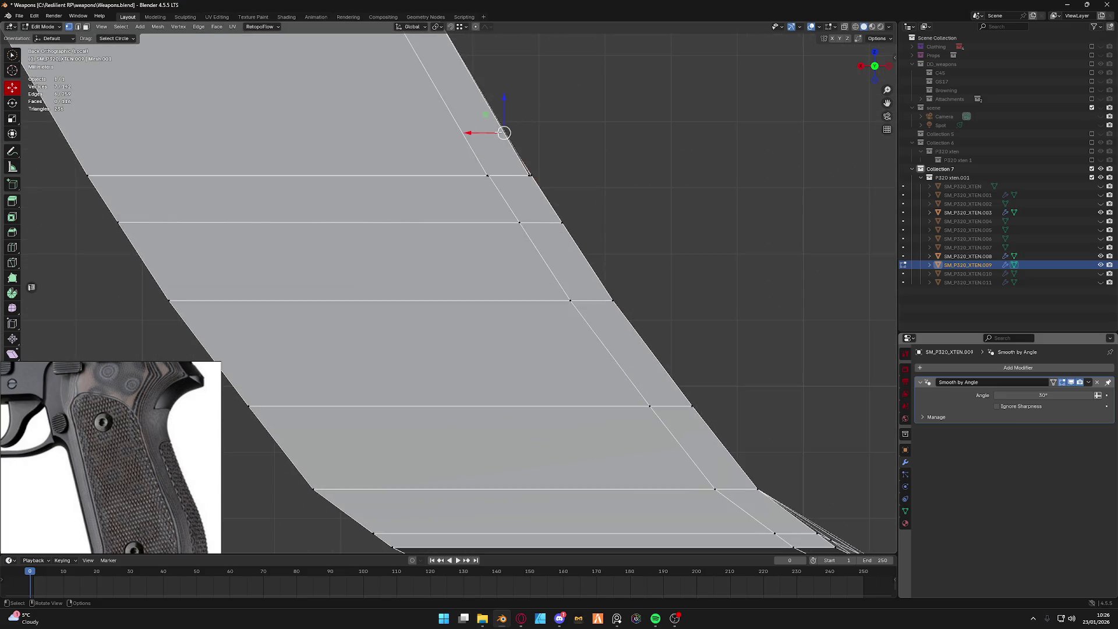
left_click_drag(502, 132, 525, 131)
key("g")
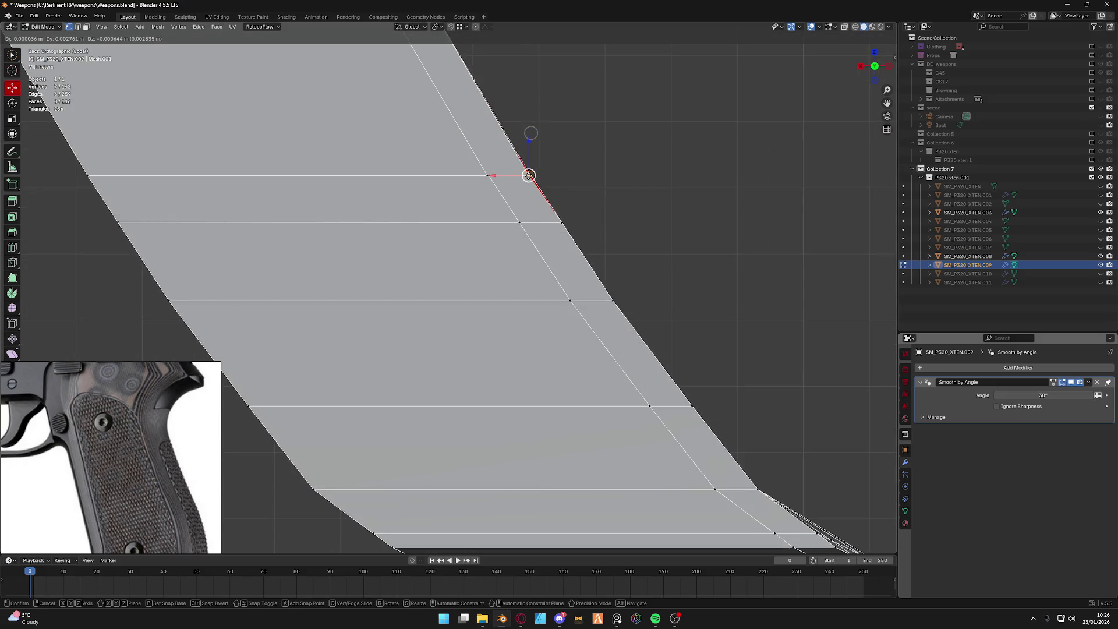
left_click(529, 175)
Move the selected vertices along Y to line up the step, then select all for merging.
middle_click_drag(607, 198, 507, 230)
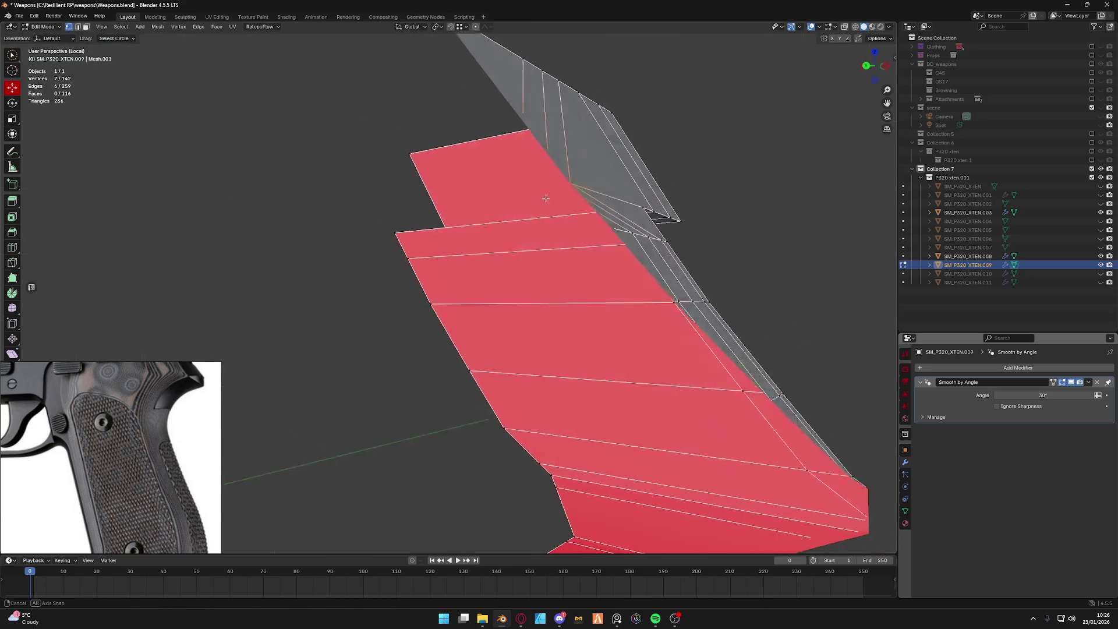
scroll(508, 230, "down", 5)
scroll(507, 230, "up", 5)
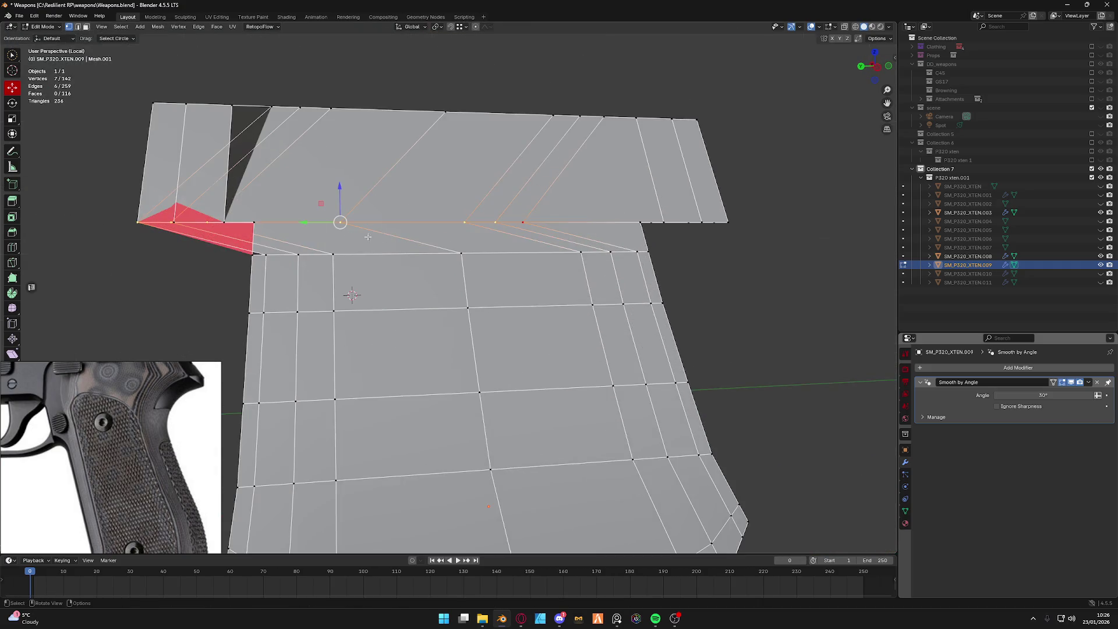
key("g")
key("y")
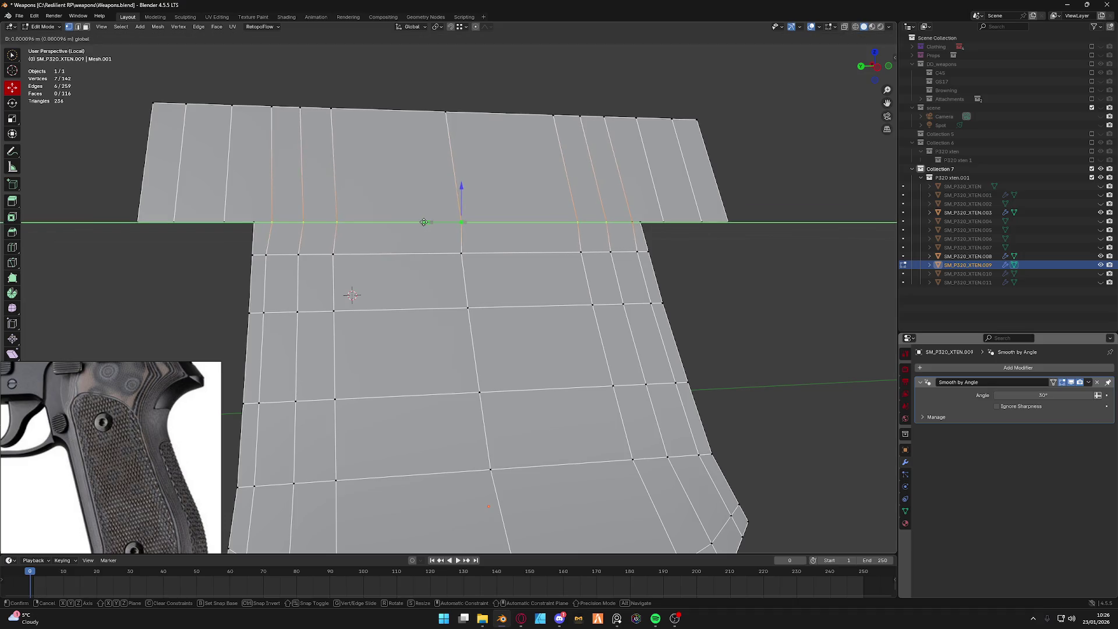
left_click(270, 256)
key("a")
key("m")
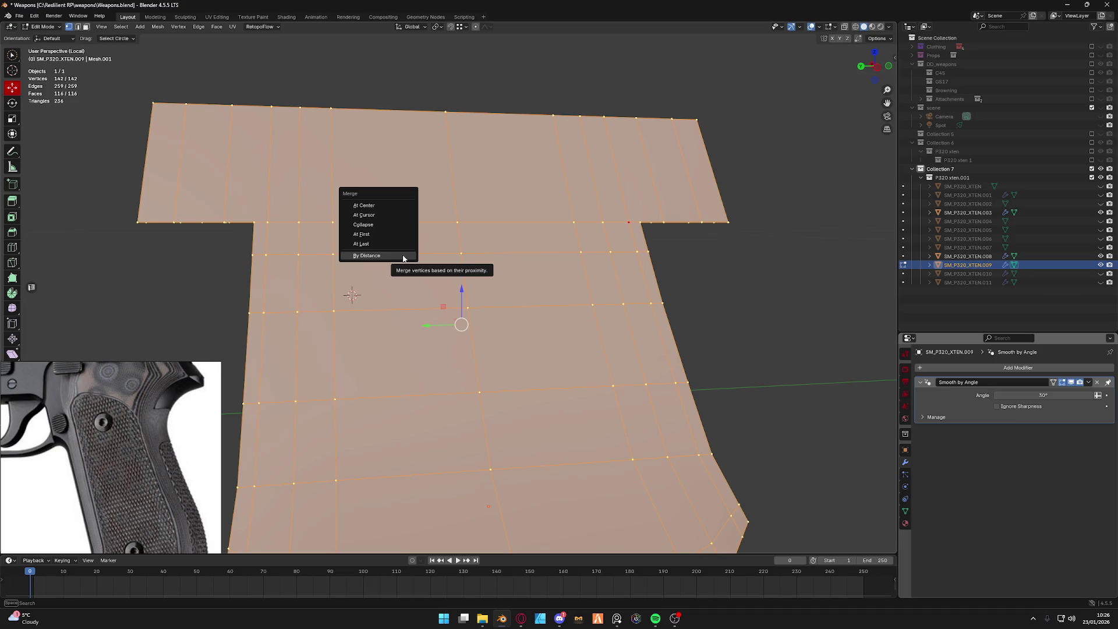
Merge duplicates By Distance, reframe the isolated part, and dissolve the selected edge loops.
left_click(402, 258)
scroll(403, 258, "down", 5)
middle_click_drag(403, 258, 472, 297)
key("Tab")
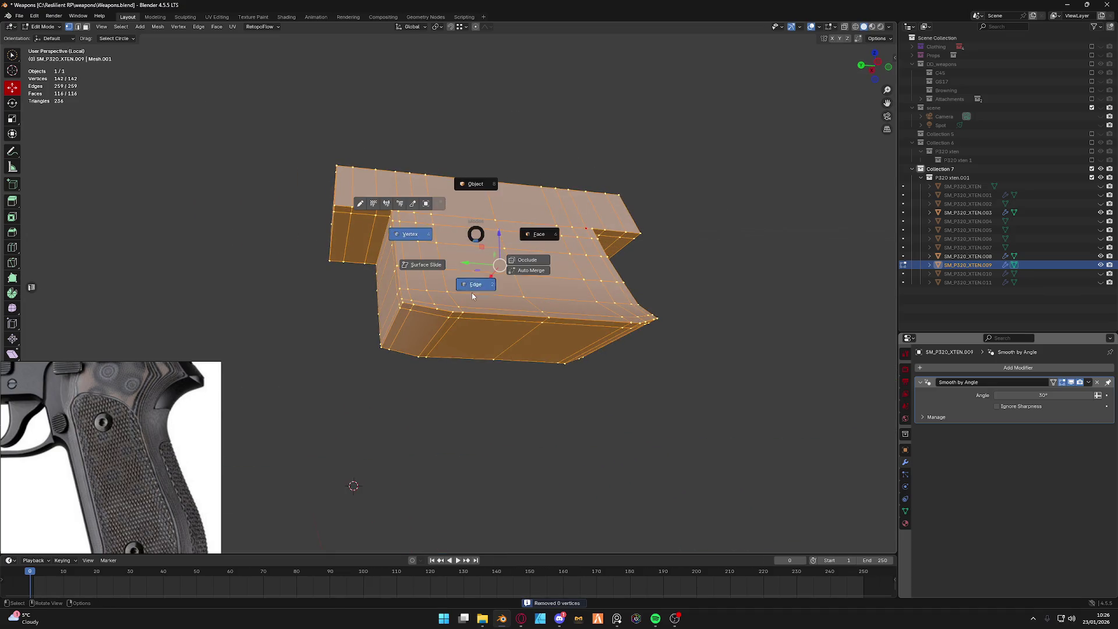
left_click(472, 295)
key("alt+a")
key("KP_Divide")
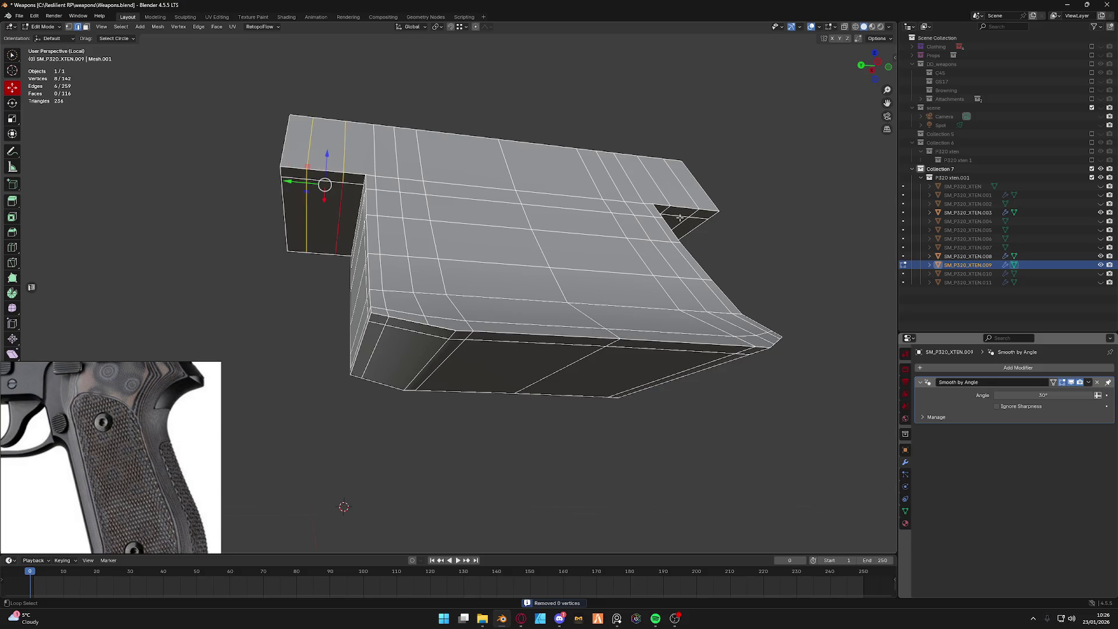
right_click(681, 190)
left_click(686, 222)
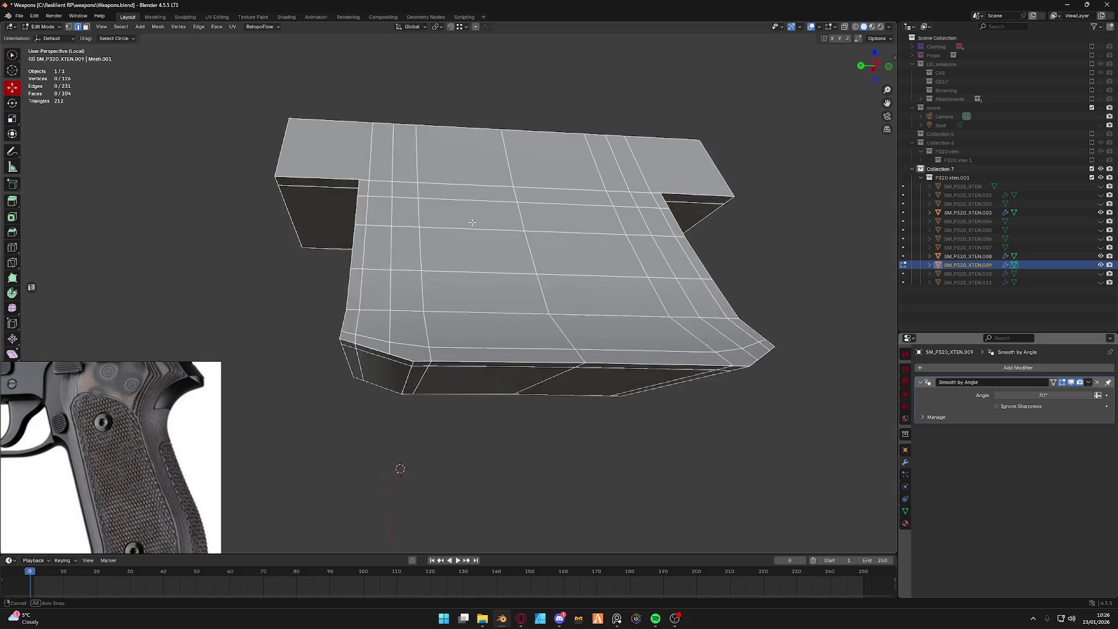
Inspect the piece from several angles and delete its remaining extra loops and geometry.
middle_click_drag(686, 223, 399, 222)
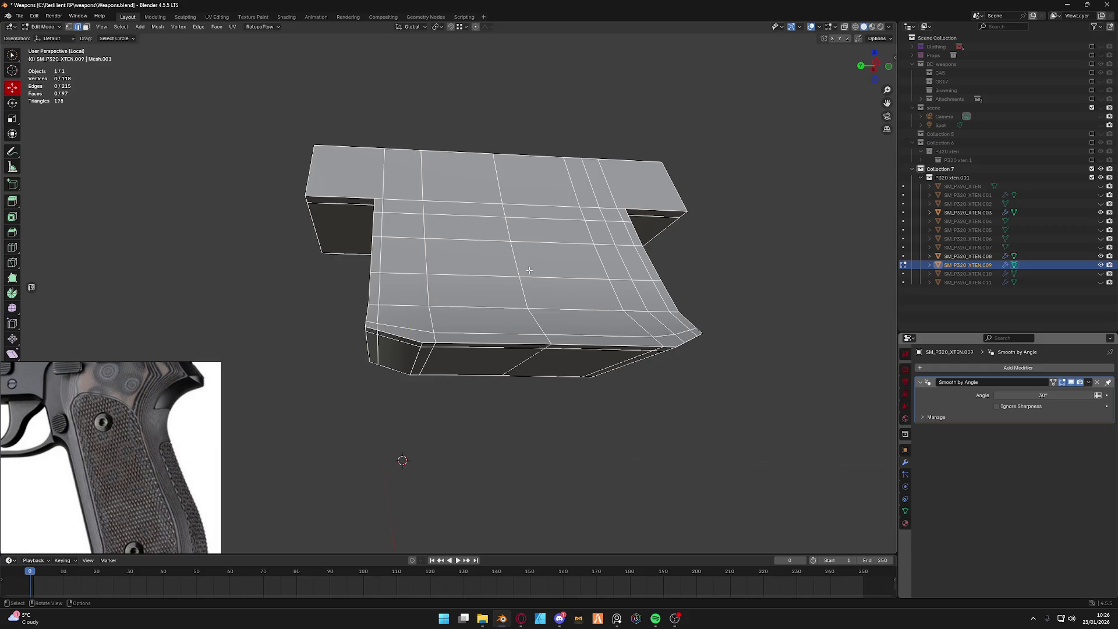
middle_click_drag(528, 270, 515, 314)
middle_click_drag(403, 356, 407, 315)
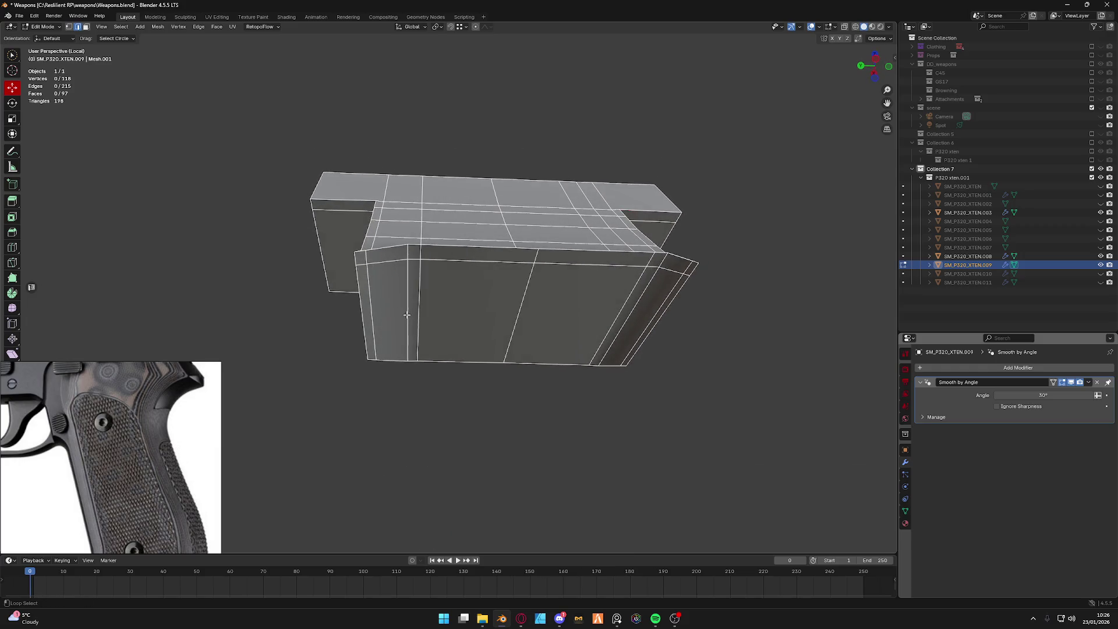
middle_click_drag(656, 290, 594, 272)
key("x")
left_click(594, 272)
mouse_move(639, 347)
middle_mouse_down()
mouse_move(481, 268)
mouse_move(467, 287)
mouse_move(413, 203)
middle_mouse_up()
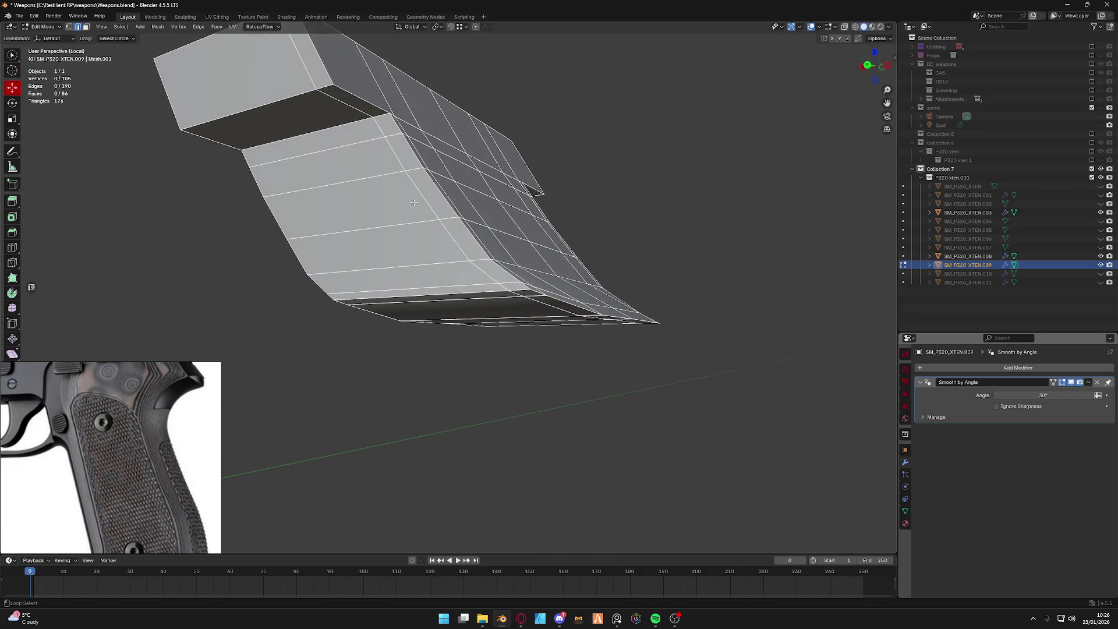
mouse_move(579, 215)
middle_mouse_down()
mouse_move(520, 192)
mouse_move(504, 232)
mouse_move(443, 231)
middle_mouse_up()
key("x")
left_click(520, 192)
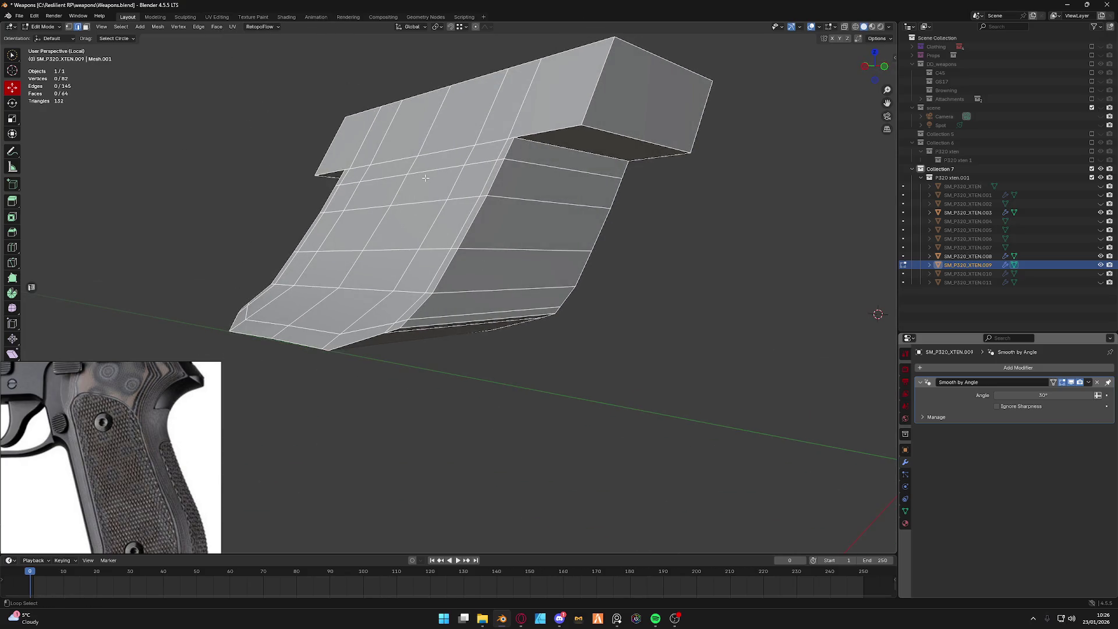
key("x")
left_click(400, 255)
Leave isolation to show the whole pistol and return to Object Mode.
mouse_move(346, 304)
middle_mouse_down()
mouse_move(455, 295)
mouse_move(487, 276)
mouse_move(394, 231)
mouse_move(548, 352)
mouse_move(564, 296)
middle_mouse_up()
key("KP_Divide")
scroll(394, 231, "up", 4)
scroll(454, 288, "down", 2)
key("Tab")
left_click(551, 323)
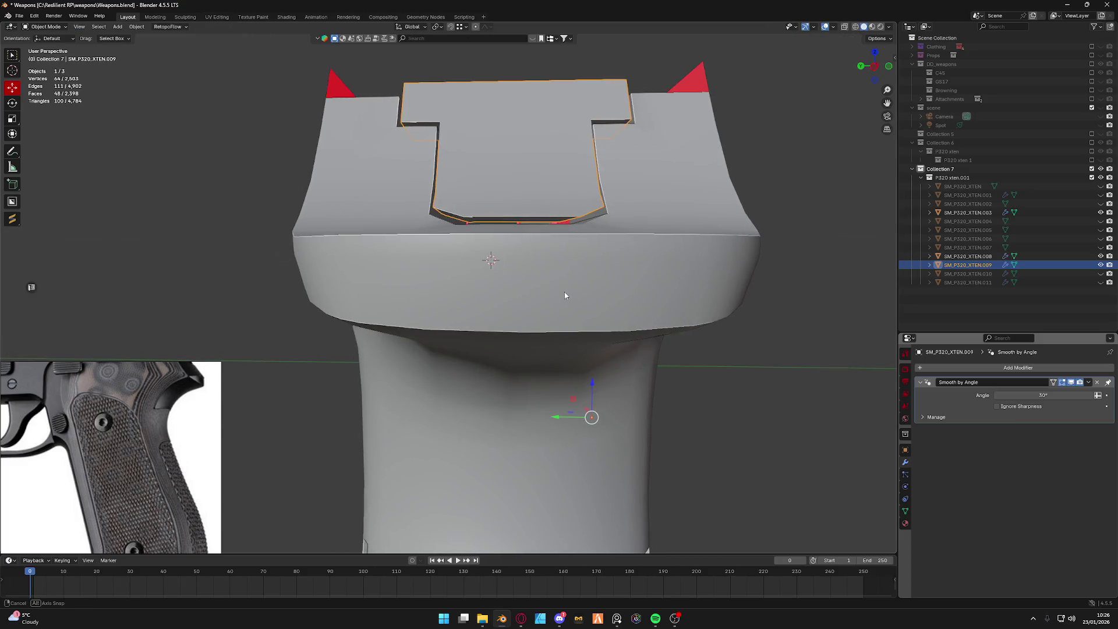
Edit the insert piece's mesh, briefly in X-ray, and dissolve the stray corner vertex on its lower edge.
left_click(873, 67)
scroll(481, 274, "up", 2)
scroll(480, 274, "up", 3)
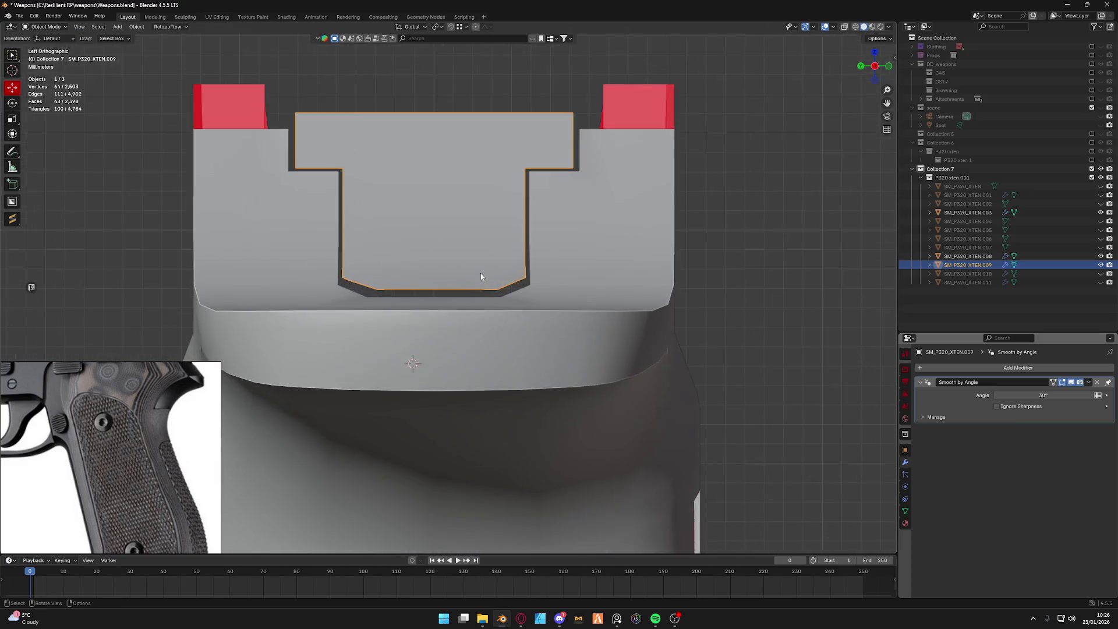
scroll(481, 274, "up", 3)
key("Tab")
left_click(456, 277)
scroll(423, 296, "down", 1)
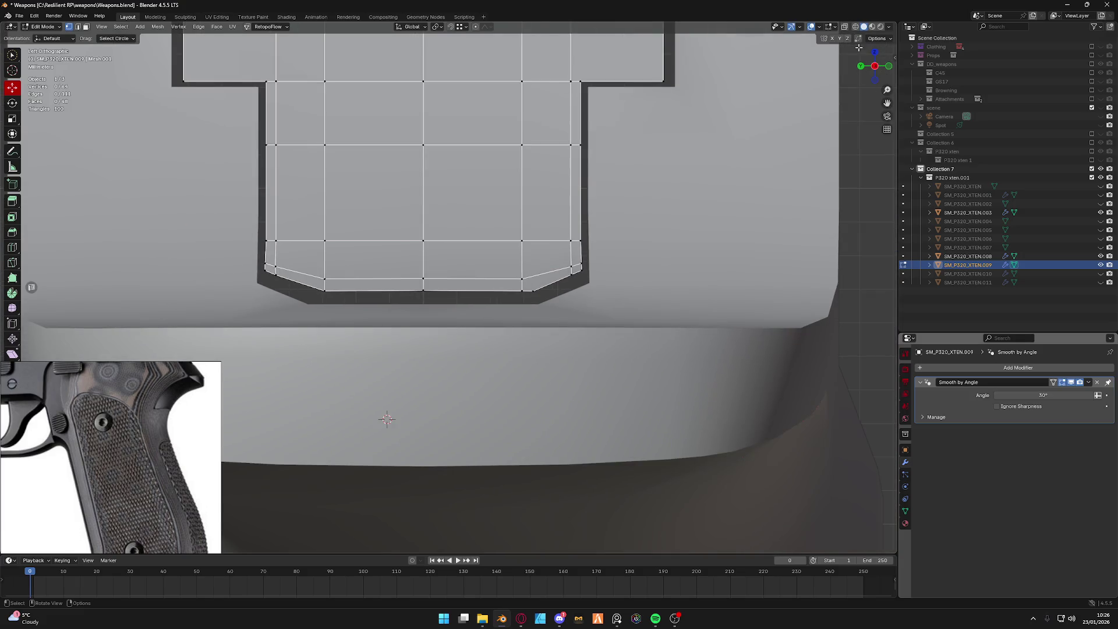
key("alt+z")
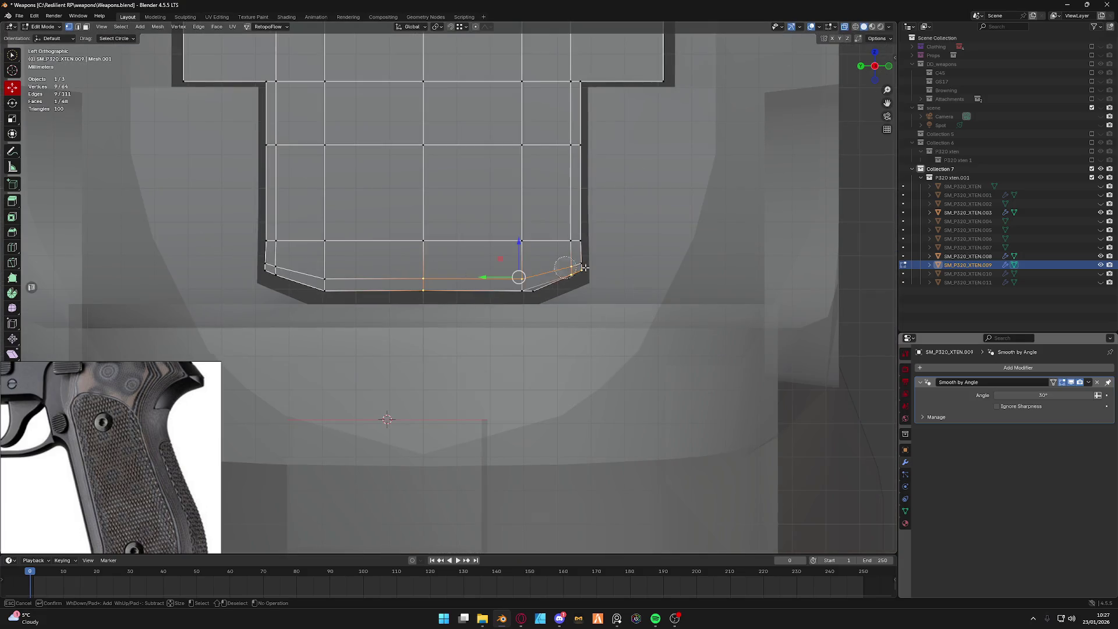
key("alt+z")
left_click(594, 292)
mouse_move(594, 292)
middle_mouse_down()
mouse_move(616, 317)
mouse_move(472, 329)
middle_mouse_up()
scroll(618, 316, "down", 1)
key("grave")
left_click(656, 347)
key("x")
left_click(475, 324)
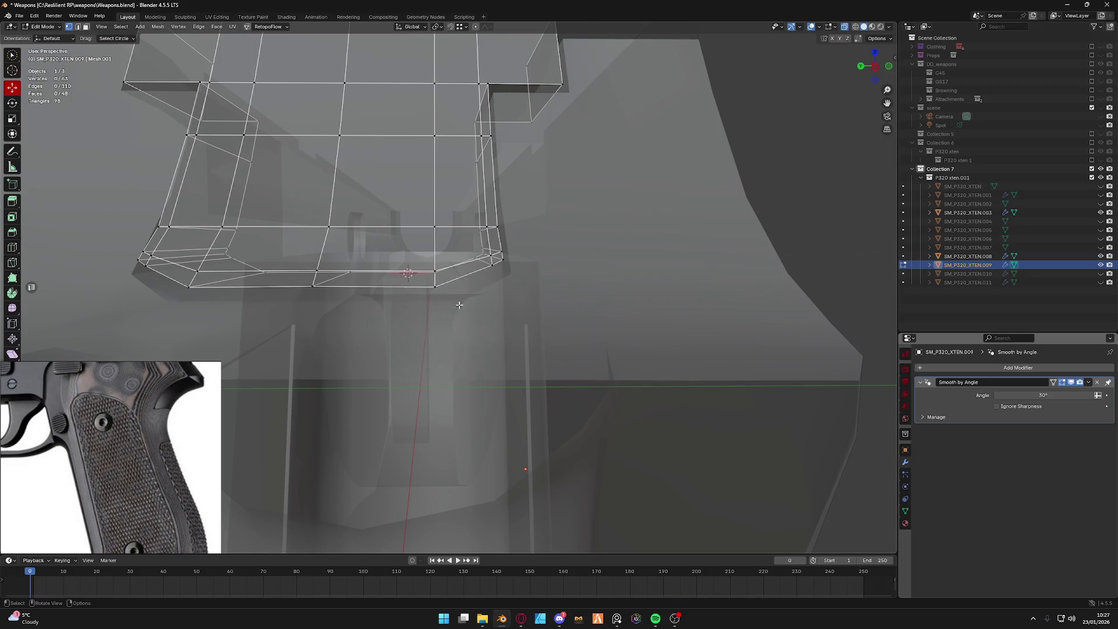
Select the whole insert mesh and frame it in a flat side view with the mesh sitting lower.
key("a")
key("KP_Decimal")
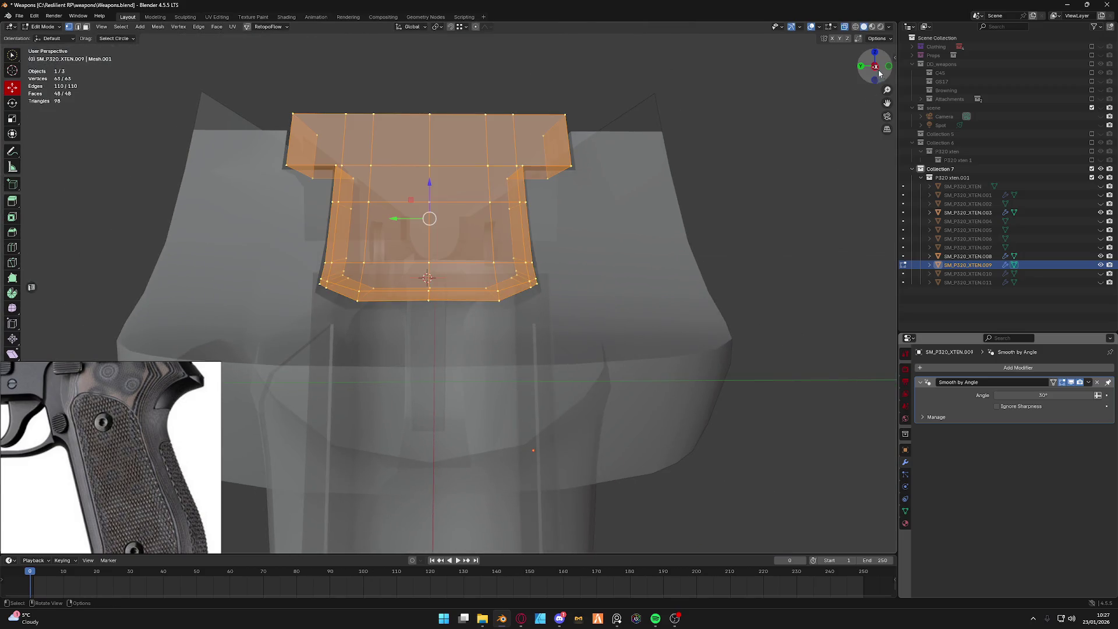
left_click(878, 71)
scroll(318, 166, "up", 2)
scroll(319, 167, "down", 2)
middle_click_drag(318, 166, 319, 224, "shift")
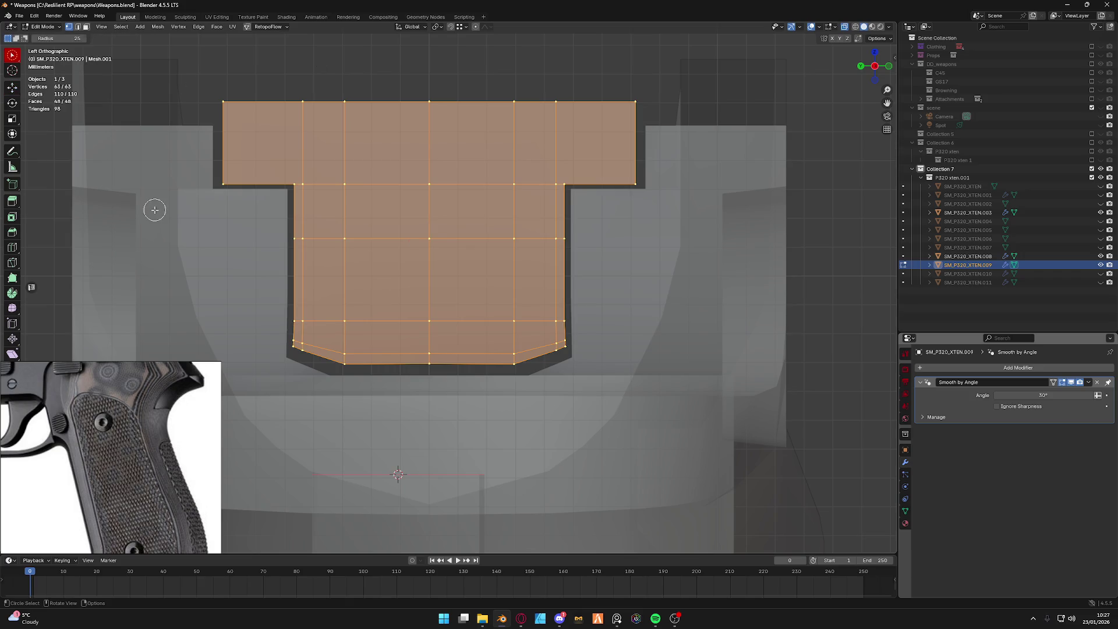
Shift the piece's lower rows down along Z in two passes, leaving the top row in place.
left_click_drag(184, 166, 651, 87, "ctrl")
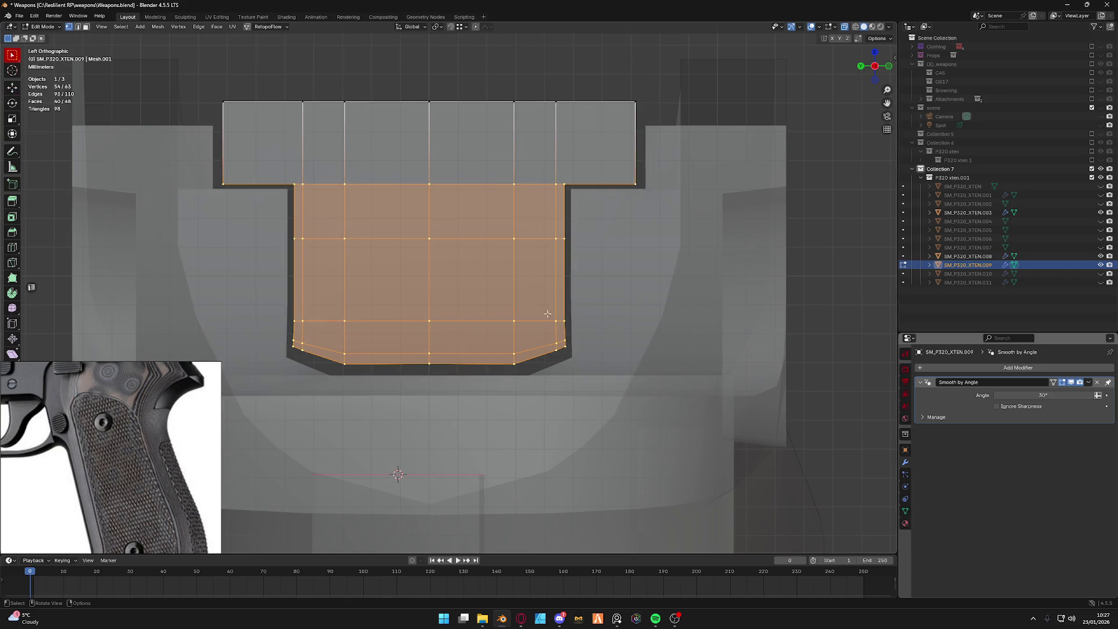
key("g")
key("z")
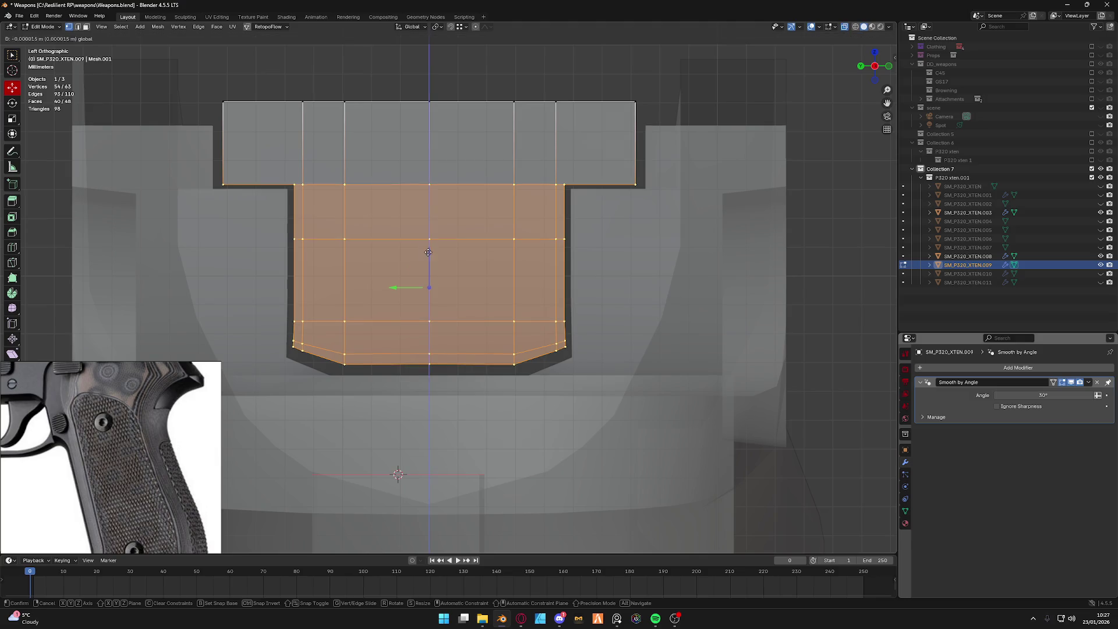
left_click(430, 255)
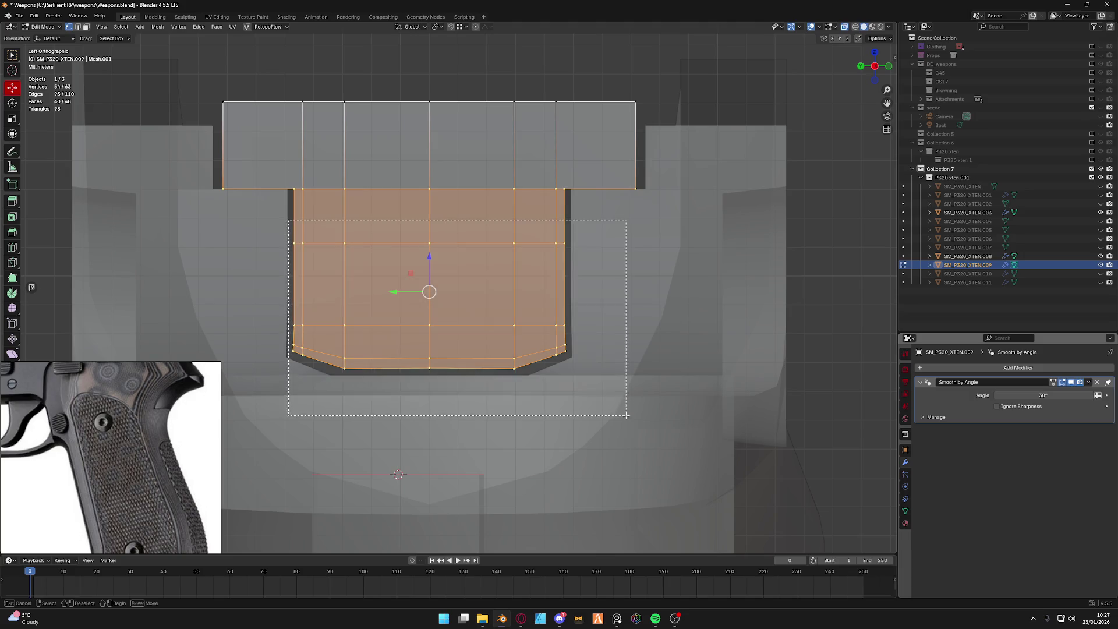
left_click_drag(291, 220, 572, 171, "ctrl")
key("g")
key("z")
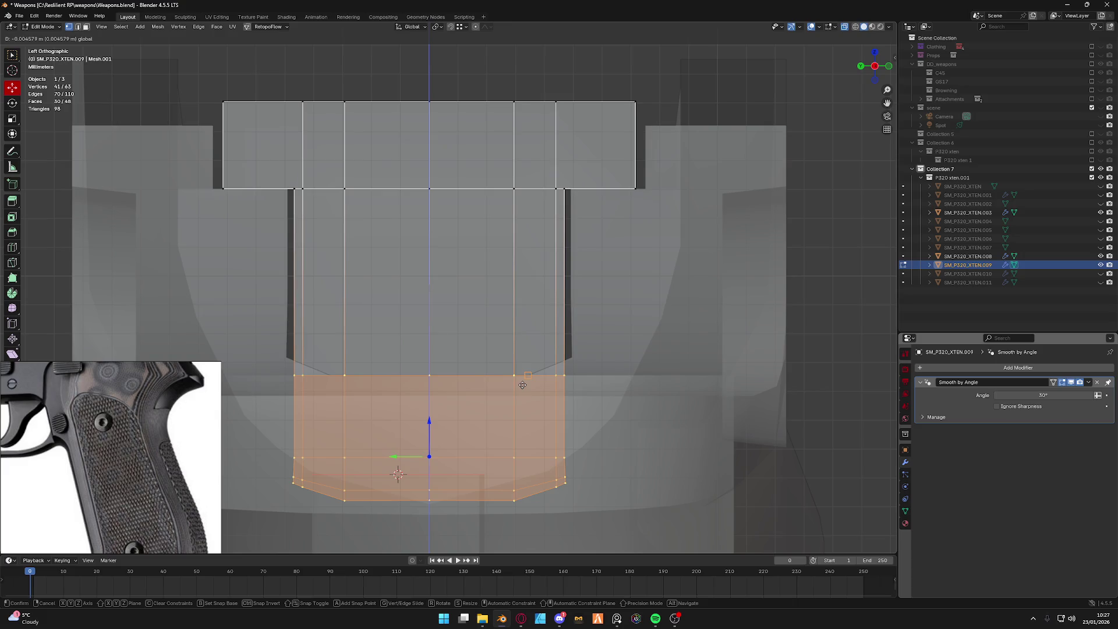
key("Escape")
key("g")
key("z")
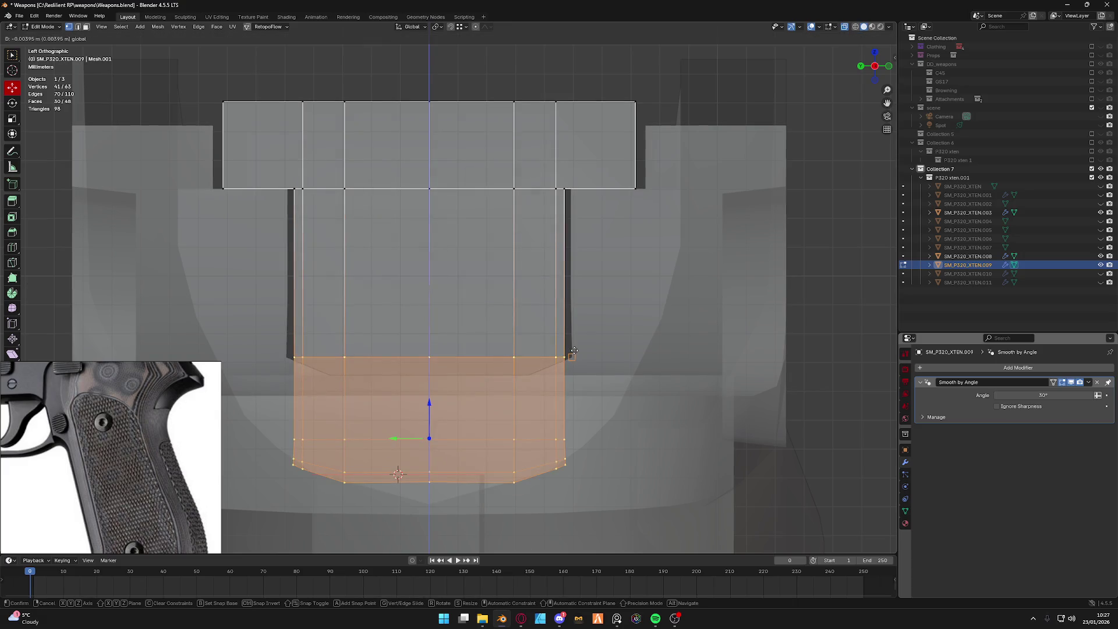
scroll(441, 239, "up", 4)
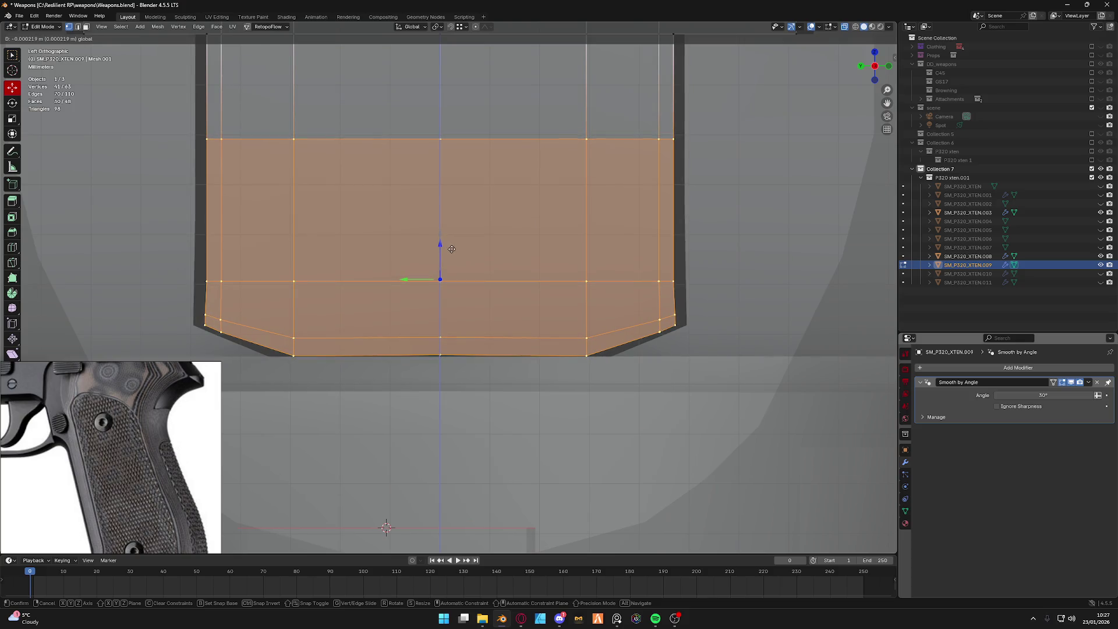
left_click(451, 249)
Nudge the left face loop and the right vertex column sideways along Y.
left_click(449, 316)
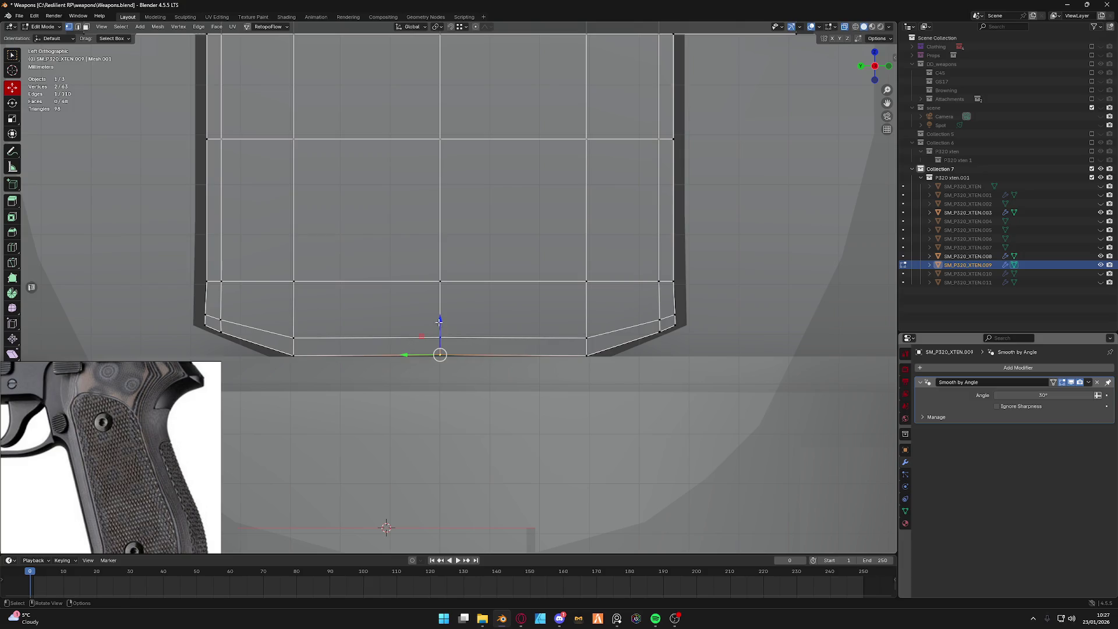
left_click(569, 419)
scroll(267, 254, "down", 2)
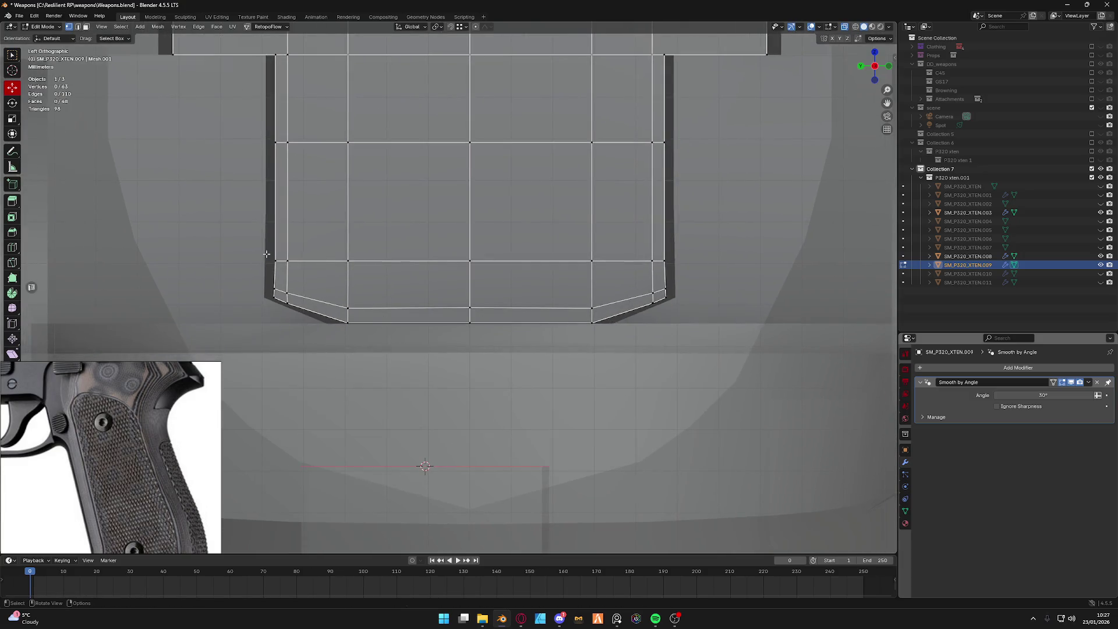
left_click(276, 280)
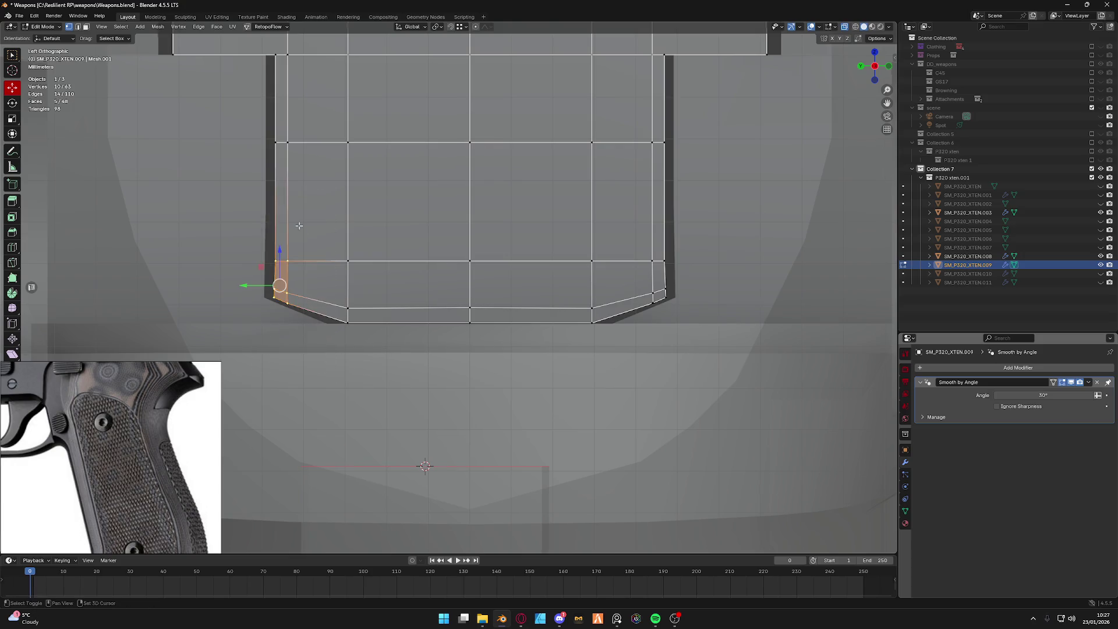
scroll(288, 315, "up", 4, "shift")
left_click(293, 341, "alt")
scroll(295, 219, "down", 2)
left_click_drag(345, 440, 345, 437)
key("g")
key("y")
key("Return")
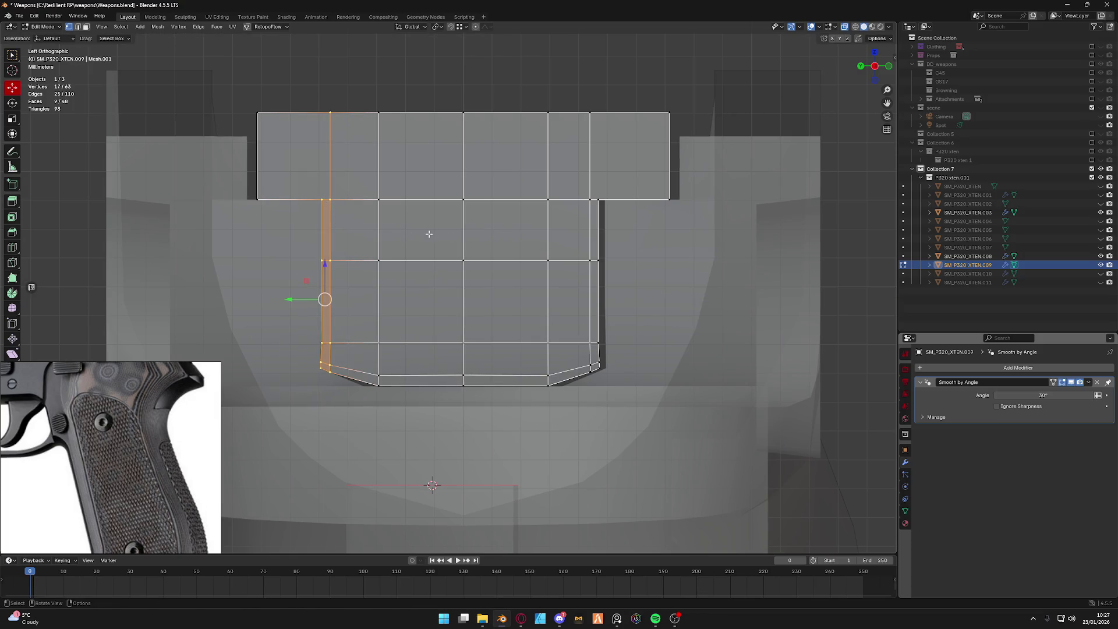
scroll(519, 105, "down", 2, "ctrl")
left_click_drag(579, 439, 579, 439)
key("g")
key("y")
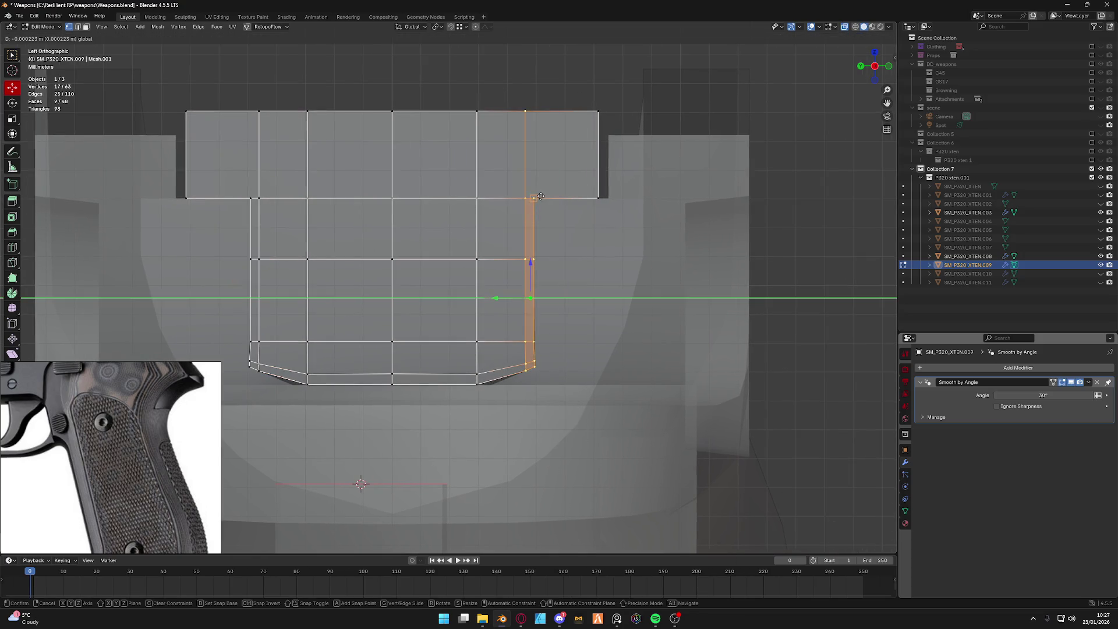
key("Return")
scroll(555, 329, "up", 2)
left_click(555, 330)
scroll(514, 368, "down", 2)
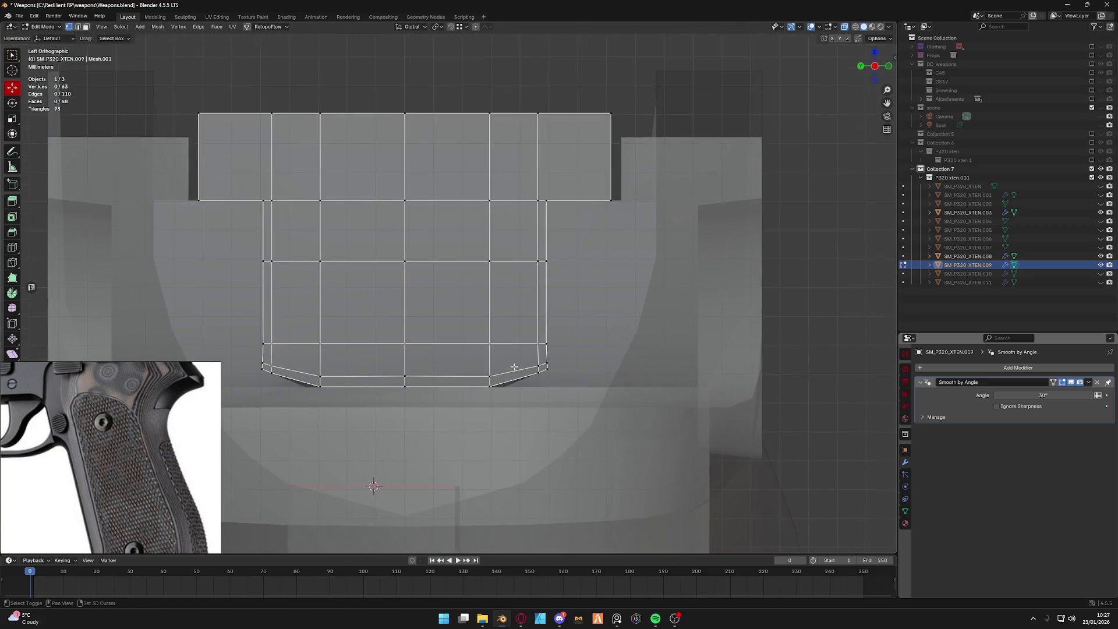
Slide the full right and left vertex columns along Y again, then check the piece in perspective.
left_click_drag(473, 104, 511, 429)
key("g")
key("y")
key("Return")
left_click_drag(292, 98, 297, 402)
key("g")
key("y")
key("Return")
scroll(464, 349, "down", 2)
key("Tab")
mouse_move(464, 349)
middle_mouse_down()
mouse_move(462, 334)
mouse_move(447, 347)
mouse_move(510, 307)
mouse_move(455, 328)
mouse_move(489, 324)
mouse_move(445, 313)
mouse_move(465, 273)
middle_mouse_up()
scroll(464, 272, "down", 1)
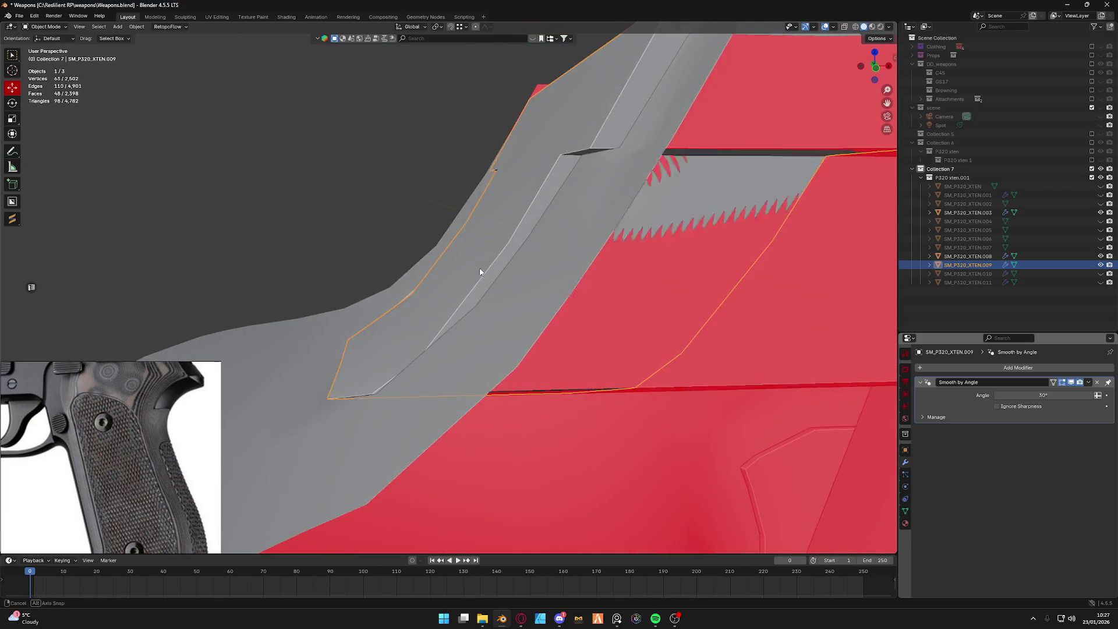
scroll(480, 267, "down", 3)
In face select mode, move the strip's faces and a vertex along X so they meet the frame's rear curve.
key("ctrl+Tab")
left_click(537, 293)
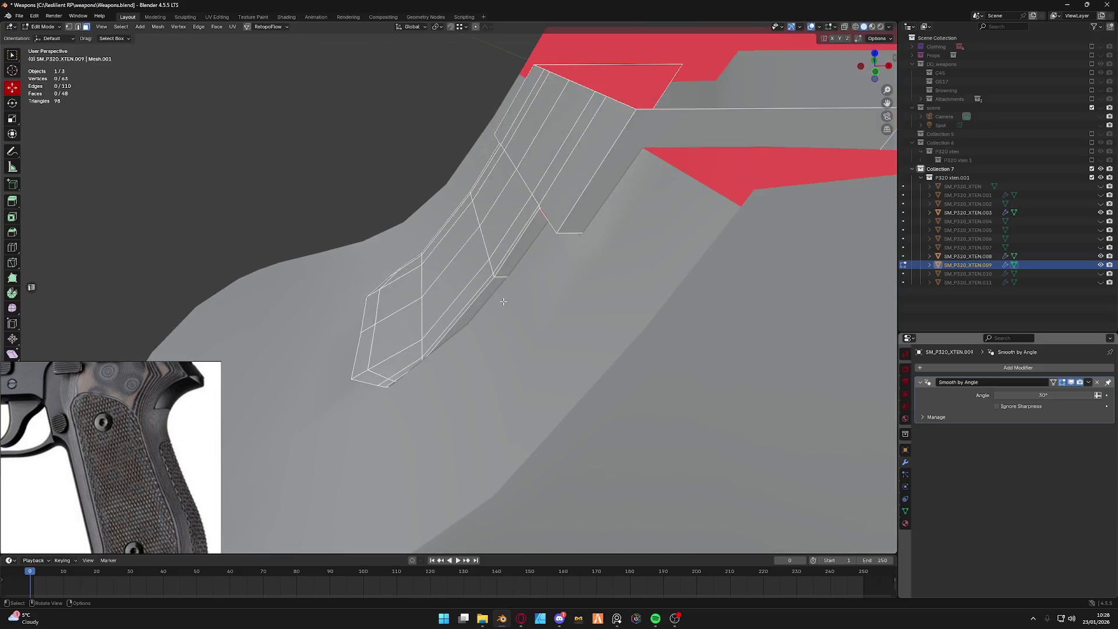
middle_click_drag(537, 292, 524, 247)
left_click_drag(530, 244, 527, 246)
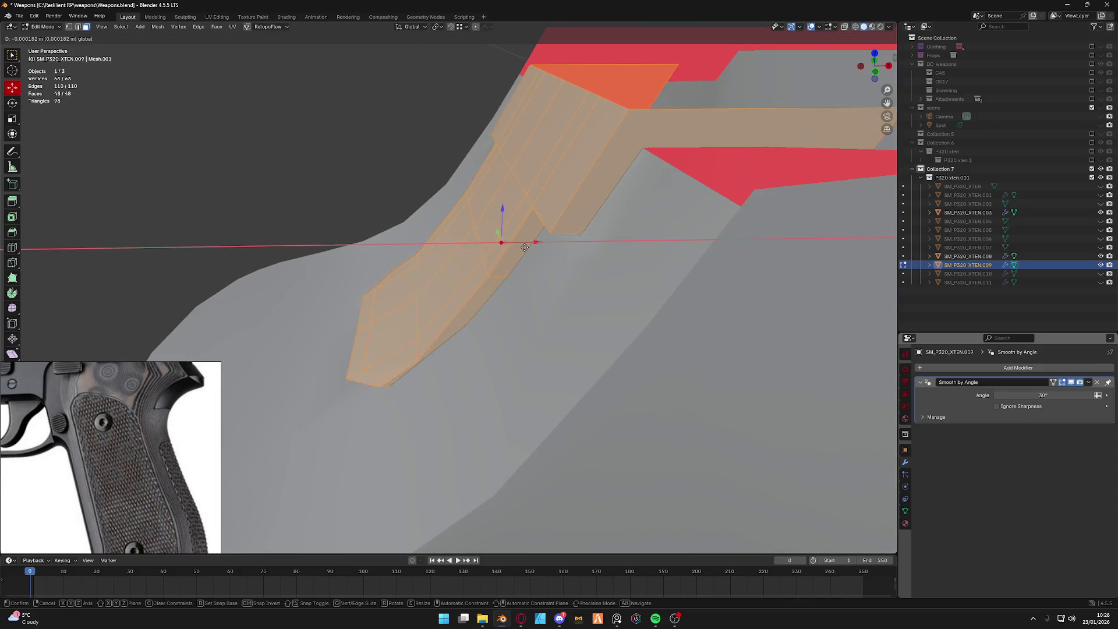
left_click(525, 247)
middle_click_drag(524, 248, 553, 289)
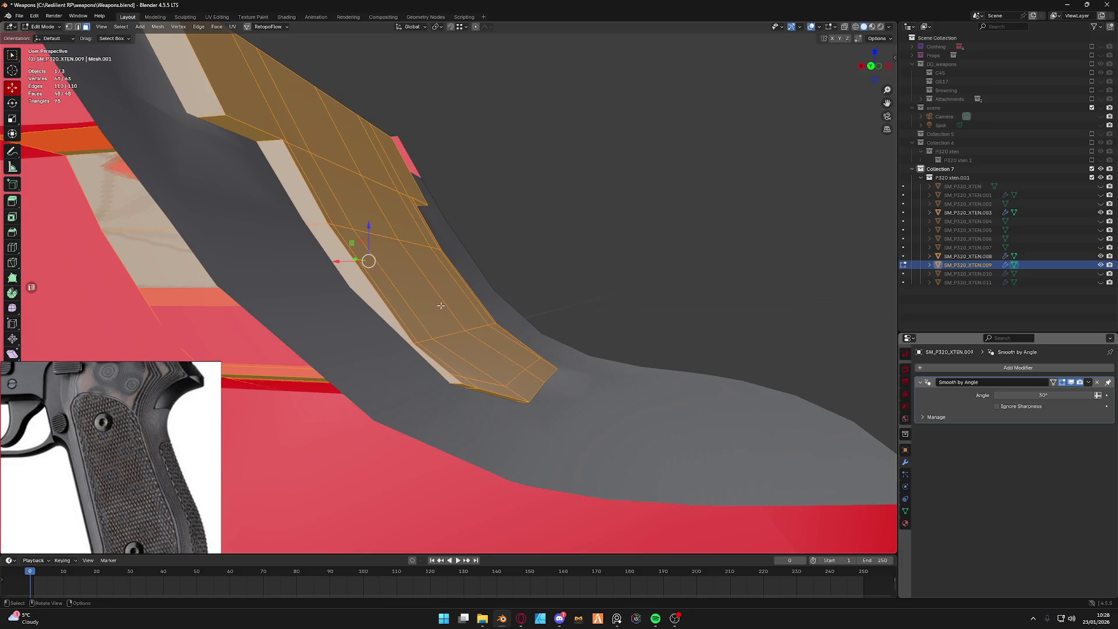
middle_click_drag(441, 305, 457, 294)
key("Tab")
left_click(511, 294)
middle_click_drag(673, 300, 464, 325)
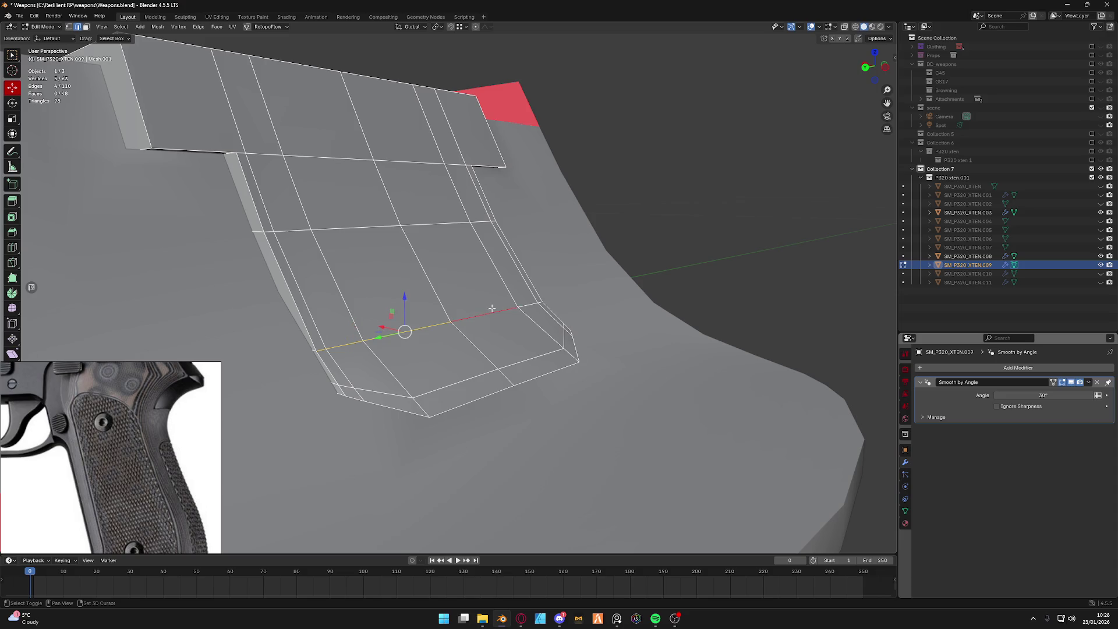
mouse_move(535, 303)
middle_mouse_down()
mouse_move(518, 326)
mouse_move(473, 324)
middle_mouse_up()
key("g")
key("x")
left_click(488, 315)
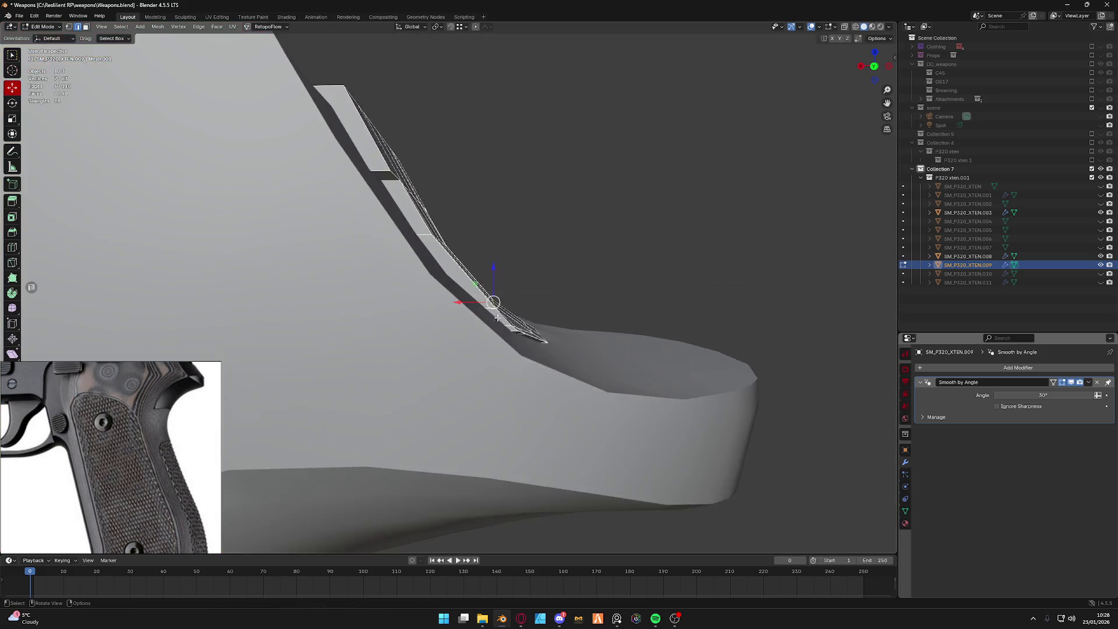
Fill new faces across an edge loop of the strip, nudge a vertex along X, and return to object mode.
key("z")
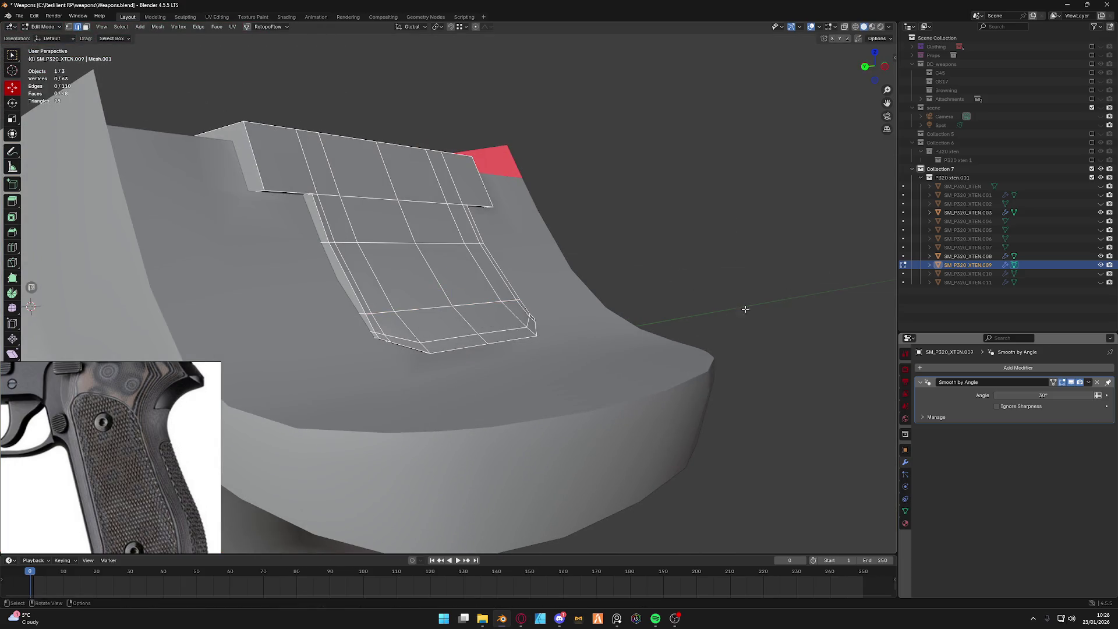
right_click(378, 239)
left_click(375, 252)
mouse_move(444, 282)
middle_mouse_down()
mouse_move(473, 288)
mouse_move(320, 283)
mouse_move(445, 283)
middle_mouse_up()
left_click(338, 282, "alt")
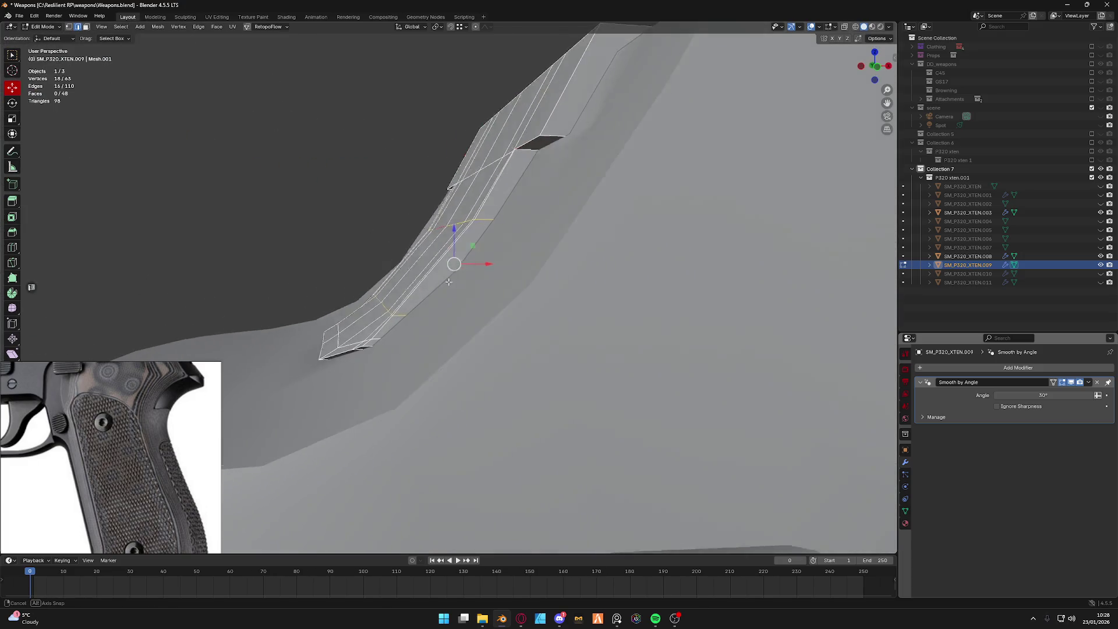
right_click(439, 262, "ctrl")
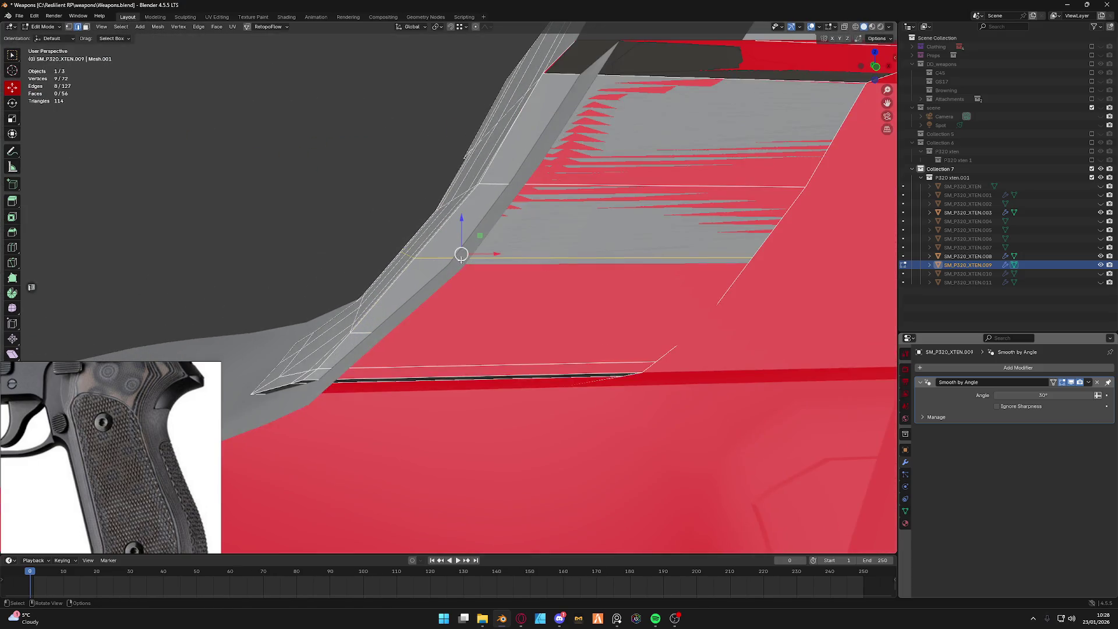
mouse_move(428, 263)
middle_mouse_down()
mouse_move(374, 278)
mouse_move(503, 256)
middle_mouse_up()
key("z")
left_click_drag(515, 255, 514, 260)
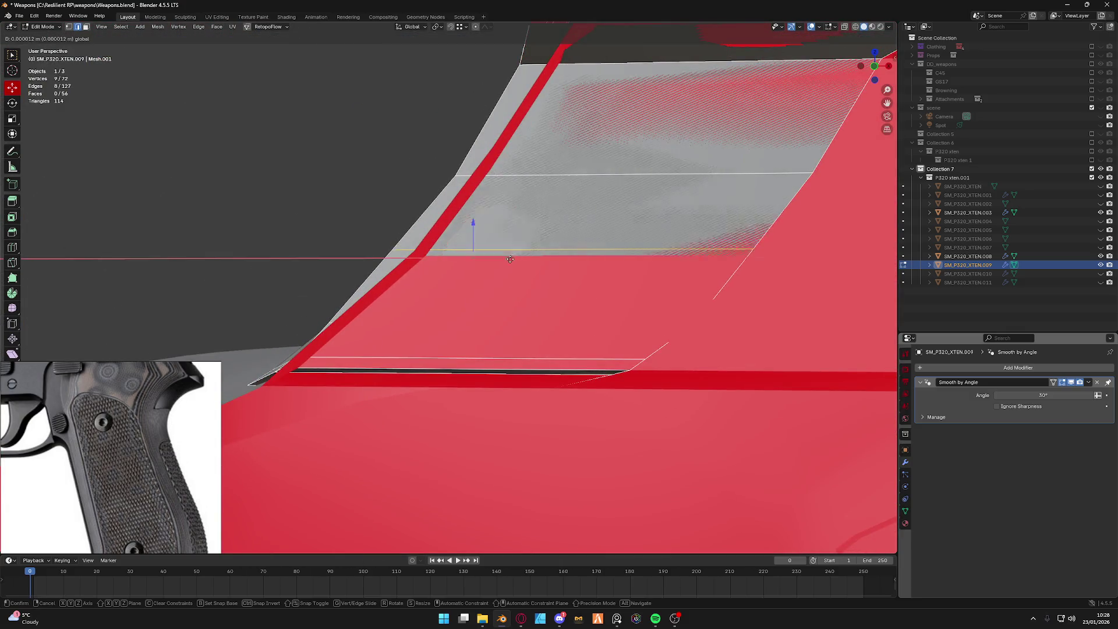
scroll(514, 260, "down", 5)
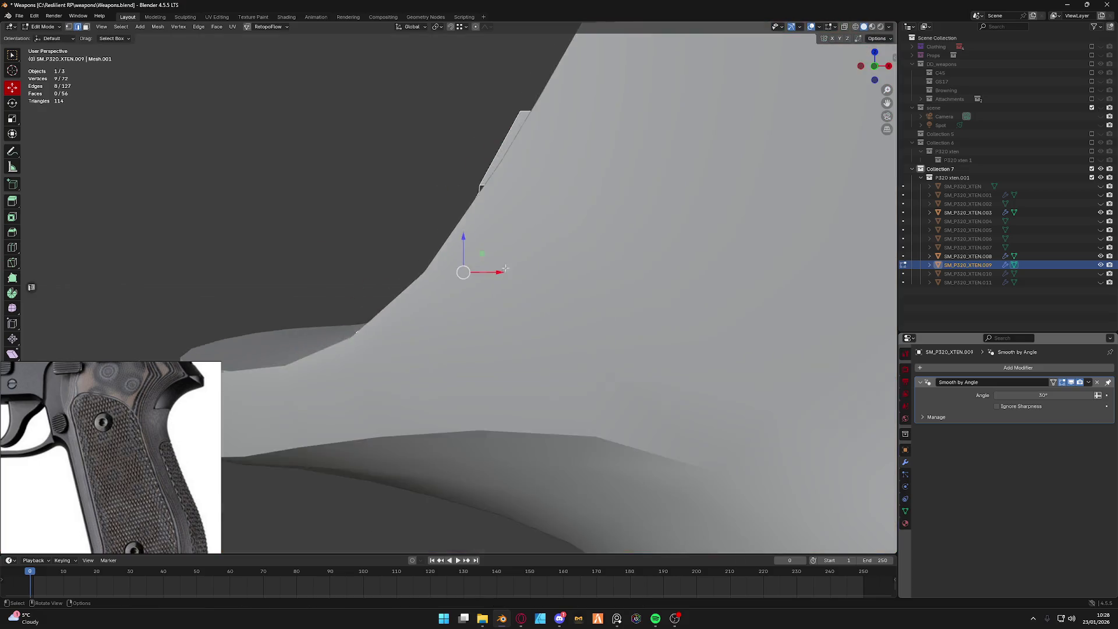
key("Tab")
mouse_move(513, 292)
middle_mouse_down()
mouse_move(565, 278)
mouse_move(555, 289)
middle_mouse_up()
left_click(565, 279)
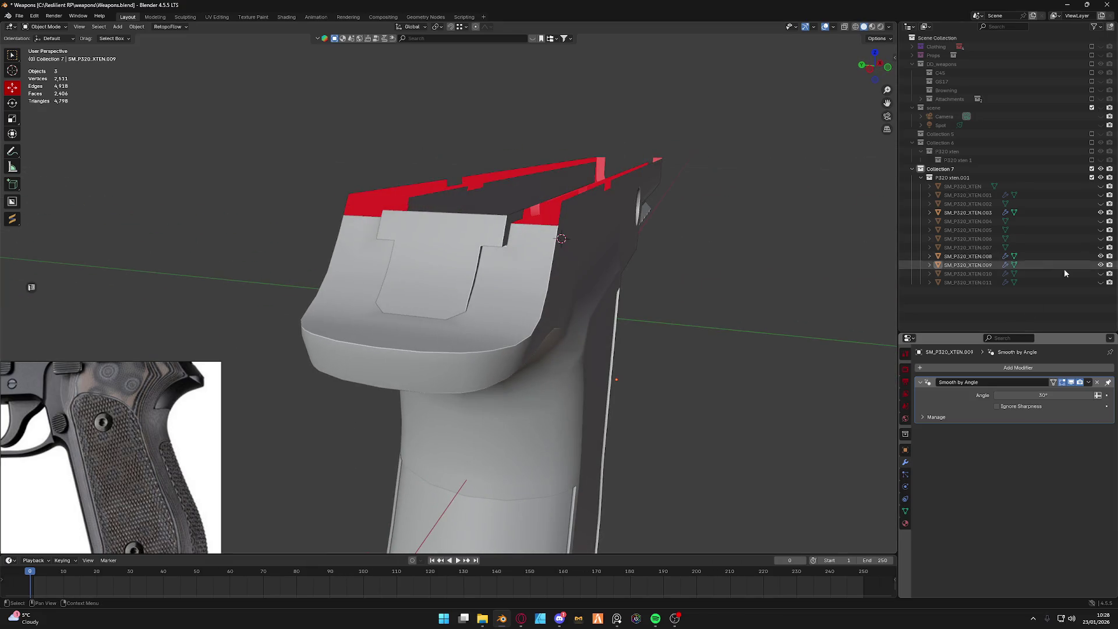
Select SM_P320_XTEN.010 and inspect the triangular button piece from several framed views.
left_click(1074, 274)
middle_click_drag(684, 324, 458, 269)
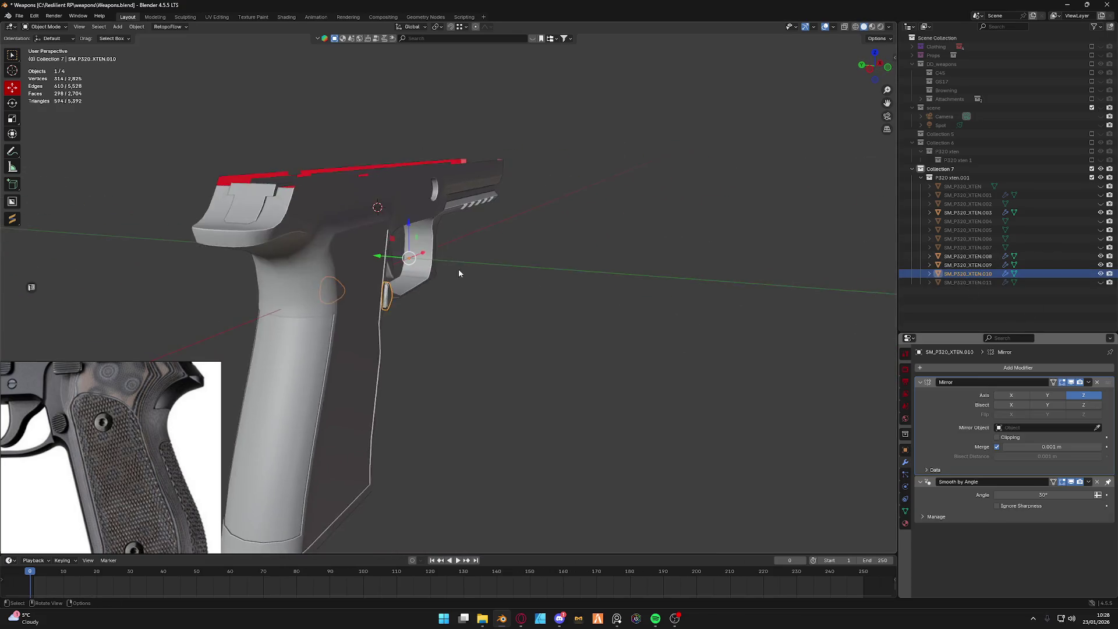
scroll(458, 270, "up", 3)
key("grave")
left_click(554, 340)
scroll(611, 329, "down", 5)
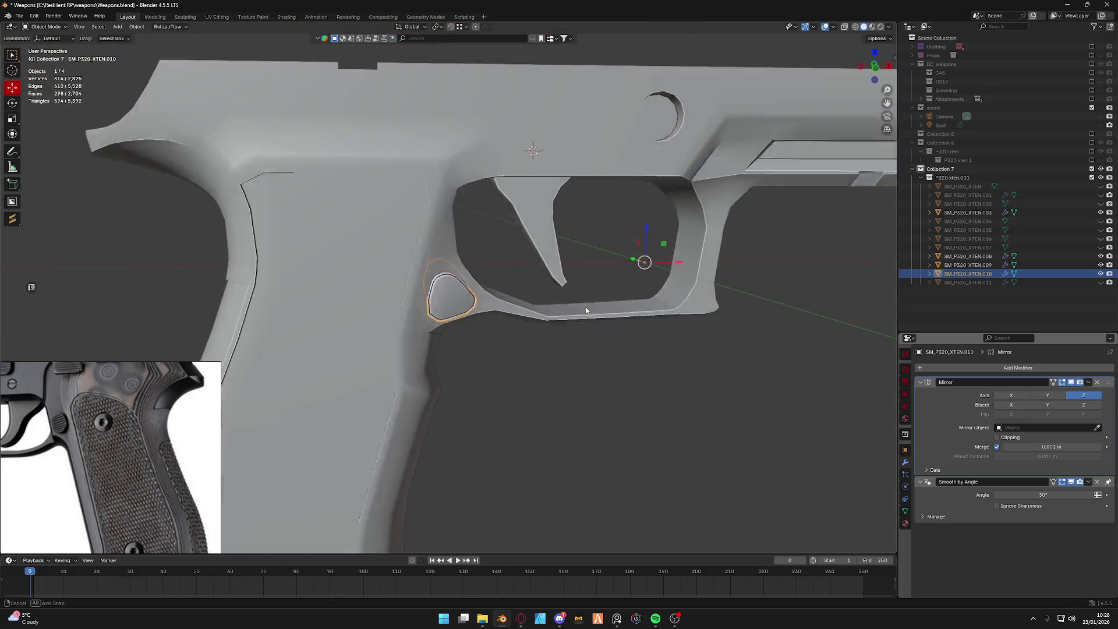
scroll(458, 304, "up", 4)
scroll(459, 298, "up", 2)
mouse_move(459, 298)
middle_mouse_down()
mouse_move(283, 277)
mouse_move(434, 273)
middle_mouse_up()
key("Tab")
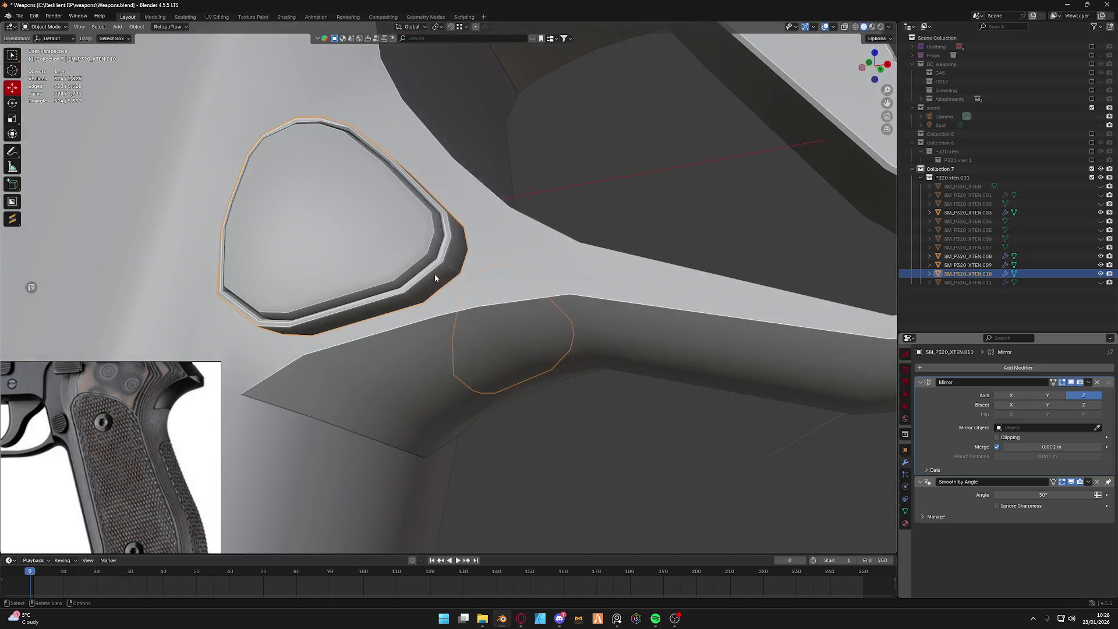
middle_click_drag(525, 304, 454, 262)
key("Tab")
key("grave")
left_click(326, 200)
left_click(136, 27)
mouse_move(147, 54)
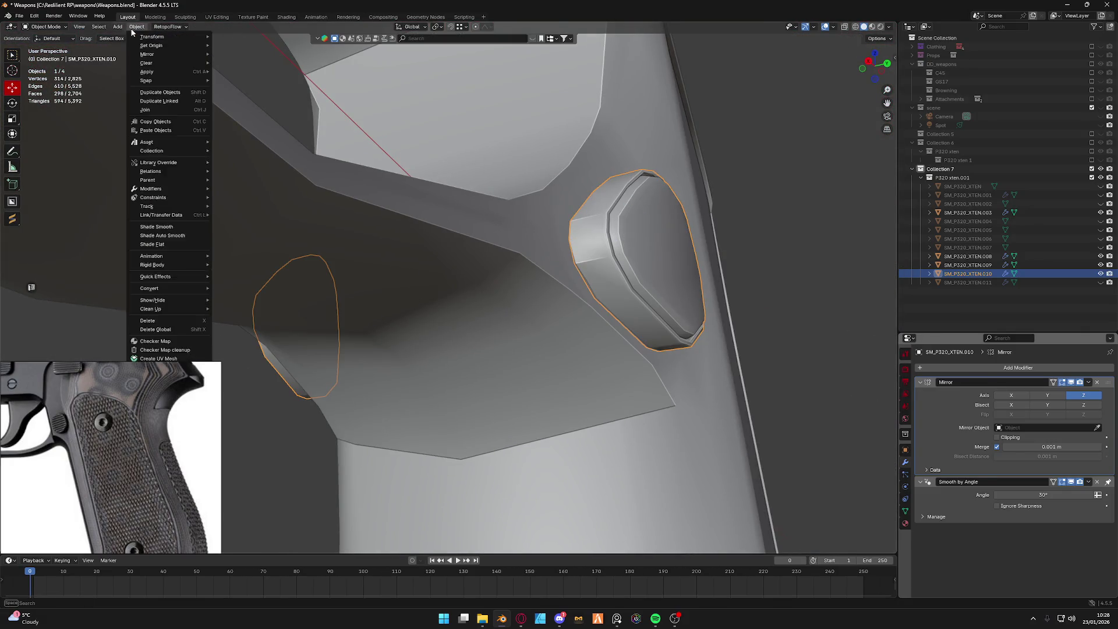
scroll(357, 310, "down", 3)
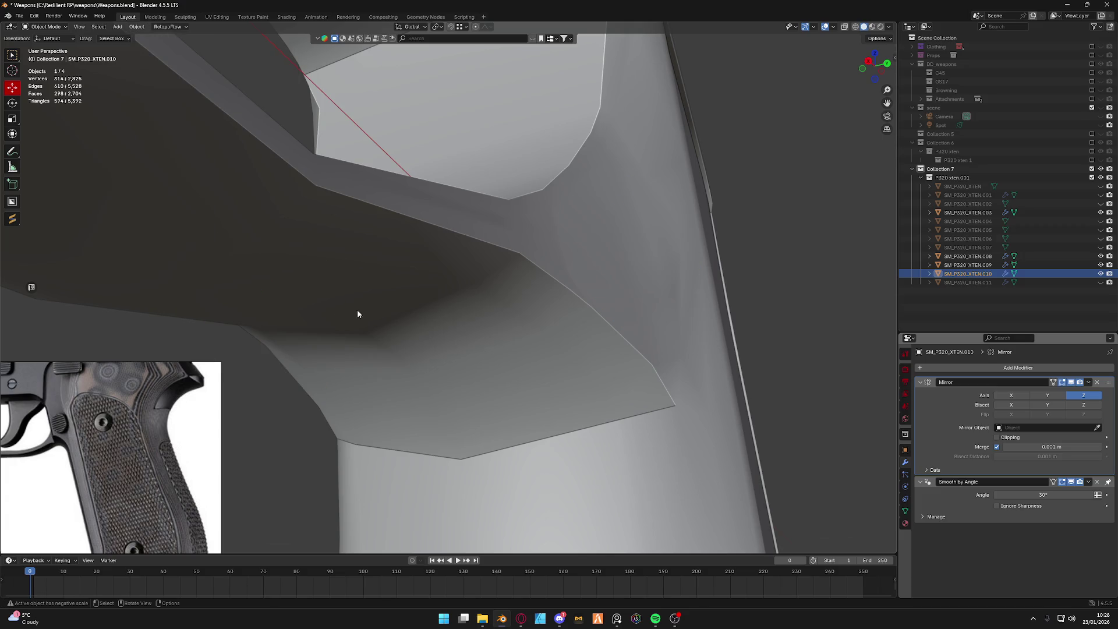
scroll(383, 291, "down", 3)
scroll(402, 292, "down", 4)
scroll(426, 292, "down", 2)
scroll(425, 291, "up", 5)
scroll(452, 254, "up", 2)
scroll(451, 289, "down", 2)
Snap the 3D cursor to the world origin, set the part's origin there, and mirror it across global X.
key("shift+s")
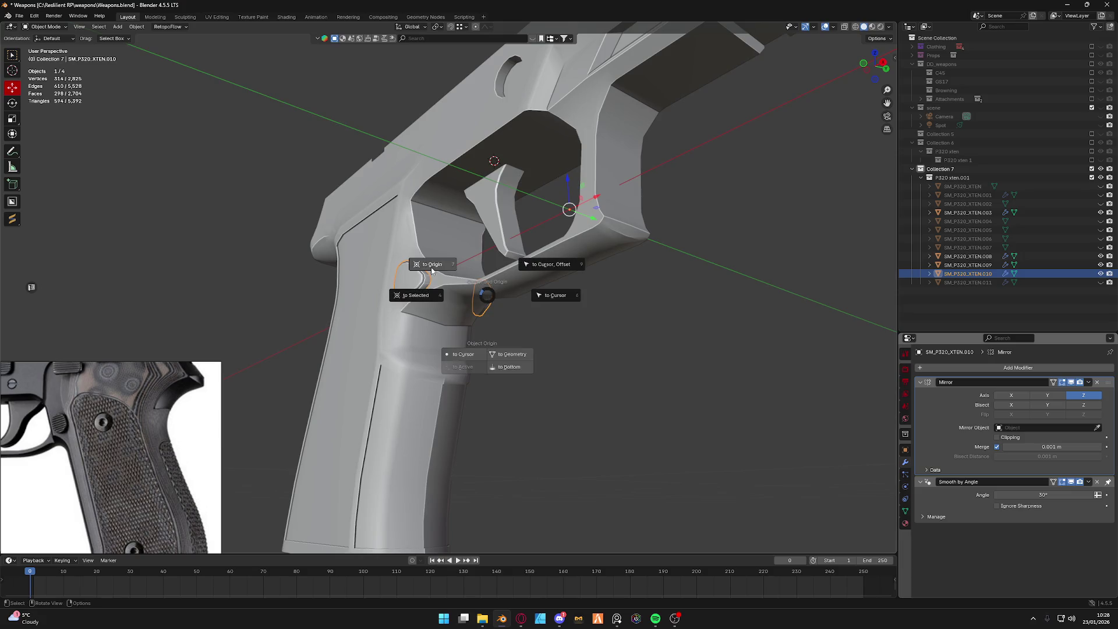
left_click(431, 267)
left_click(133, 27)
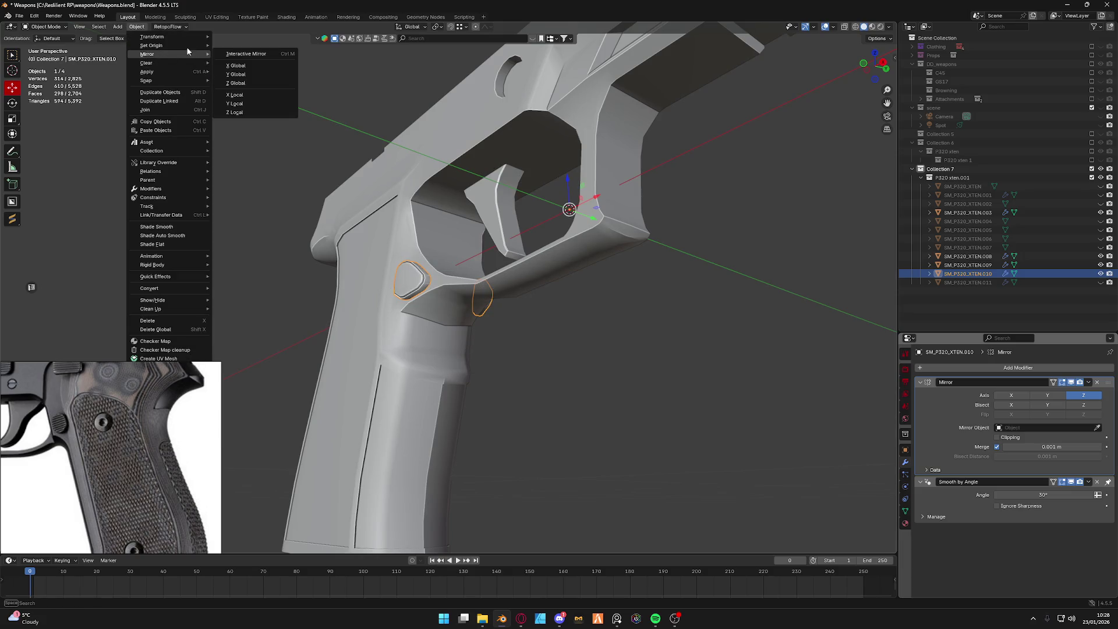
left_click(267, 68)
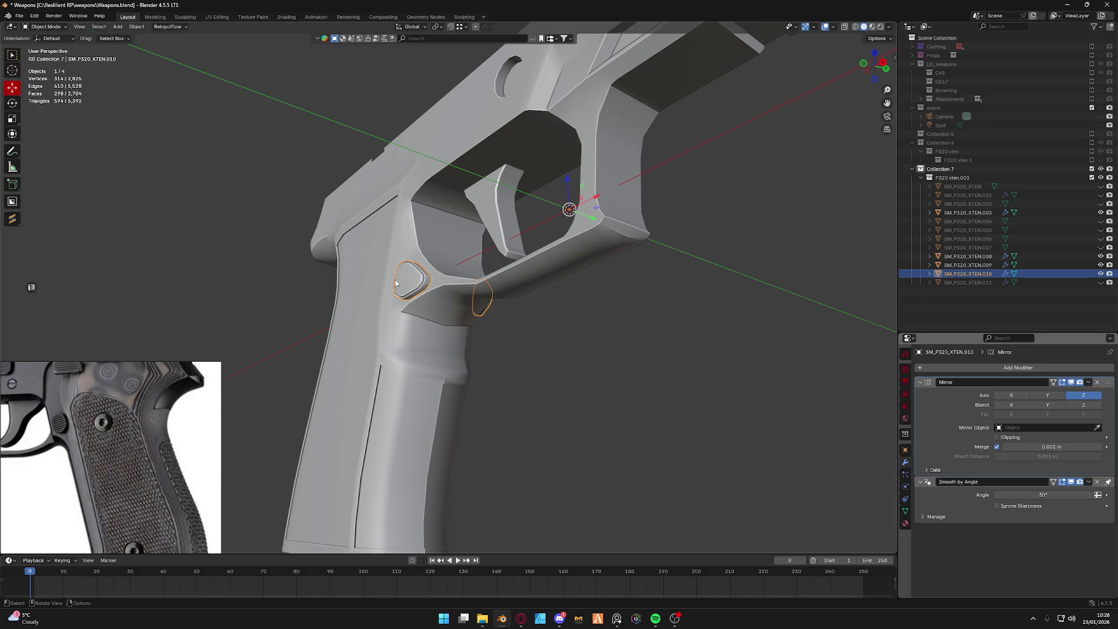
scroll(441, 298, "up", 2)
left_click(139, 26)
mouse_move(148, 54)
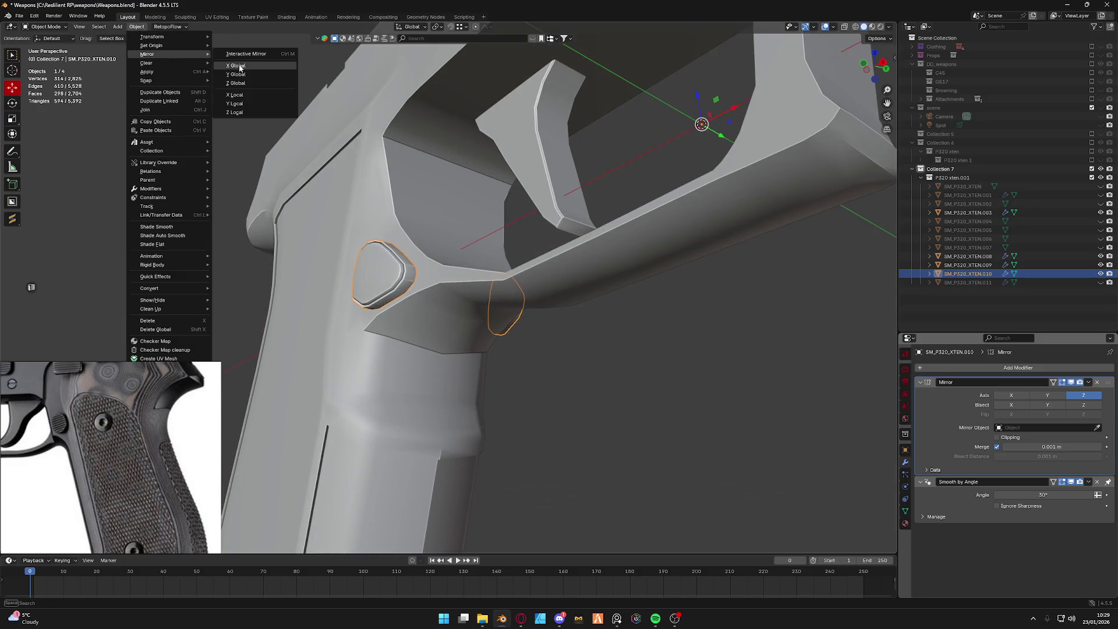
left_click(241, 75)
Check the mirrored button against the frame in edit and object mode, then deselect it.
left_click(429, 297)
scroll(429, 302, "up", 3)
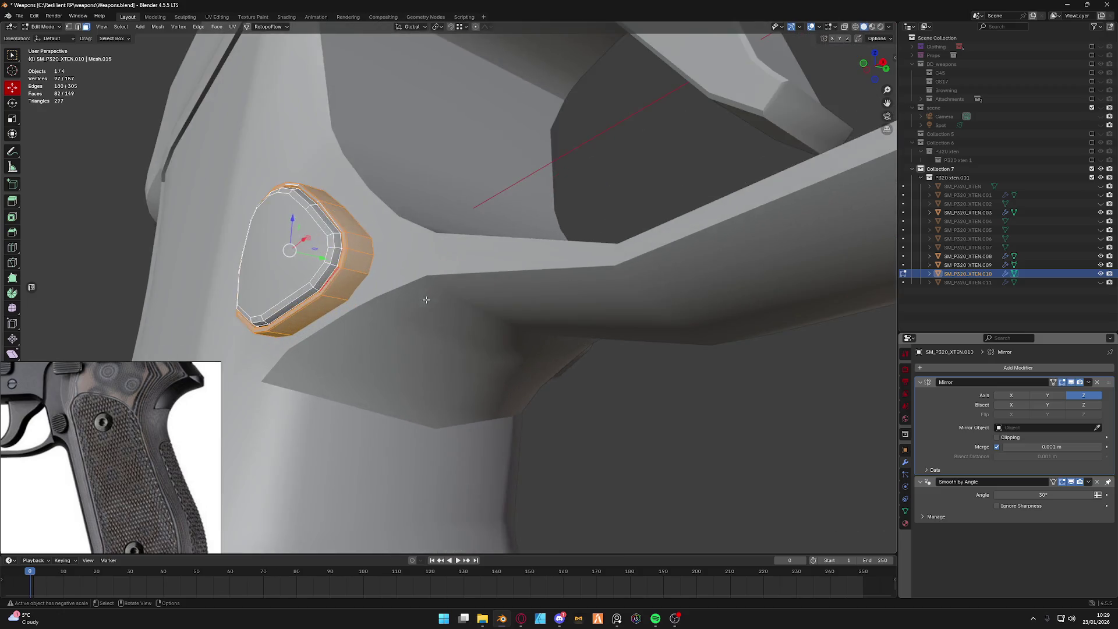
mouse_move(429, 303)
middle_mouse_down()
mouse_move(490, 309)
mouse_move(407, 306)
middle_mouse_up()
scroll(490, 309, "up", 2)
key("ctrl+Tab")
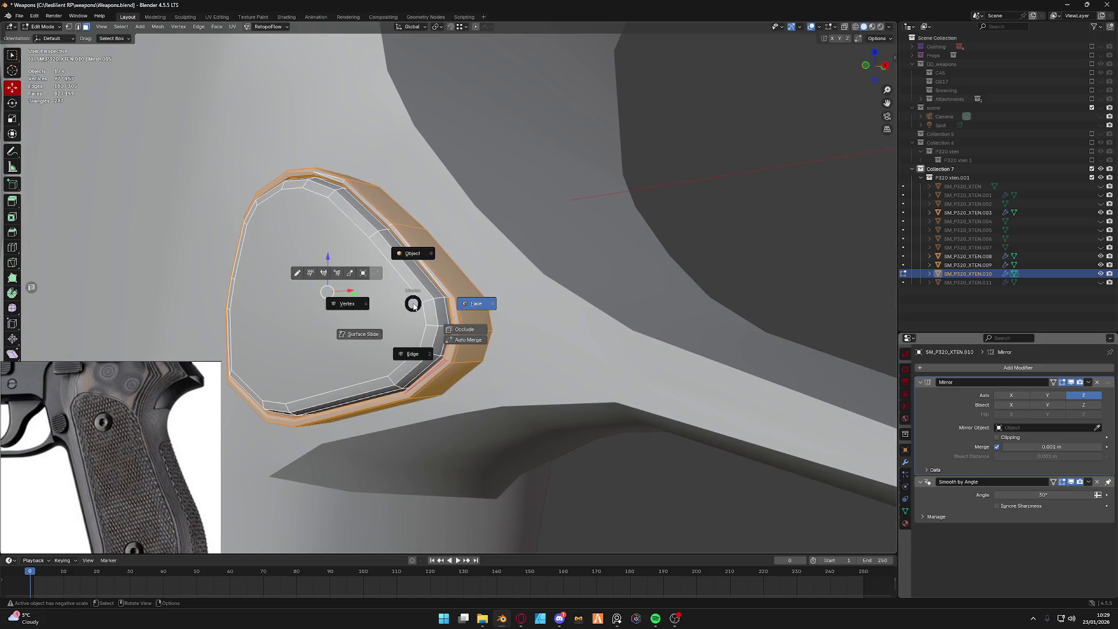
left_click(410, 257)
mouse_move(410, 258)
middle_mouse_down()
mouse_move(444, 290)
mouse_move(475, 297)
middle_mouse_up()
scroll(509, 302, "down", 1)
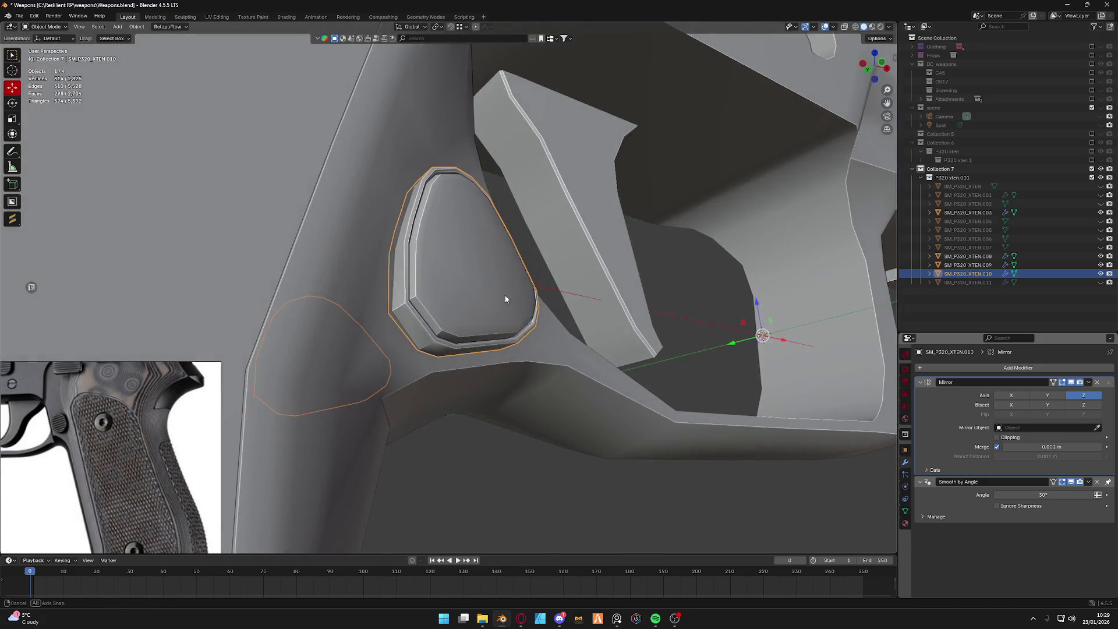
scroll(470, 296, "down", 3)
scroll(470, 295, "down", 3)
key("alt+a")
middle_click_drag(490, 373, 498, 344)
scroll(499, 345, "up", 3)
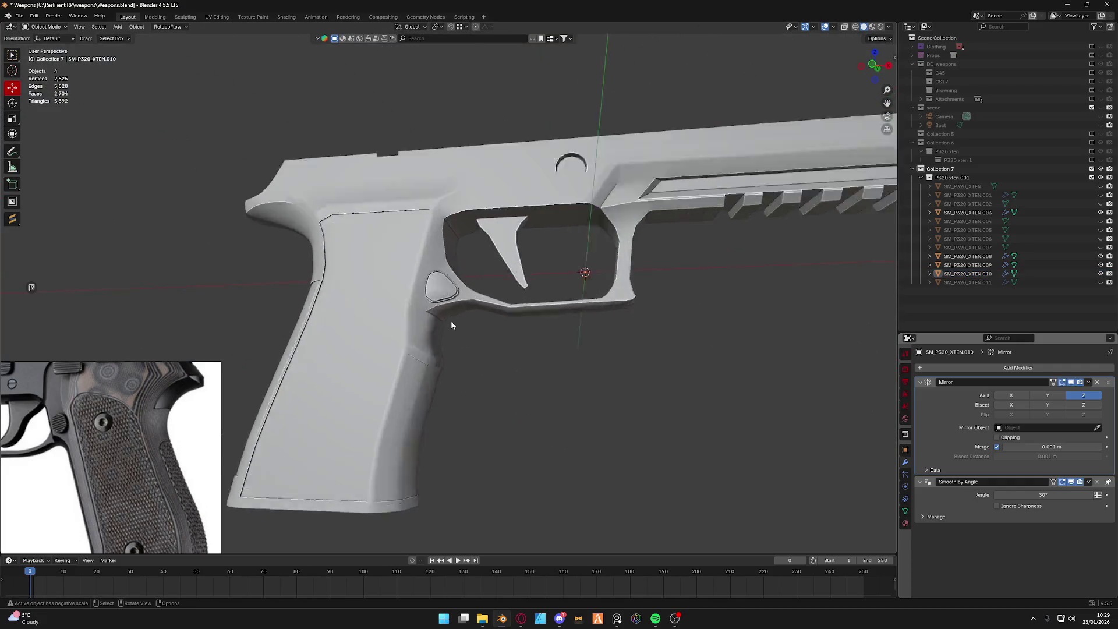
scroll(452, 321, "up", 3)
scroll(45, 419, "down", 3)
scroll(47, 434, "down", 2)
scroll(48, 434, "down", 3)
scroll(93, 418, "down", 2)
scroll(92, 418, "up", 5)
scroll(74, 406, "up", 3)
scroll(106, 401, "up", 2)
Orbit the frame and select the SM_P320_XTEN.011 ring piece in the Outliner.
mouse_move(410, 340)
middle_mouse_down()
mouse_move(513, 293)
mouse_move(455, 268)
mouse_move(545, 306)
mouse_move(669, 310)
mouse_move(440, 301)
mouse_move(476, 320)
mouse_move(462, 317)
mouse_move(484, 240)
mouse_move(455, 253)
middle_mouse_up()
scroll(457, 311, "down", 3)
scroll(472, 306, "up", 3)
scroll(456, 268, "down", 6)
scroll(462, 316, "up", 8)
scroll(429, 286, "down", 3)
scroll(455, 252, "down", 3)
left_click(1071, 283)
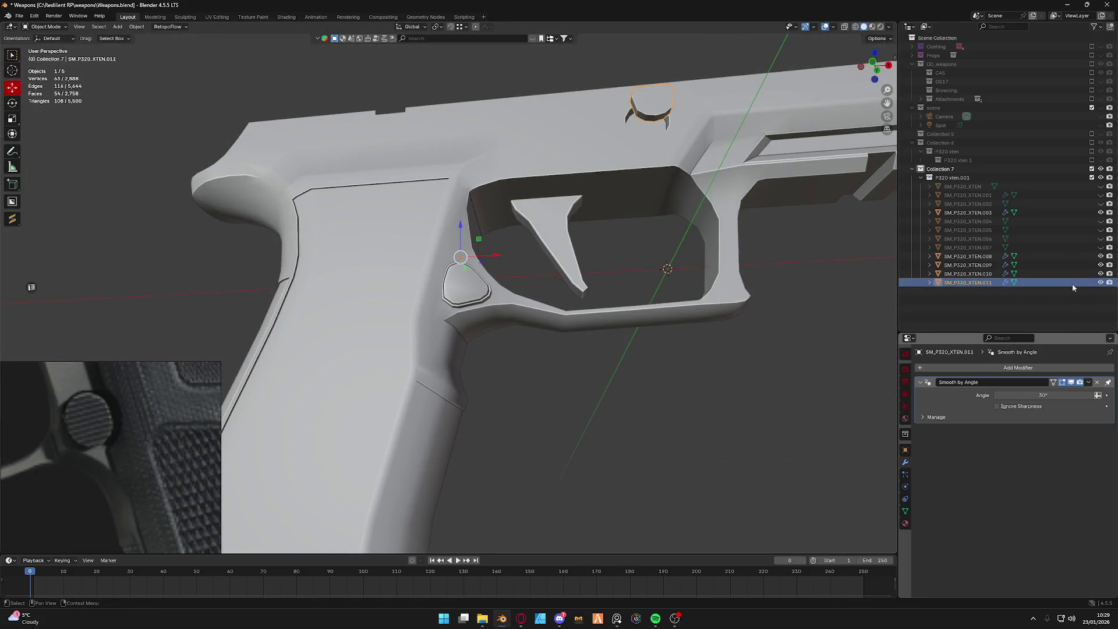
scroll(524, 262, "down", 3)
scroll(384, 252, "up", 4)
scroll(456, 262, "up", 2)
scroll(456, 262, "up", 2)
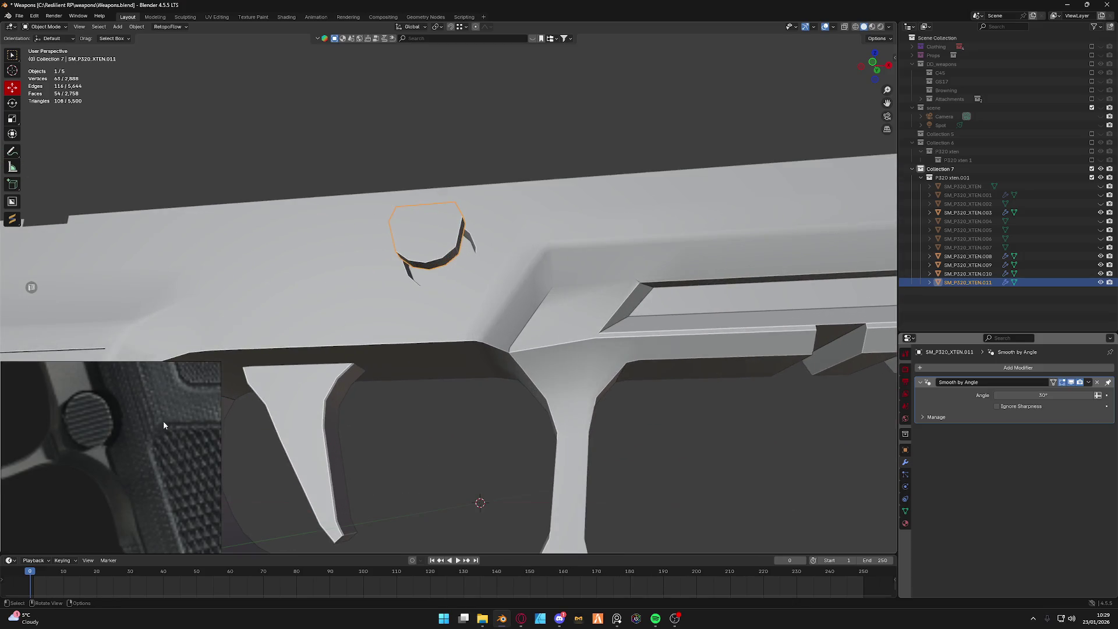
scroll(139, 432, "down", 3)
scroll(117, 434, "up", 3)
scroll(161, 428, "down", 1)
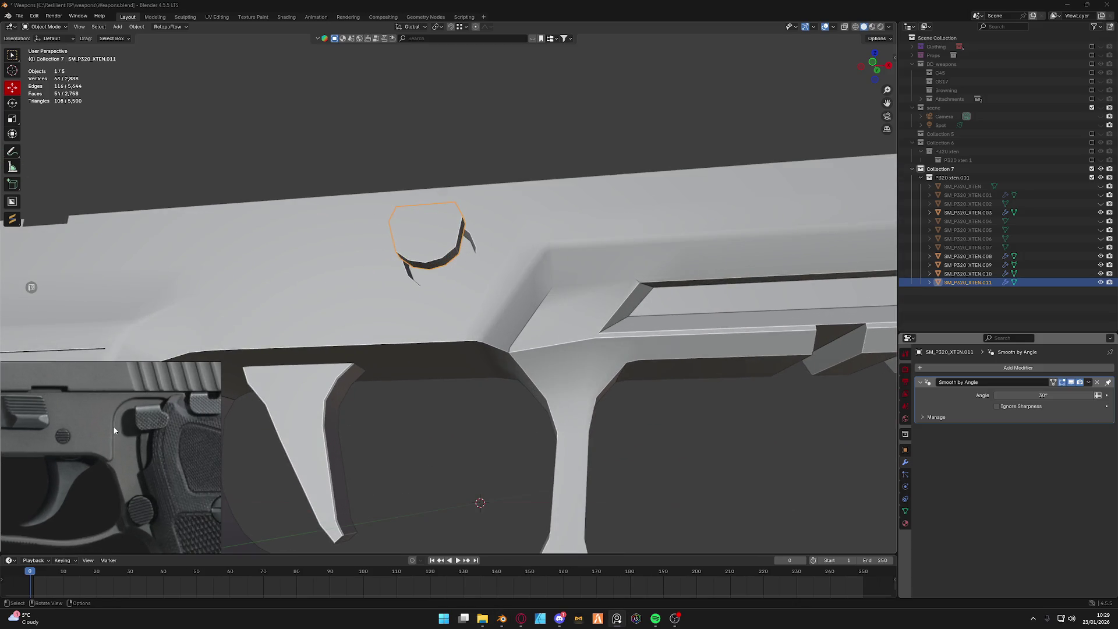
scroll(123, 423, "down", 1)
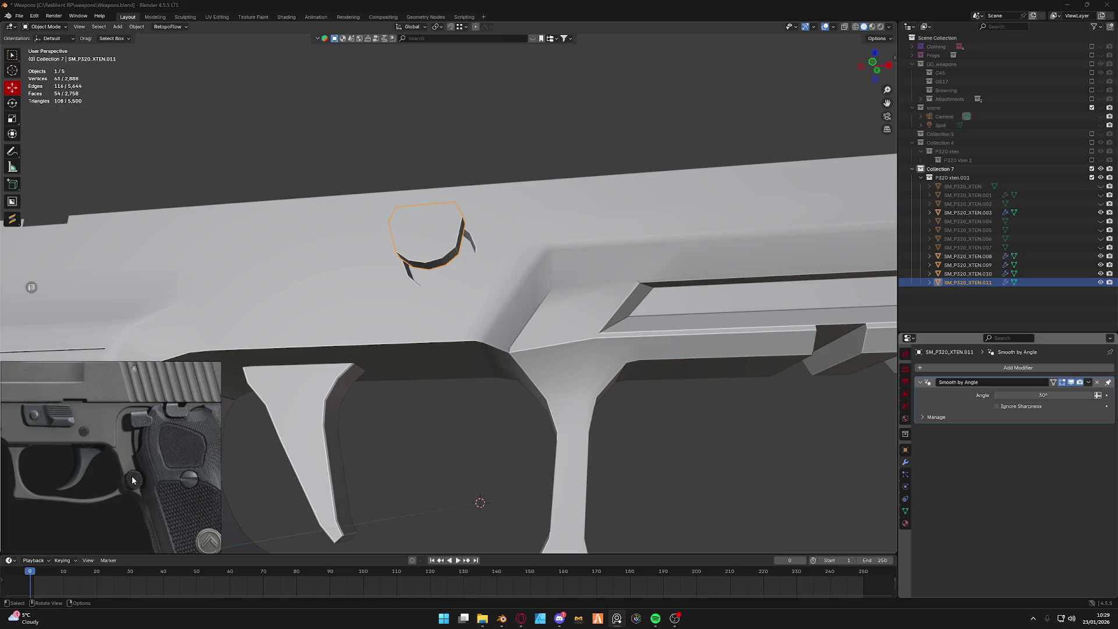
scroll(463, 302, "down", 2)
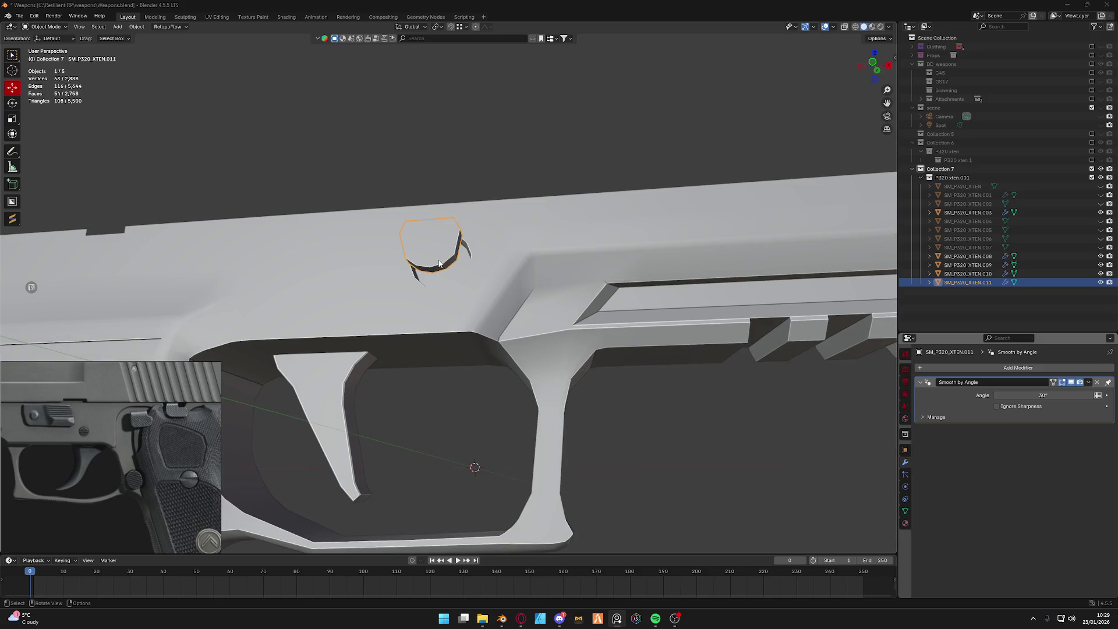
scroll(448, 284, "down", 1)
scroll(444, 280, "down", 1)
scroll(440, 278, "down", 2)
middle_click_drag(440, 278, 491, 301)
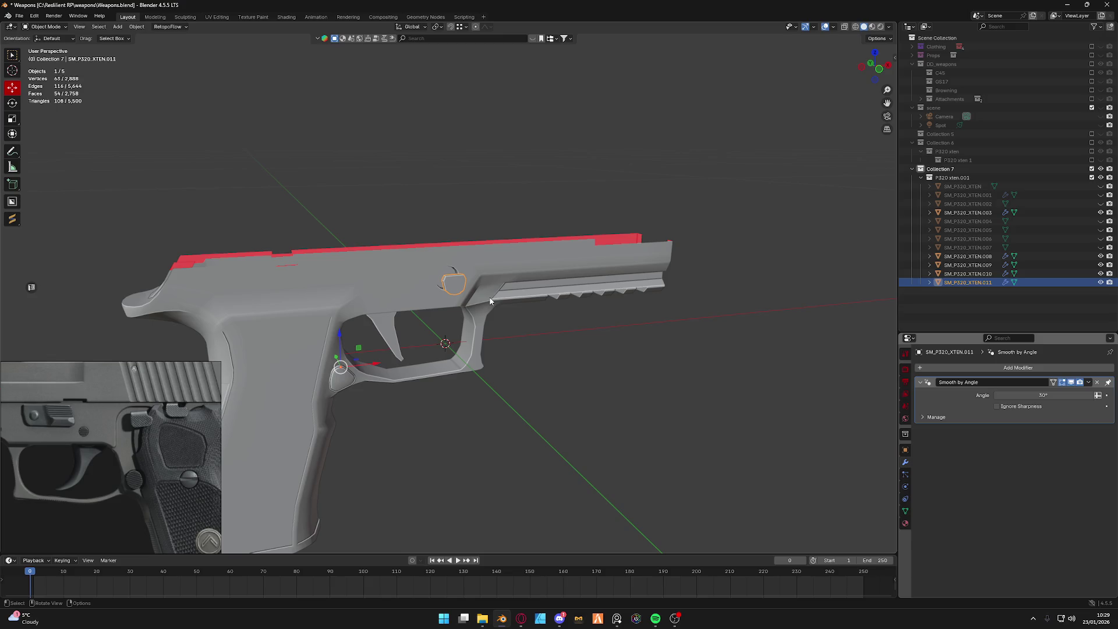
scroll(485, 298, "up", 3)
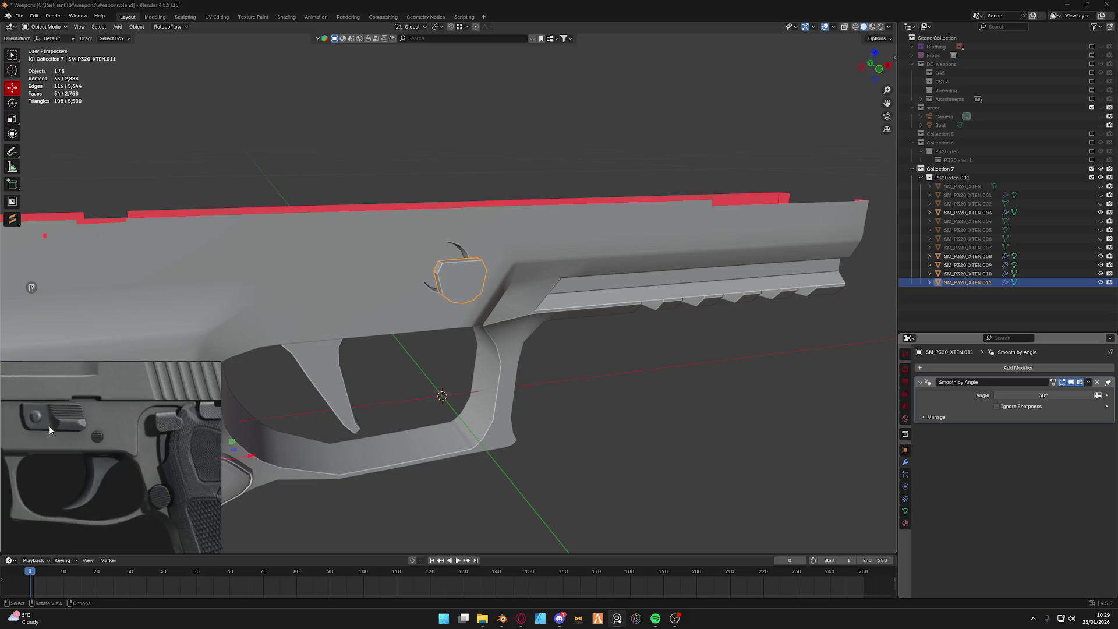
scroll(147, 427, "up", 3)
scroll(133, 425, "up", 2)
scroll(82, 410, "down", 3)
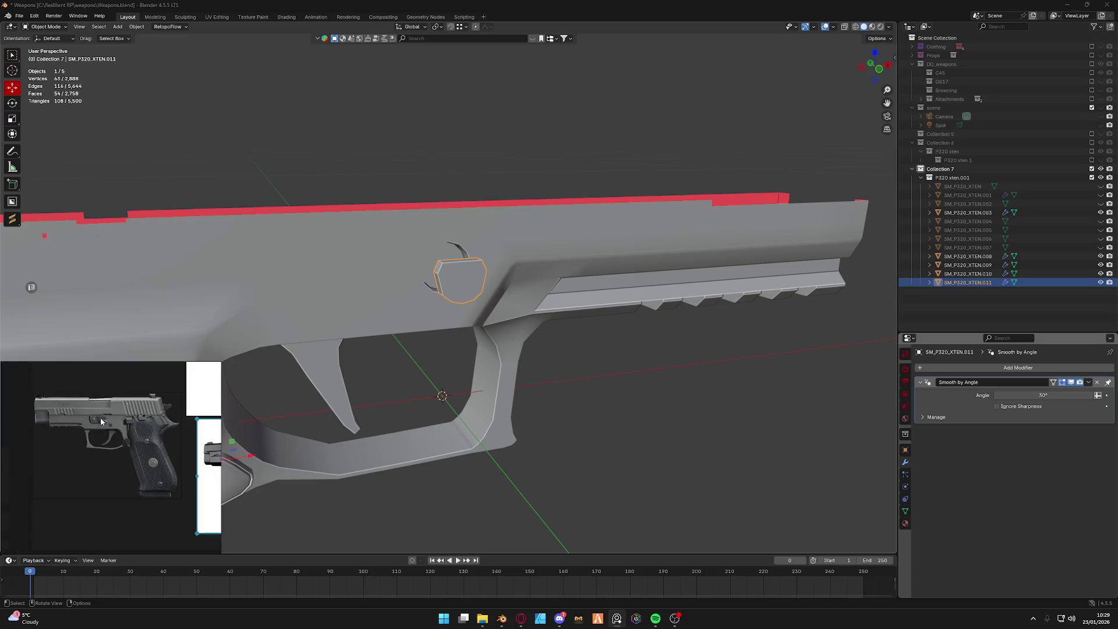
scroll(100, 423, "up", 2)
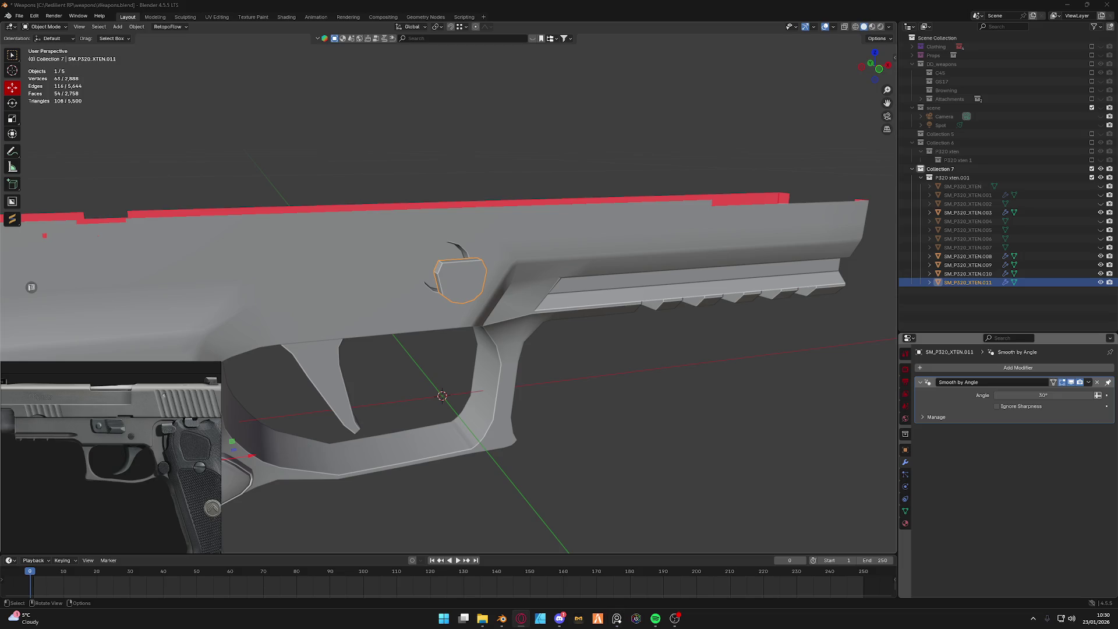
scroll(442, 350, "up", 2)
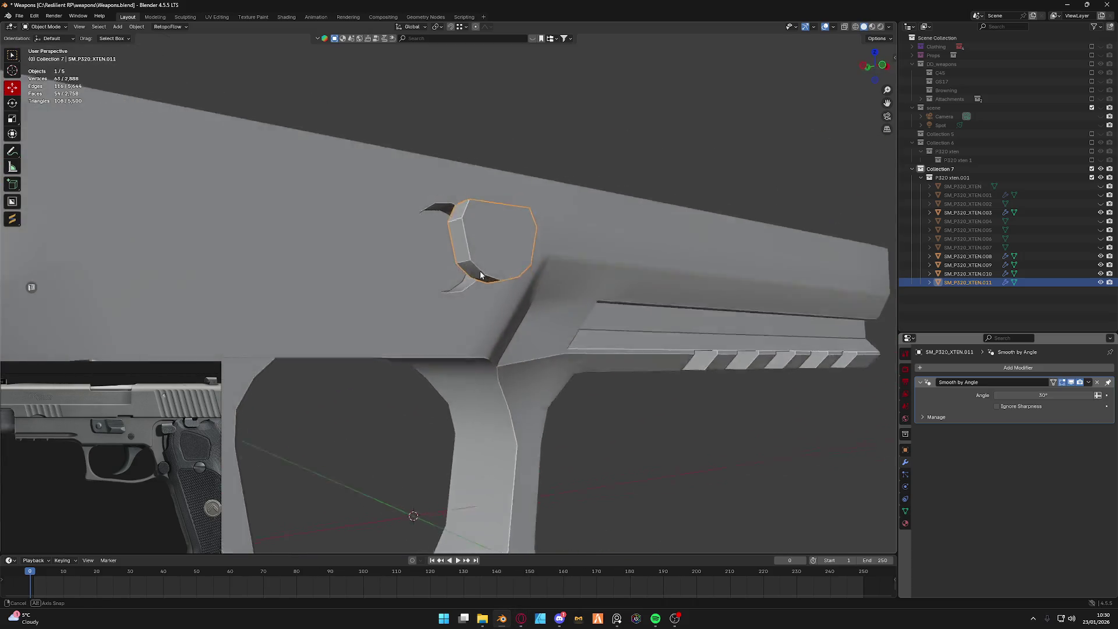
middle_click_drag(442, 349, 440, 253)
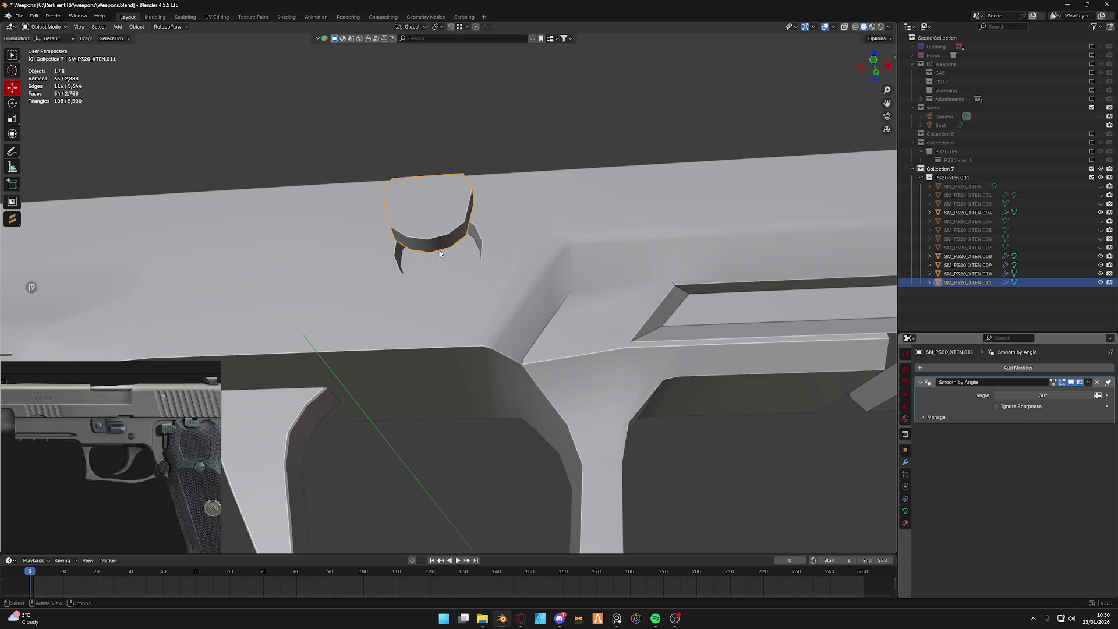
mouse_move(502, 243)
middle_mouse_down()
mouse_move(350, 254)
mouse_move(495, 281)
middle_mouse_up()
key("ctrl+Tab")
left_click(399, 242)
key("a")
scroll(494, 281, "up", 3)
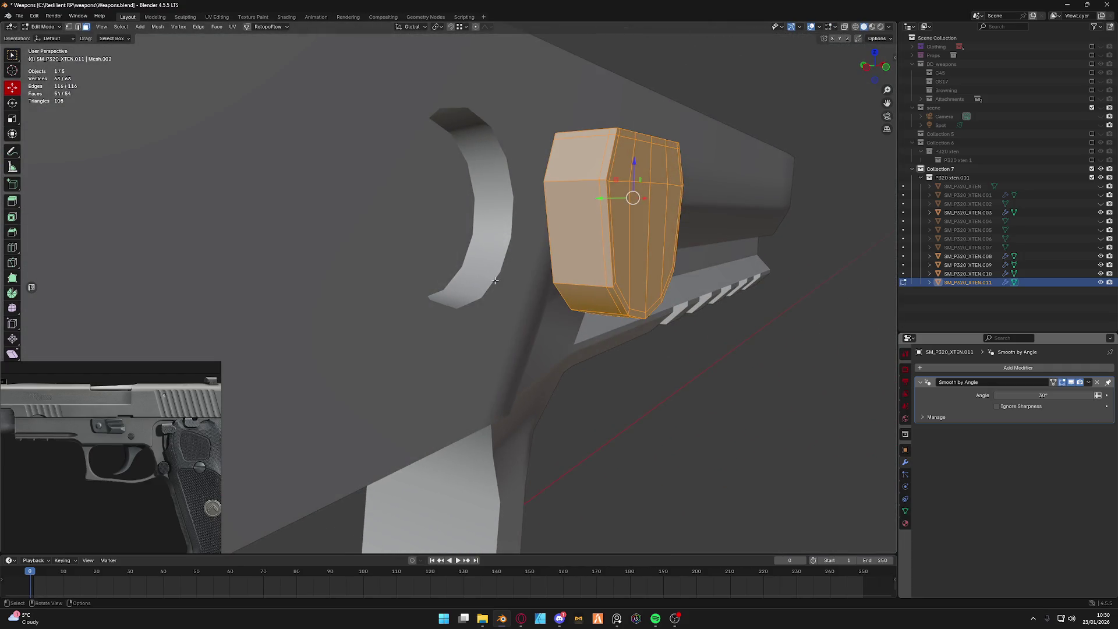
scroll(101, 437, "up", 3)
scroll(115, 411, "up", 2)
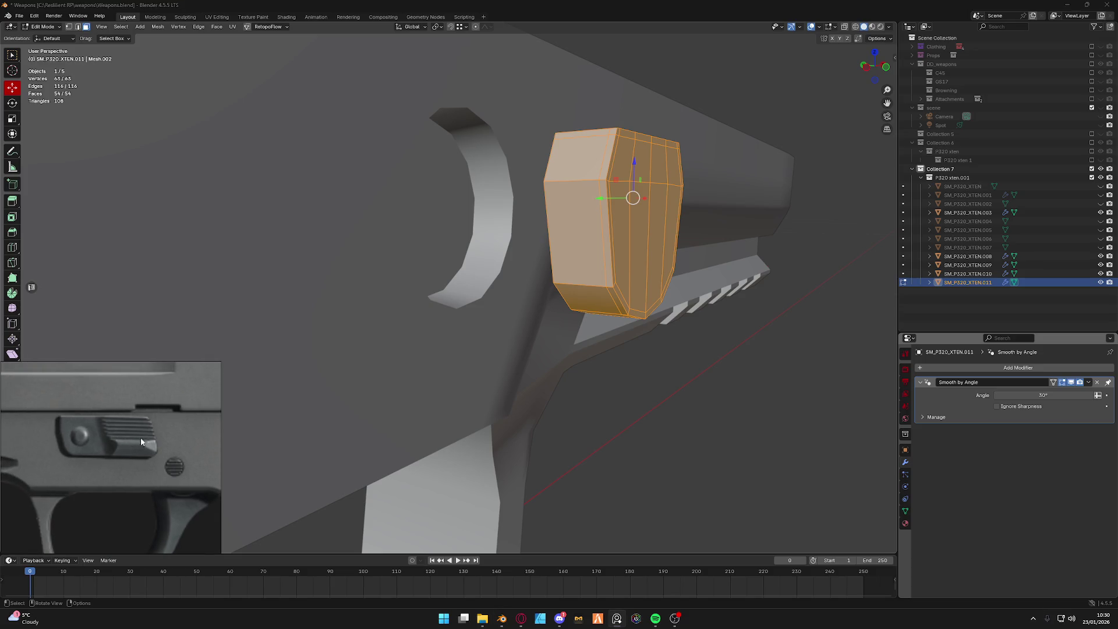
scroll(436, 262, "down", 4)
scroll(437, 263, "down", 3)
middle_click_drag(436, 263, 457, 250)
key("Tab")
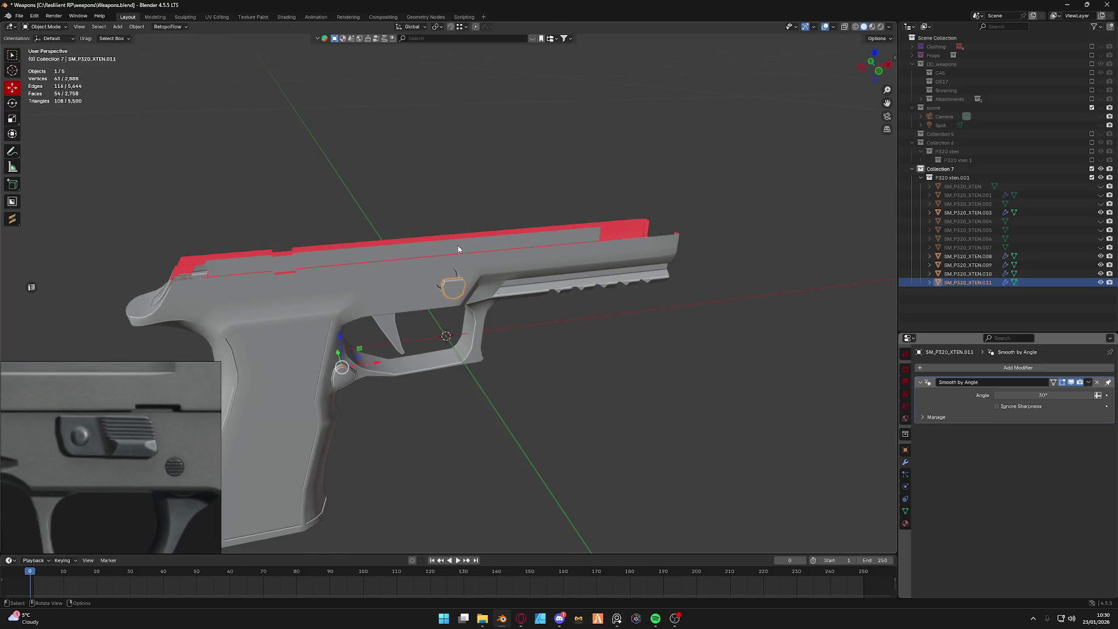
Toggle Outliner visibility of parts .006, .005, .004, .002, .001 and the main slide to check what is shown.
left_click(1101, 248)
left_click(1101, 239)
left_click(1101, 239)
left_click(1100, 231)
left_click(1101, 222)
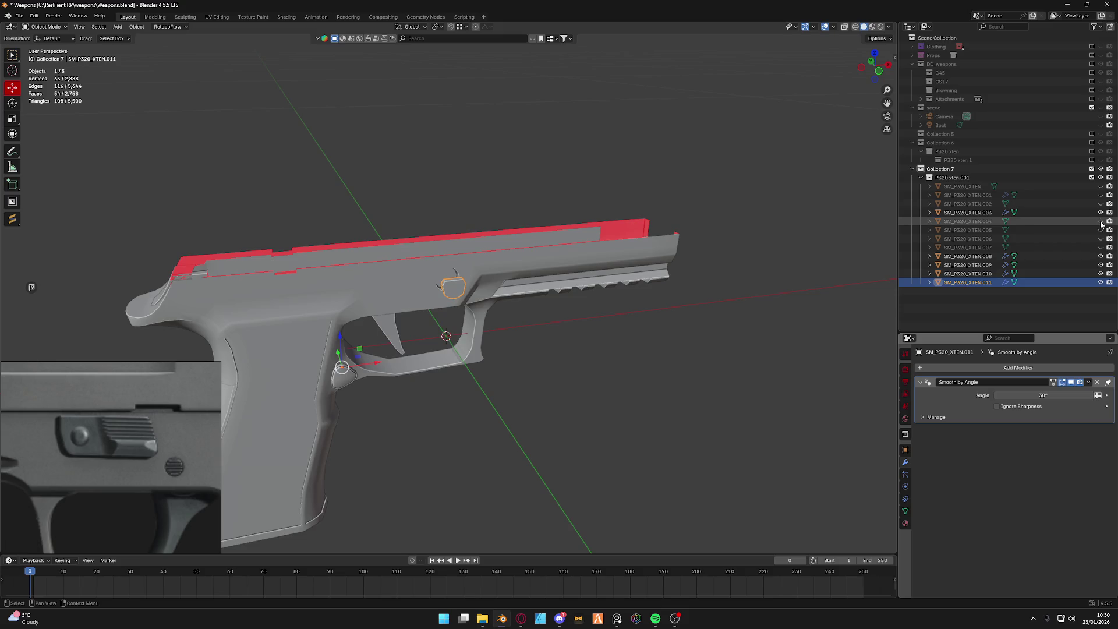
left_click(1100, 203)
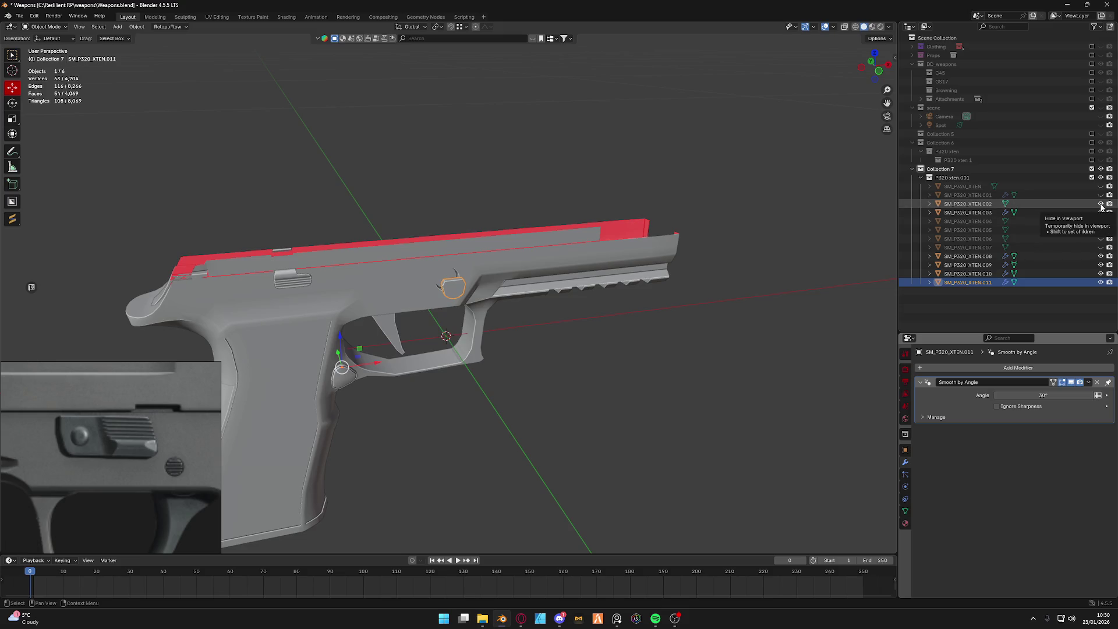
scroll(131, 437, "down", 3)
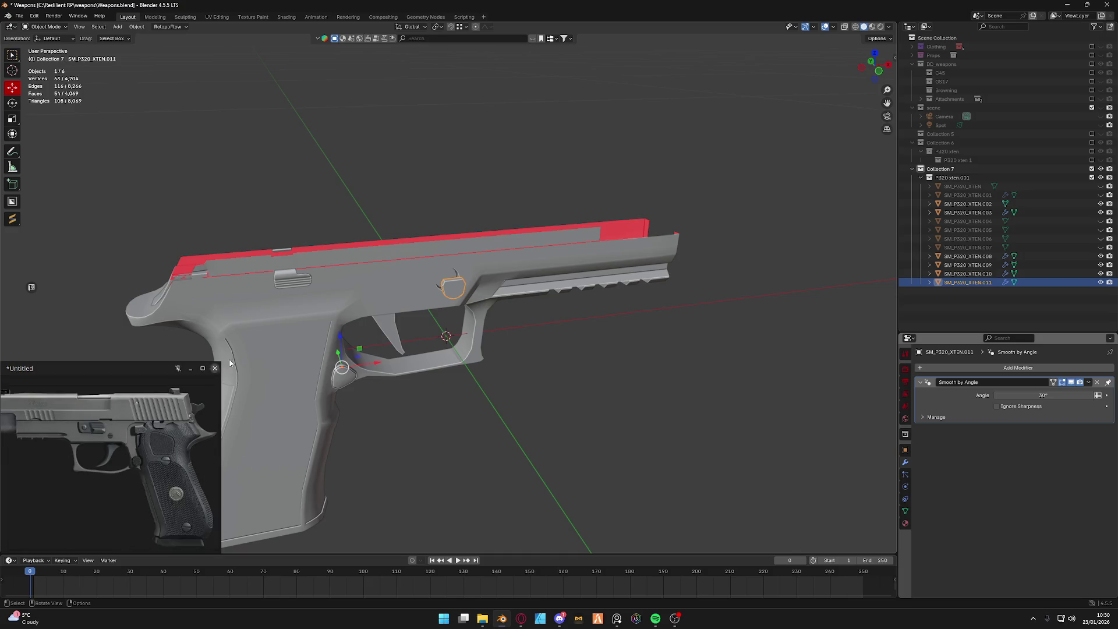
left_click(1101, 203)
left_click(1101, 195)
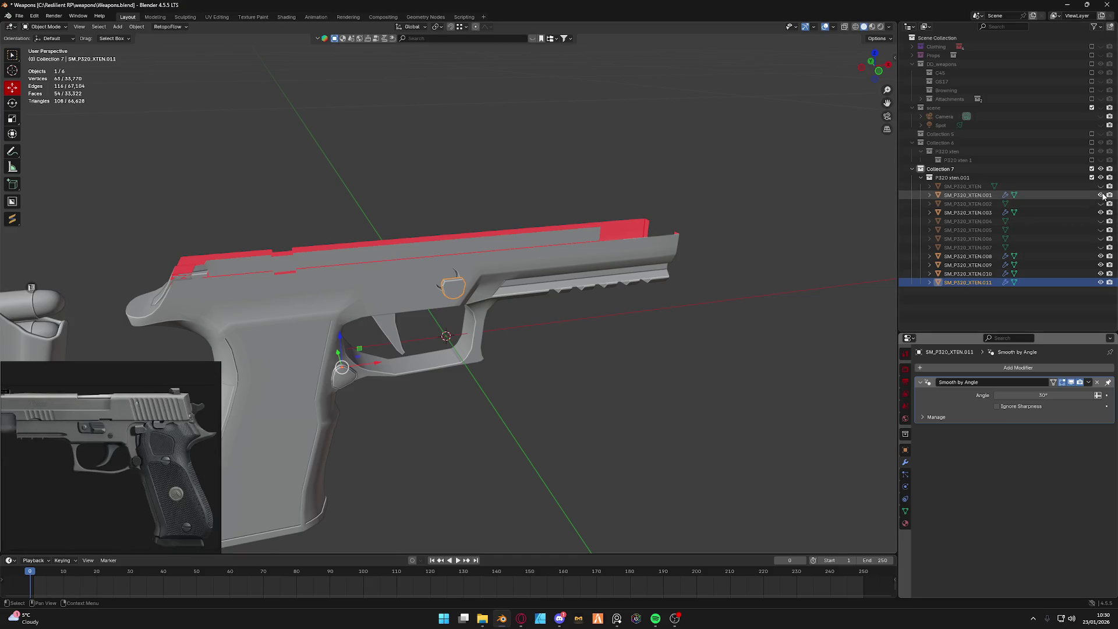
left_click(1101, 195)
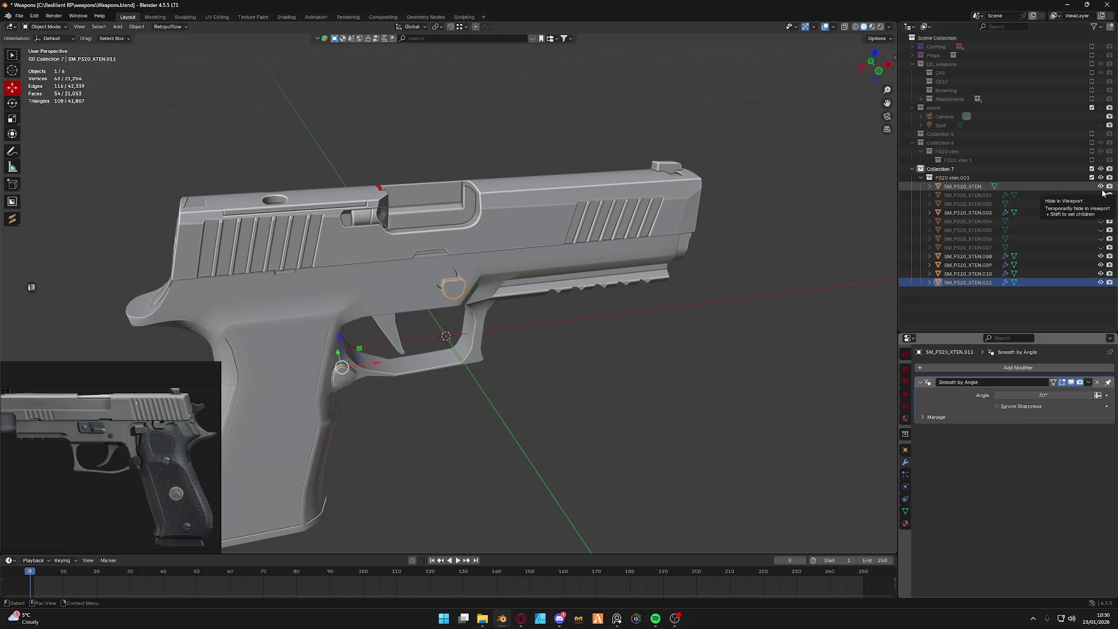
left_click(1101, 189)
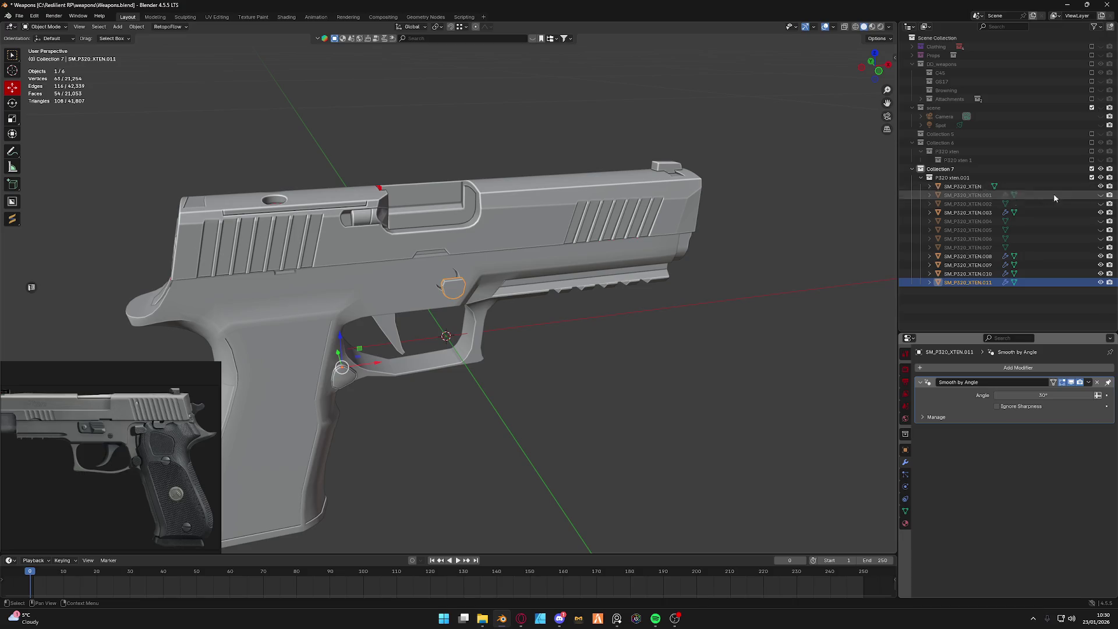
left_click(1100, 186)
scroll(501, 300, "up", 3)
Select the SM_P320_XTEN.003 frame and edit its mesh, viewing the side hole.
left_click(500, 299)
key("Tab")
mouse_move(501, 299)
middle_mouse_down()
mouse_move(382, 437)
mouse_move(422, 237)
middle_mouse_up()
scroll(381, 437, "up", 3)
Dissolve the edges of the side hole's bottom face so the hole fills with a flat circular face.
left_click(422, 237)
key("x")
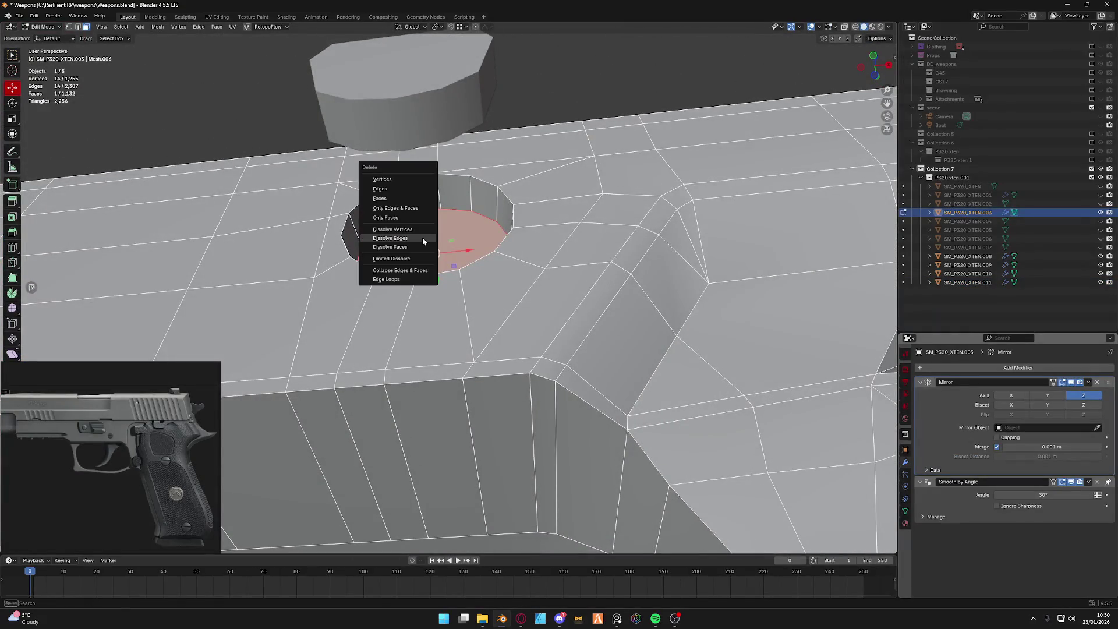
left_click(422, 237)
scroll(422, 237, "up", 2)
mouse_move(422, 237)
middle_mouse_down()
mouse_move(397, 263)
mouse_move(554, 225)
middle_mouse_up()
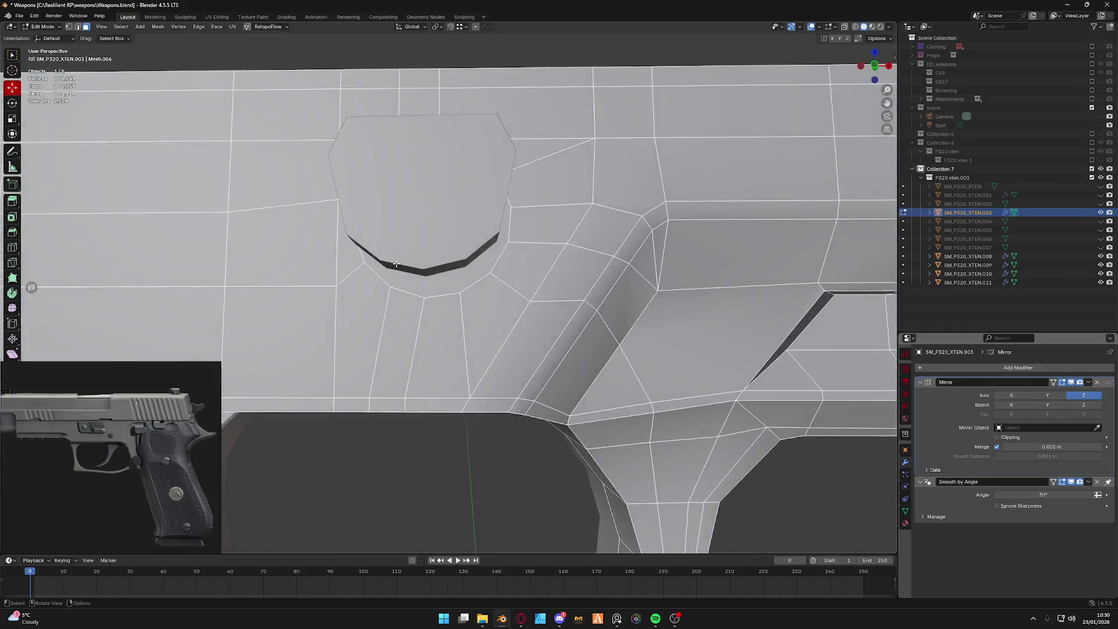
scroll(389, 225, "down", 3)
key("Tab")
Hide the SM_P320_XTEN.011 cylinder pin and resume editing the frame from a straight front view.
left_click(553, 224)
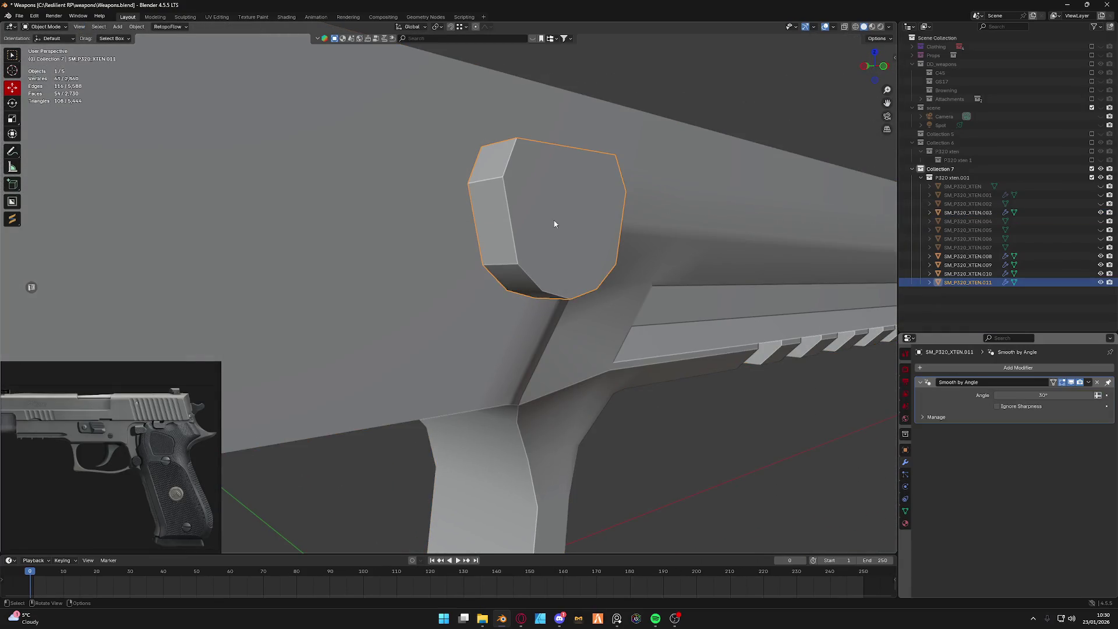
key("h")
left_click(417, 249)
key("Tab")
scroll(417, 250, "down", 2)
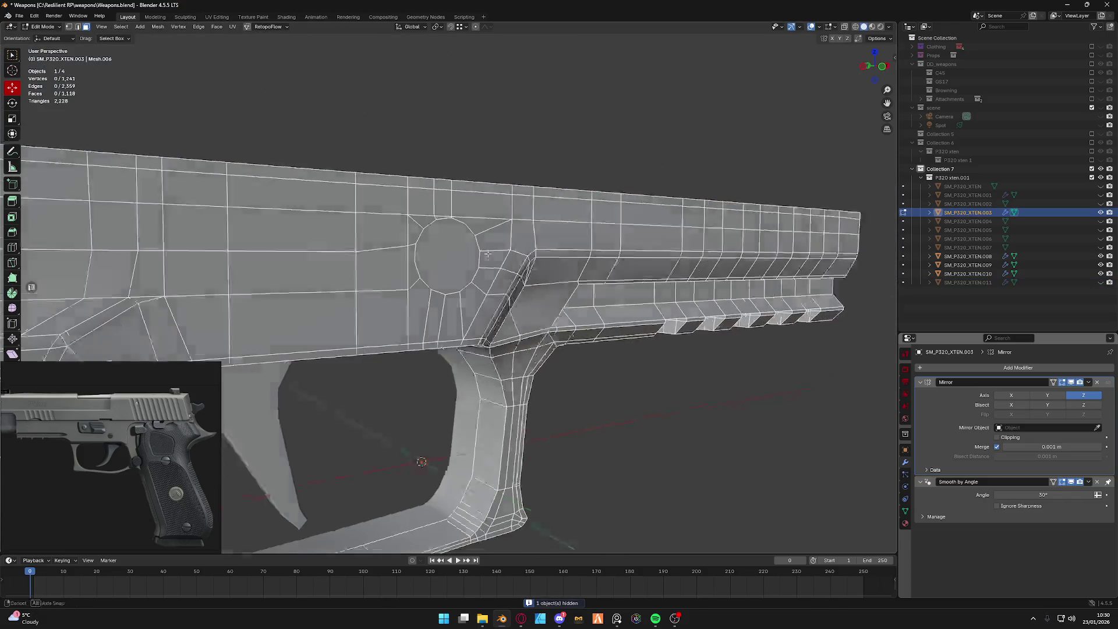
scroll(439, 260, "up", 4)
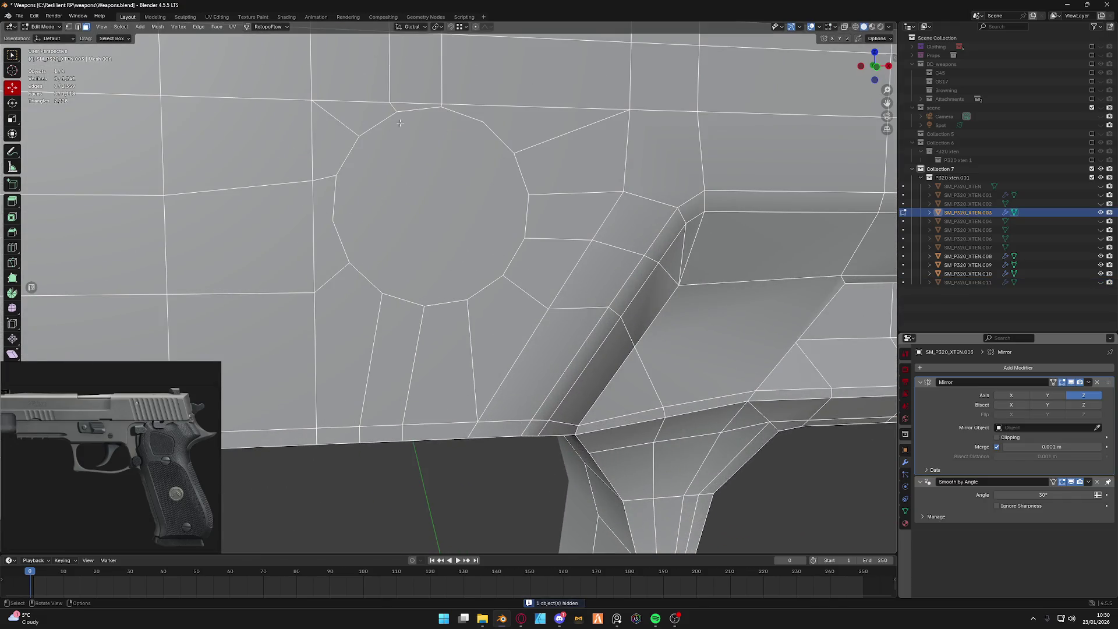
scroll(142, 429, "up", 3)
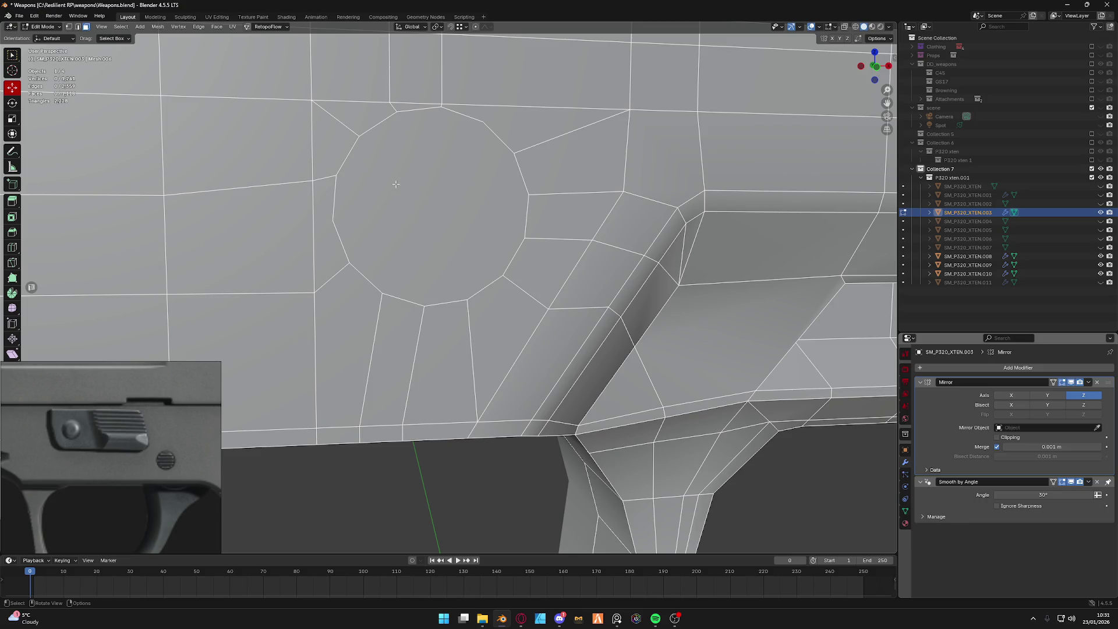
left_click(875, 67)
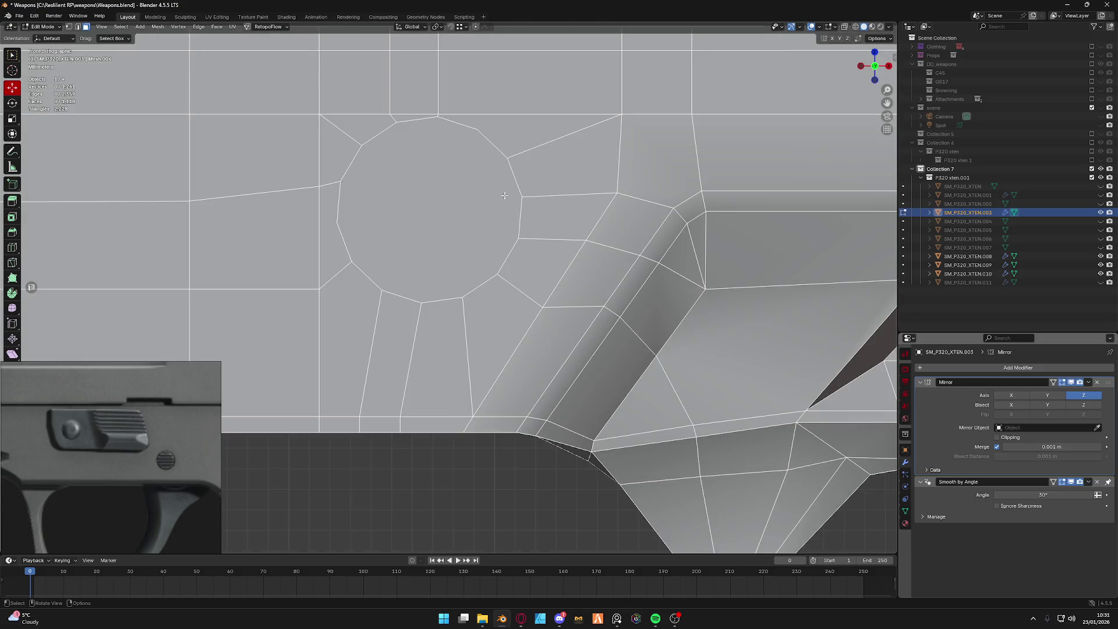
scroll(469, 261, "down", 2)
scroll(469, 261, "up", 2)
scroll(470, 261, "up", 1)
key("grave")
key("Escape")
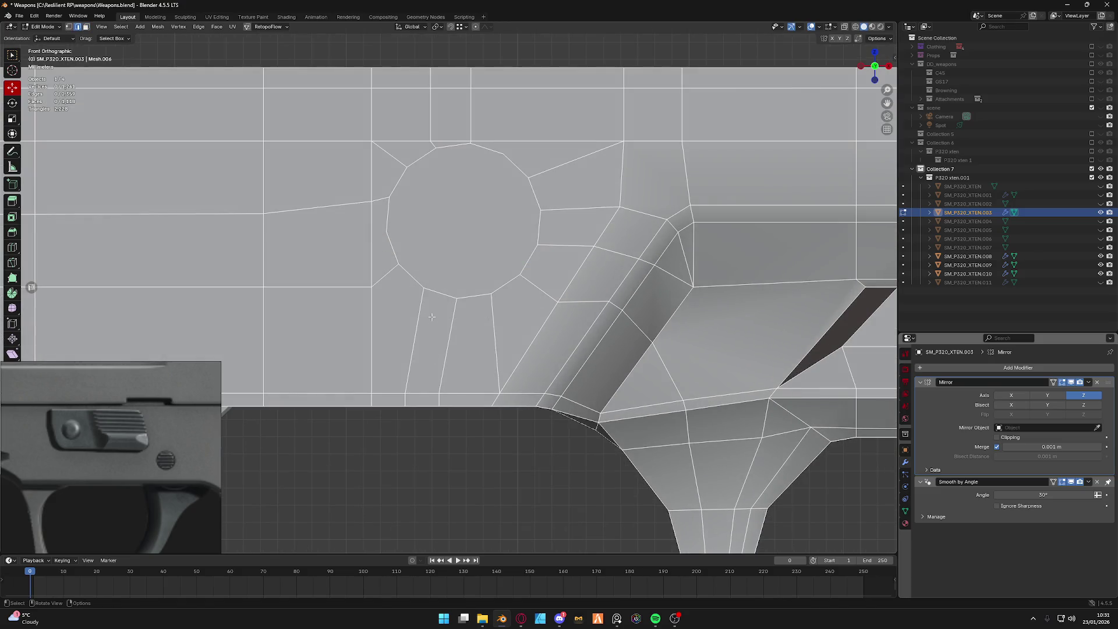
In vertex mode, reposition the vertices below and right of the former side-hole circle.
key("1")
left_click(423, 288)
key("g")
left_click(373, 283)
key("g")
key("z")
left_click(373, 284)
left_click(456, 298)
left_click(491, 294)
left_click(485, 269)
left_click(491, 294)
key("g")
key("z")
left_click(459, 287)
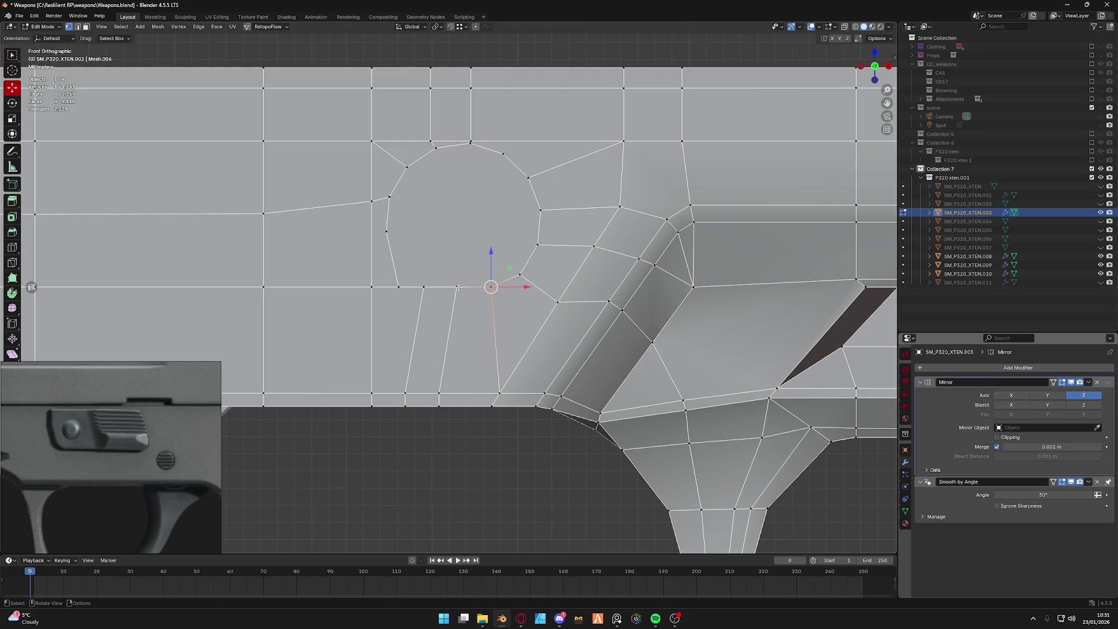
Dissolve the upper ring vertices and lower the remaining one onto the flat edge.
left_click(397, 231)
key("x")
left_click(407, 229)
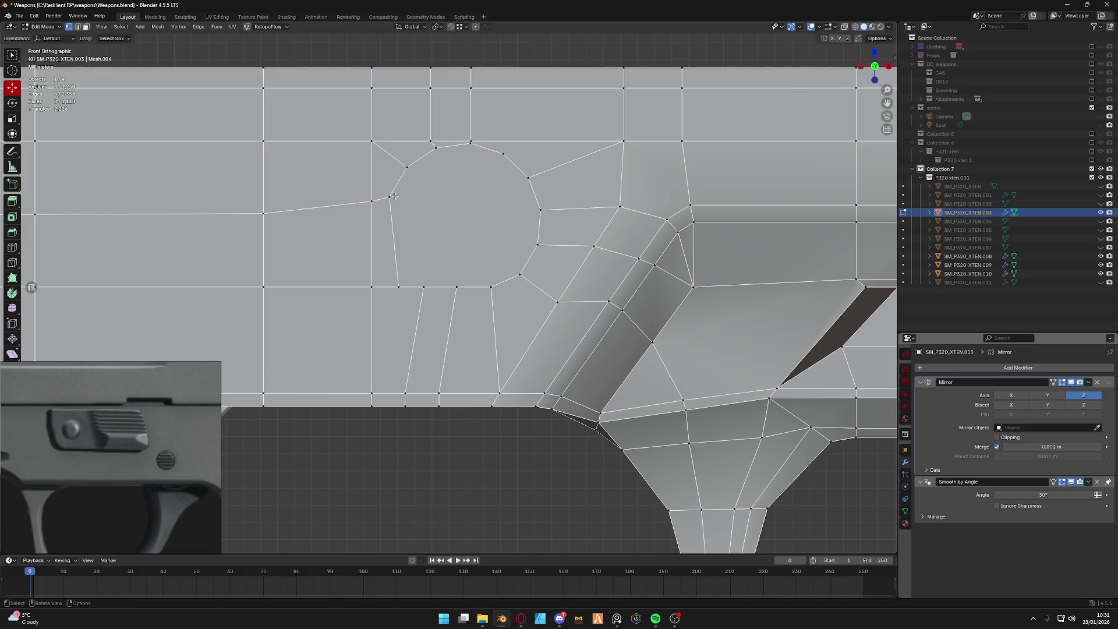
left_click(395, 196)
key("g")
key("Escape")
left_click(404, 165)
middle_click_drag(405, 165, 438, 205, "shift")
key("x")
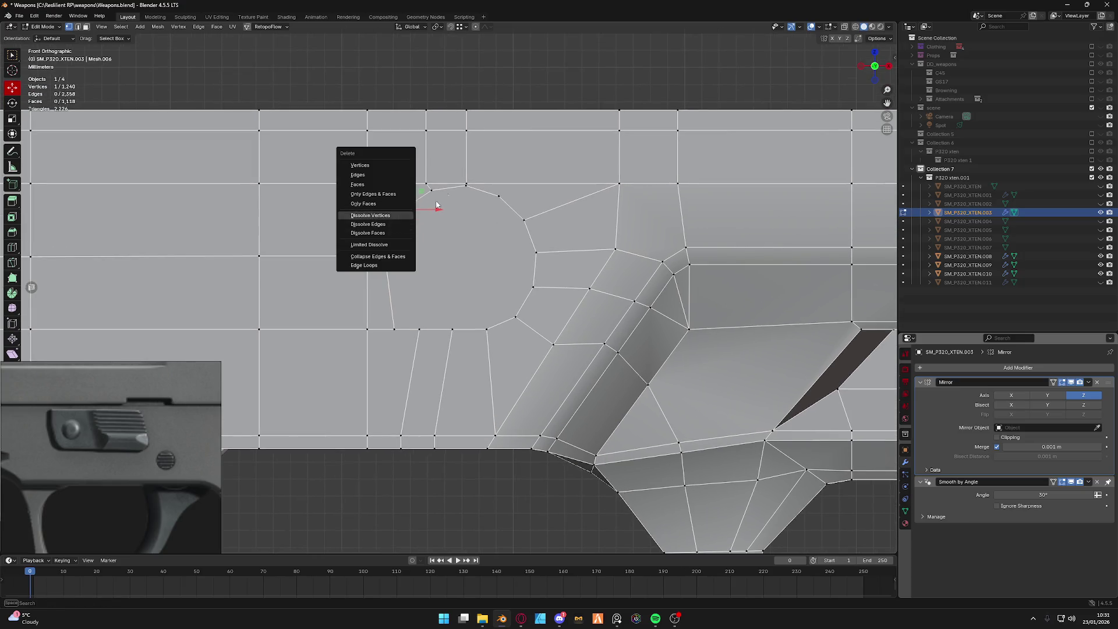
key("Return")
left_click(465, 185)
key("g")
key("x")
key("Escape")
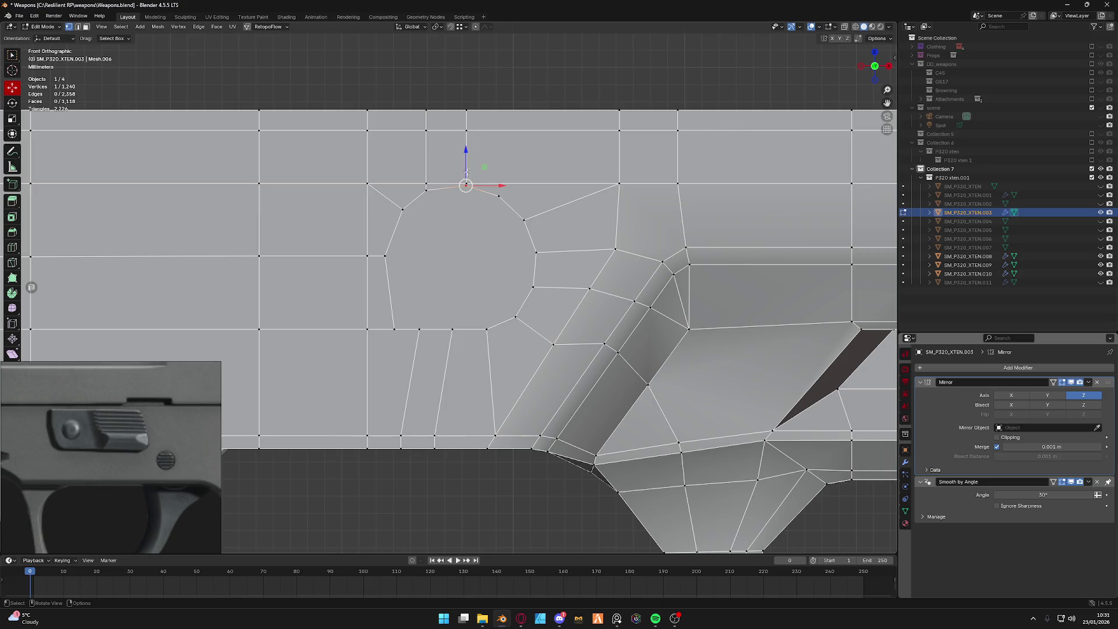
key("g")
key("z")
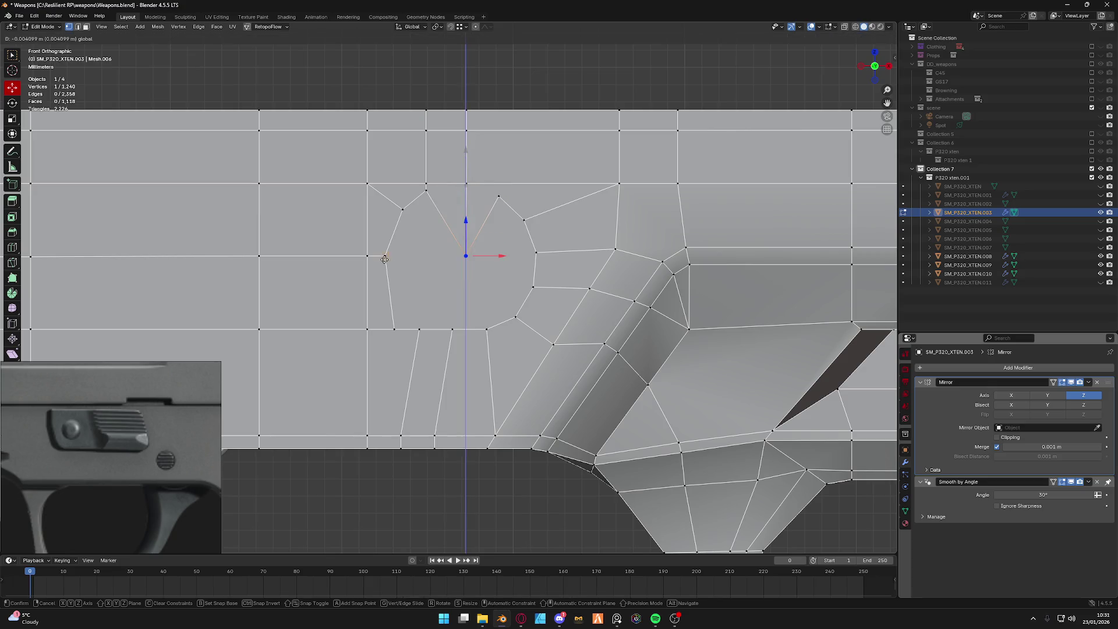
left_click(464, 229)
Dissolve the remaining ring vertices and align their neighbours vertically onto the surrounding edges.
left_click(401, 210)
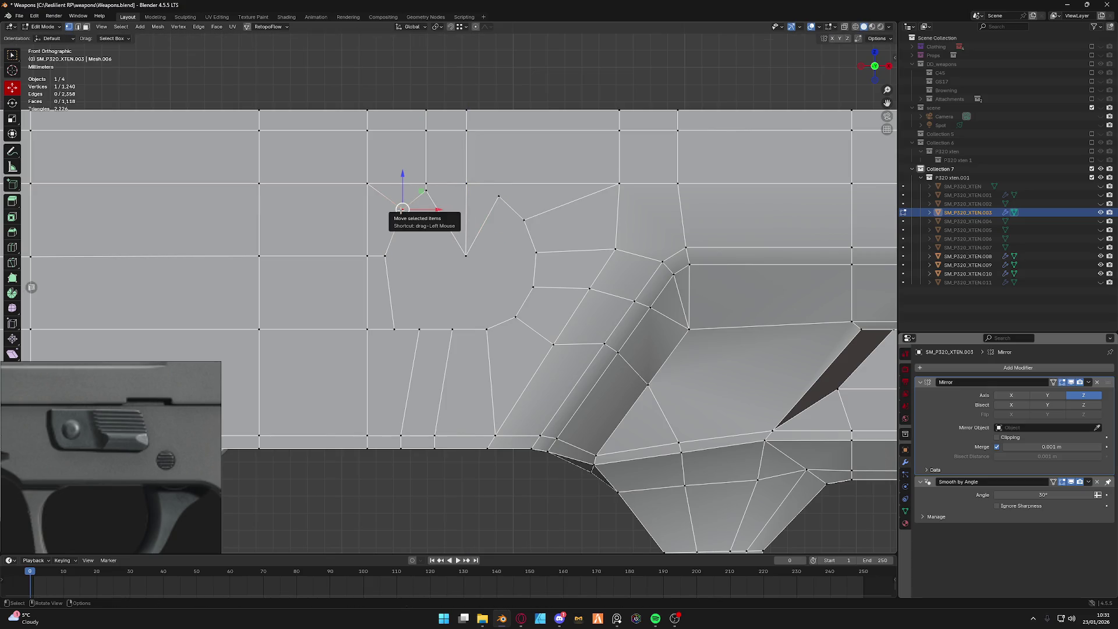
right_click(402, 209)
left_click(400, 212)
left_click(425, 184)
key("g")
key("z")
left_click(378, 261)
left_click(499, 195)
right_click(504, 214)
left_click(504, 214)
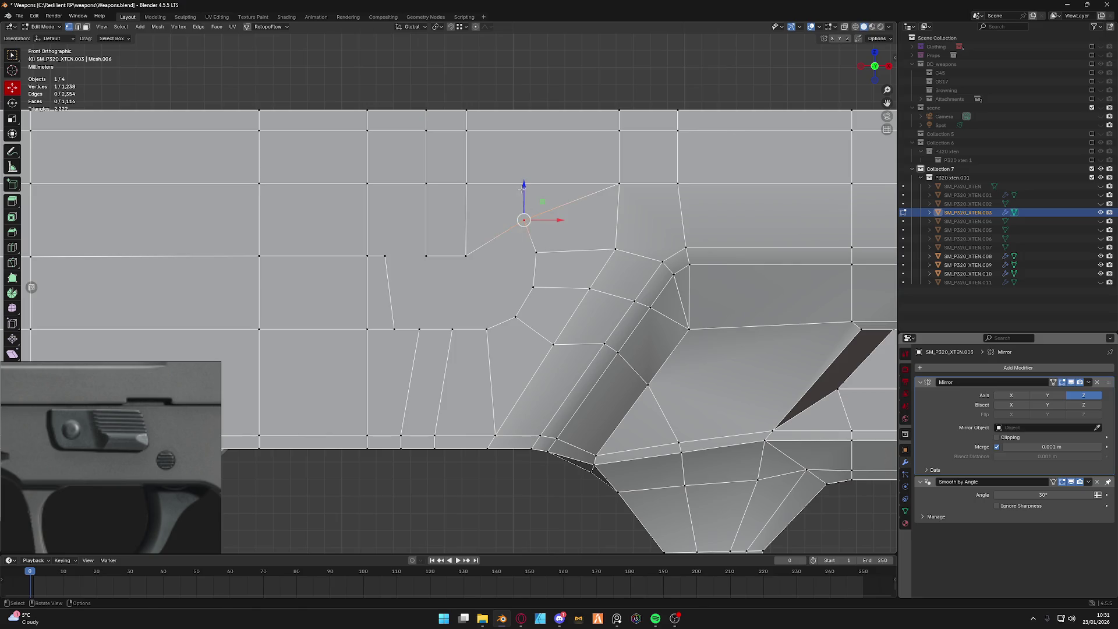
key("g")
left_click(523, 254)
left_click(533, 288)
key("g")
key("Escape")
left_click(516, 317)
key("g")
key("z")
left_click(500, 306)
Dissolve the leftover vertical edge loops and stray edges so only simple quads remain.
left_click(443, 394, "alt")
left_click(464, 215, "alt+shift")
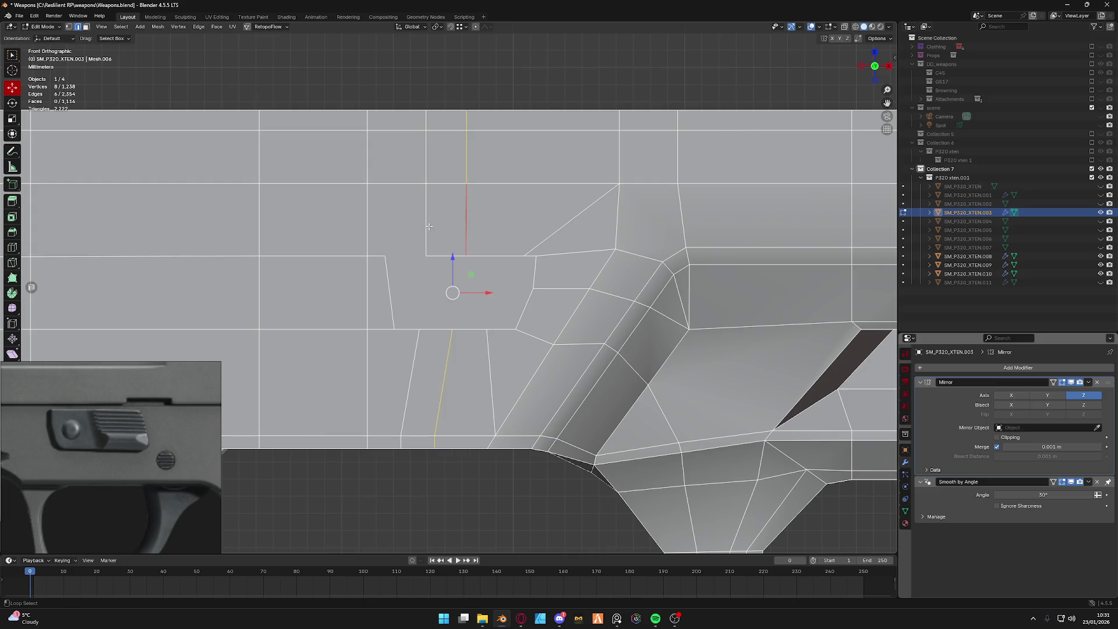
key("x")
left_click(427, 238)
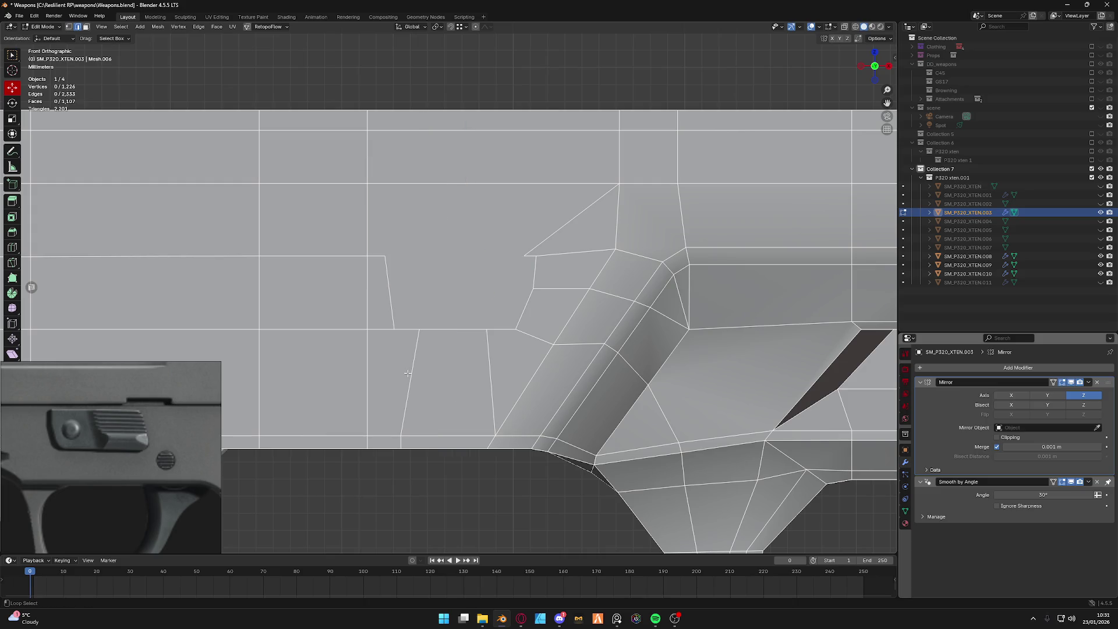
left_click(409, 377)
left_click(456, 330)
left_click(409, 371)
left_click(388, 296, "shift")
key("x")
left_click(384, 420)
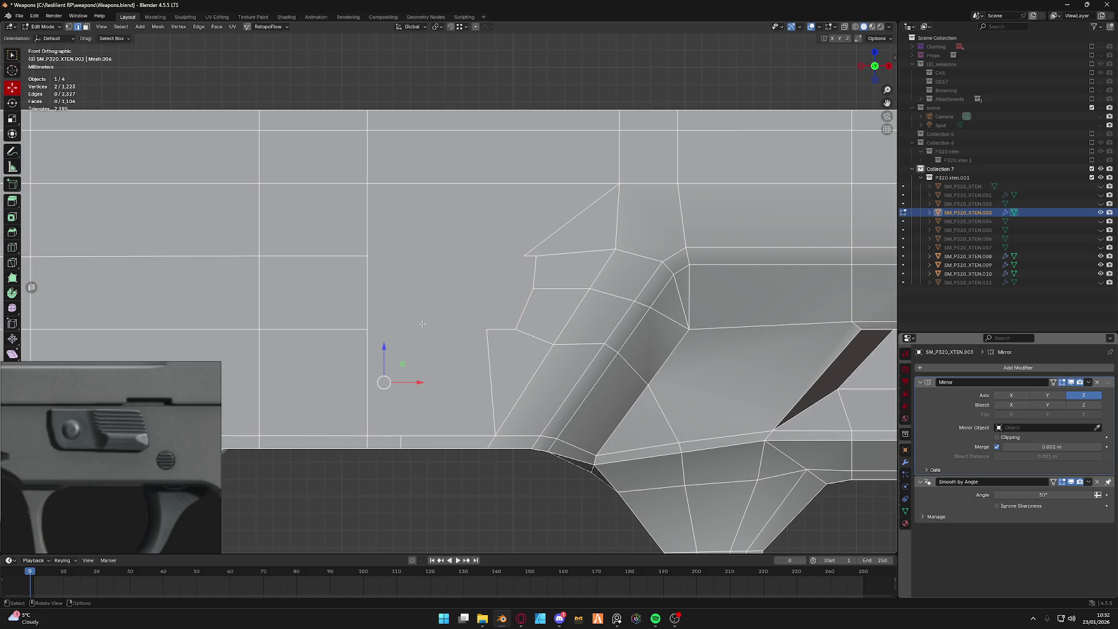
scroll(422, 324, "down", 4)
mouse_move(433, 417)
middle_mouse_down()
mouse_move(403, 394)
mouse_move(447, 305)
middle_mouse_up()
left_click(400, 395, "alt")
key("ctrl+x")
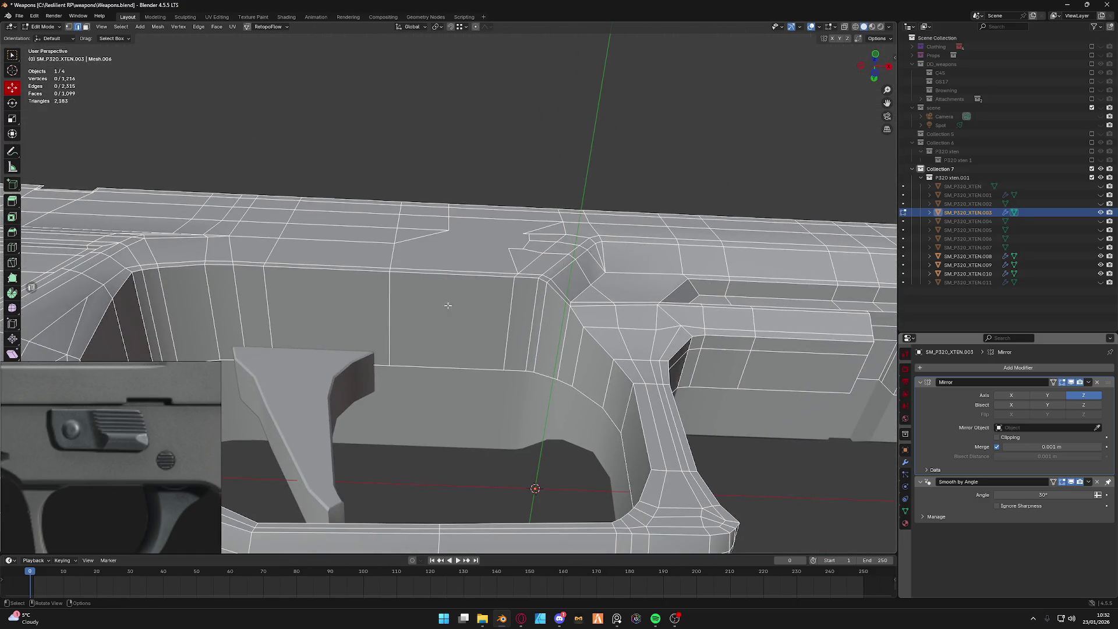
Merge the frame's overlapping vertices by distance after undoing a manual vertex move.
key("ctrl+r")
left_click(448, 306)
scroll(463, 280, "up", 5)
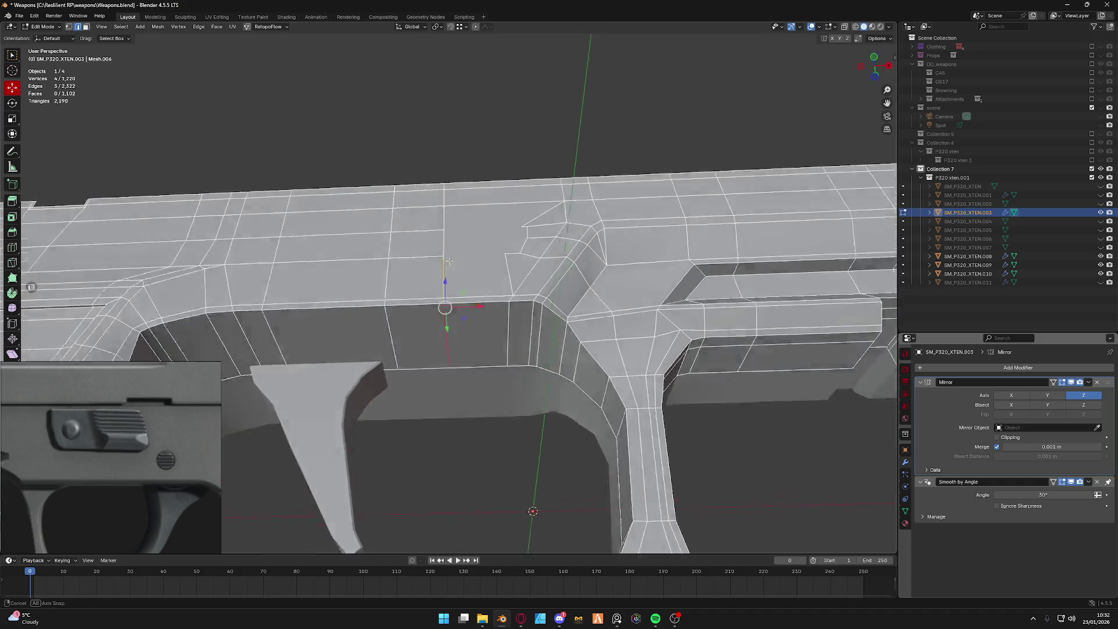
scroll(478, 252, "up", 2)
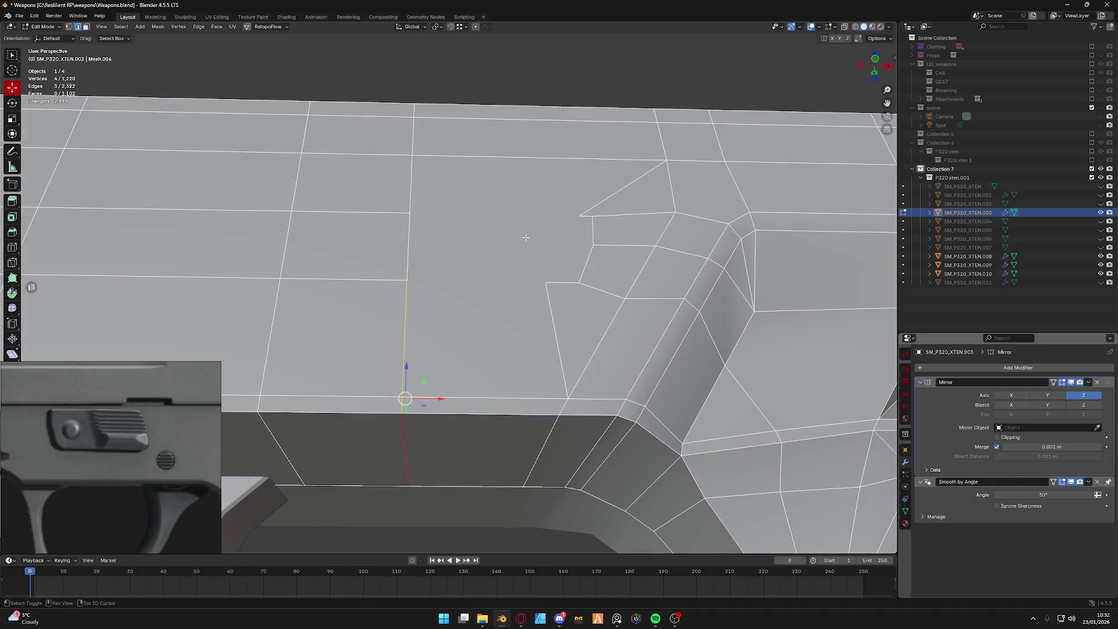
scroll(440, 245, "up", 2)
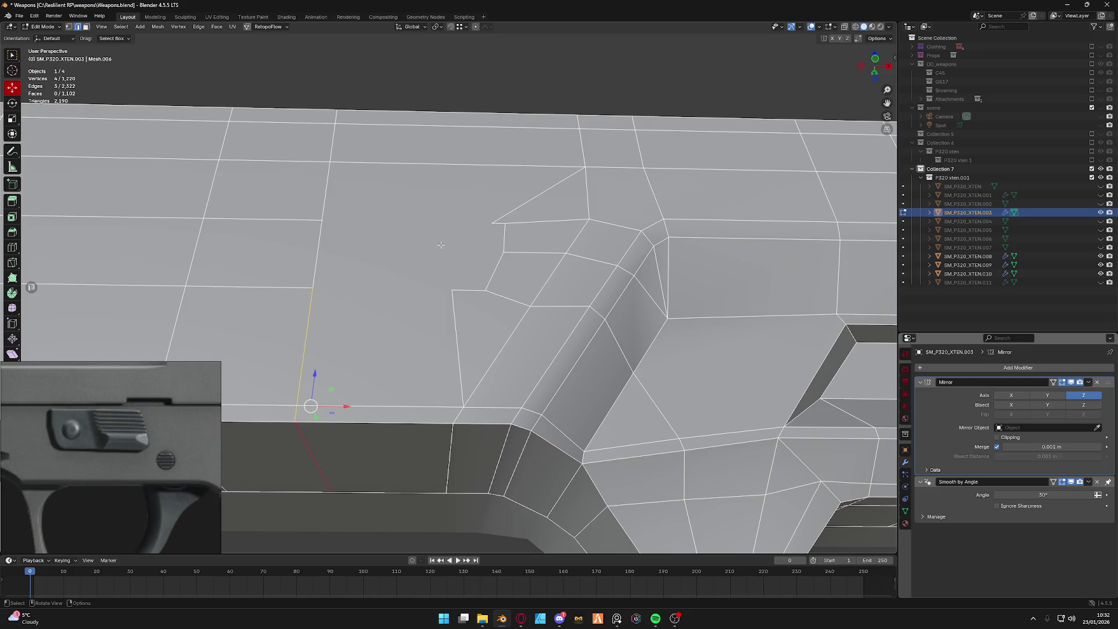
left_click(440, 244)
key("g")
left_click(526, 197)
key("ctrl+z")
key("a")
key("m")
left_click(489, 223)
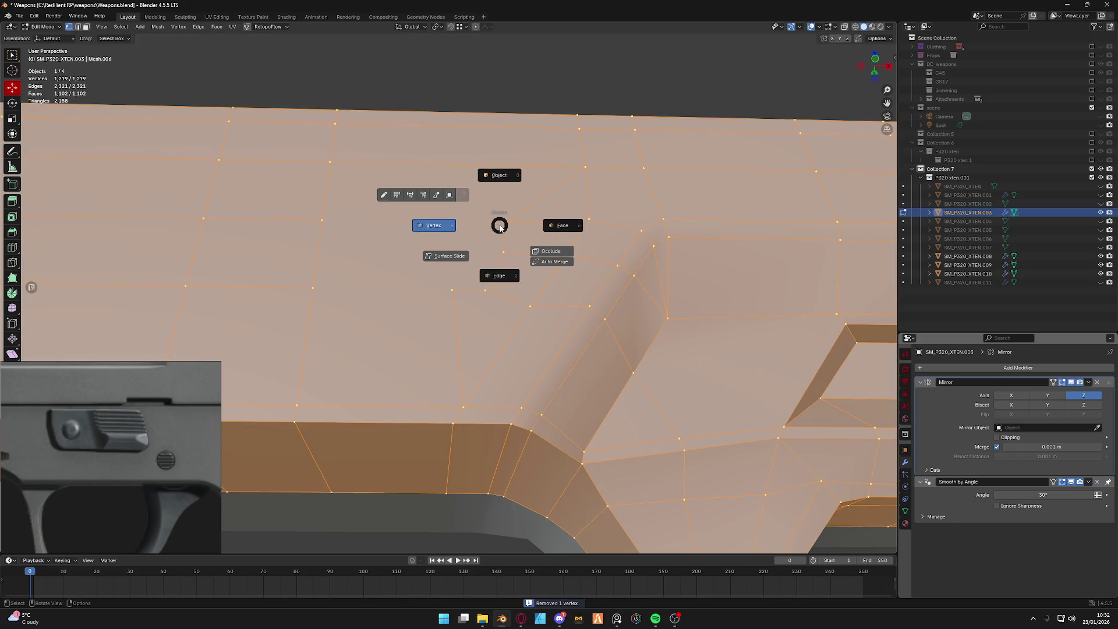
key("alt+a")
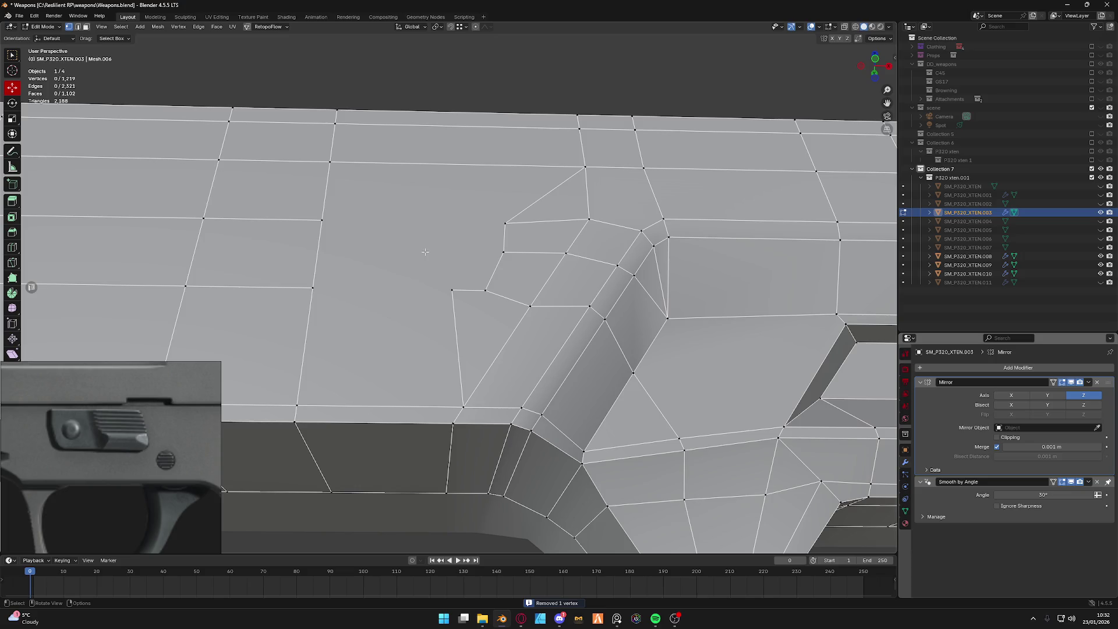
Knife-cut two new edges between the vertices beside the side step to form clean quads.
left_click(12, 264)
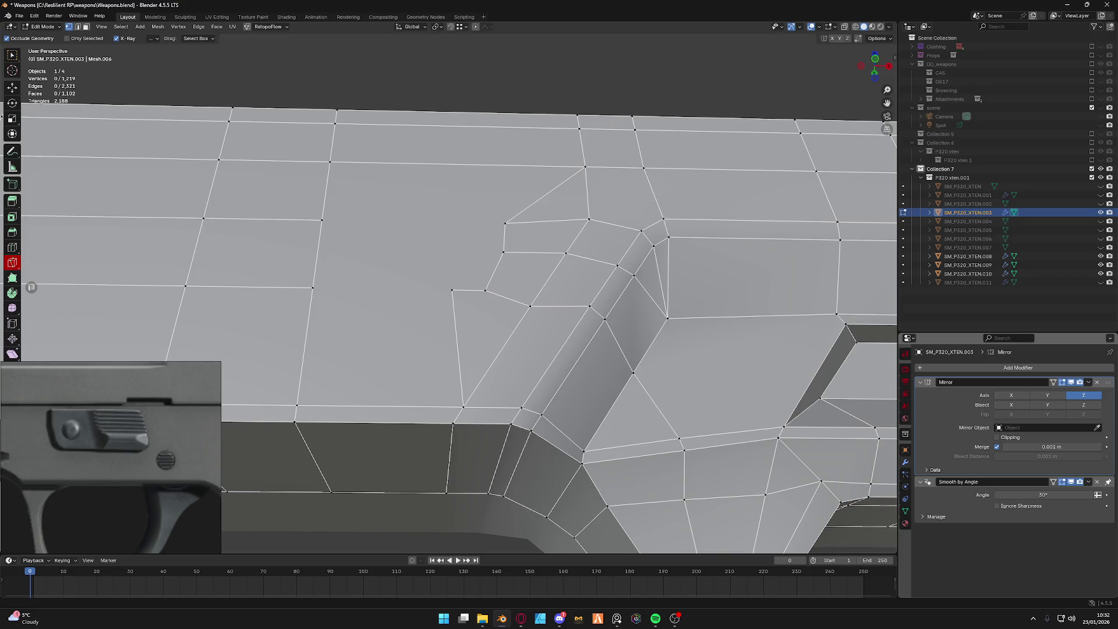
key("k")
left_click(325, 232)
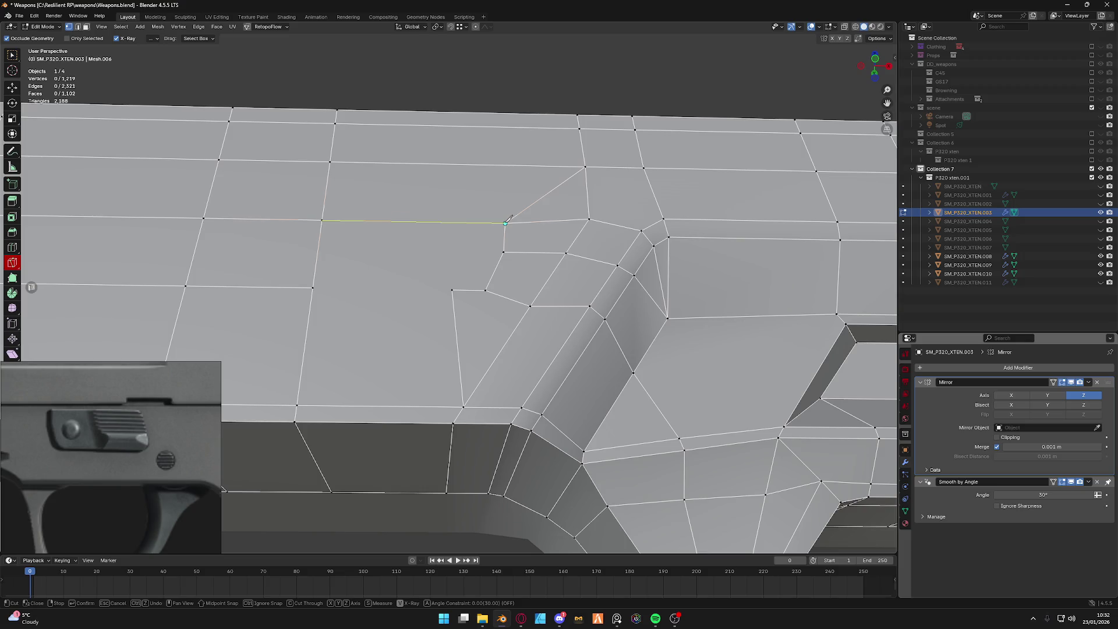
key("Return")
left_click(453, 288)
left_click(312, 287)
key("Return")
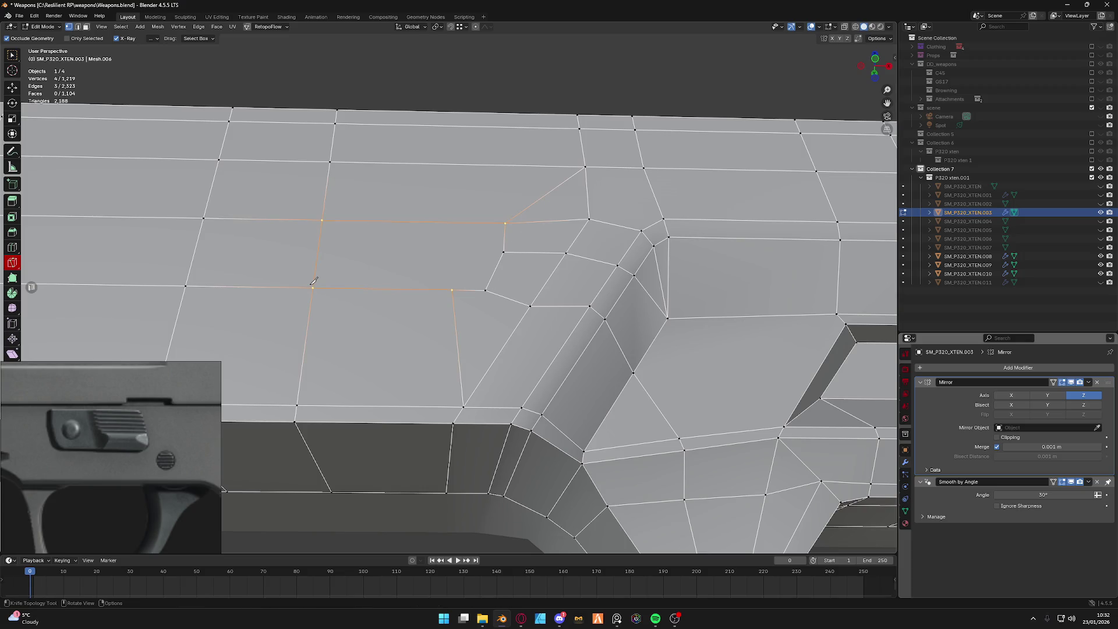
key("shift+space")
key("g")
scroll(444, 235, "down", 3)
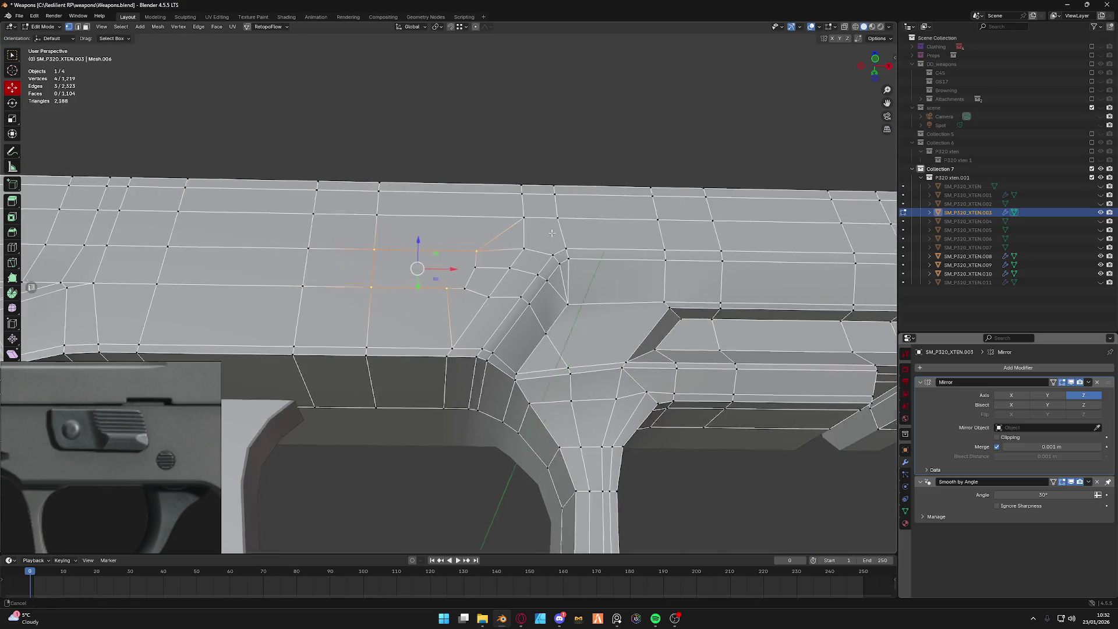
Delete the stray vertex near the step and slide the corner vertex along its edge.
middle_click_drag(419, 250, 444, 236)
key("Tab")
key("2")
scroll(428, 229, "up", 2)
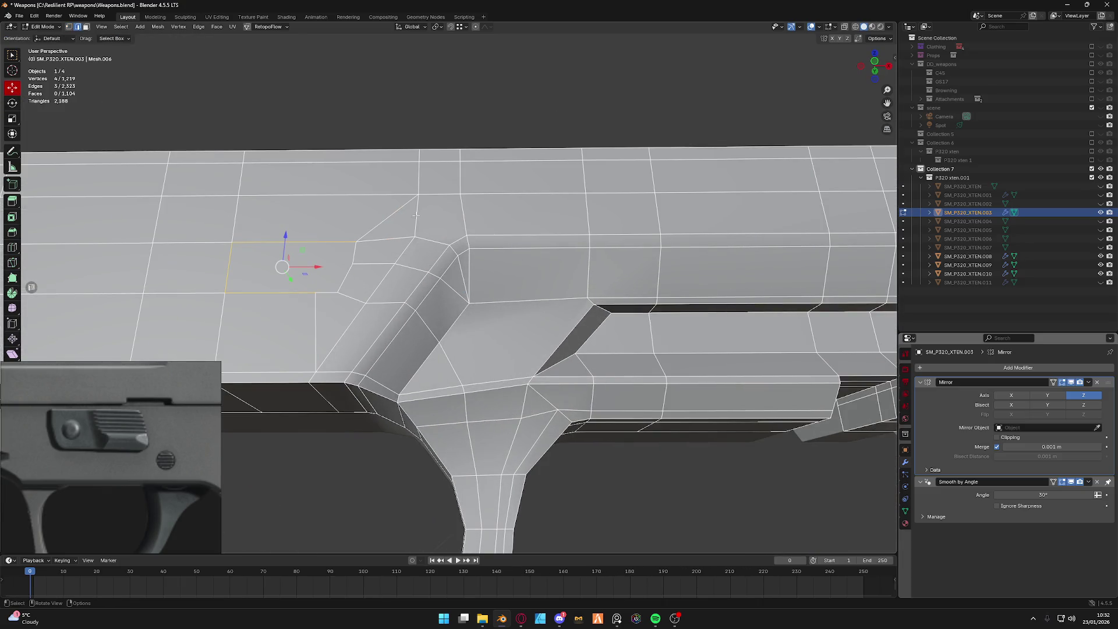
scroll(409, 224, "up", 2)
left_click(362, 258)
key("x")
left_click(363, 257)
middle_click_drag(363, 258, 541, 272, "shift")
key("Tab")
key("1")
left_click(475, 299)
key("g")
key("x")
left_click(536, 299)
Shift the diagonal edge and inspect the vertical edge loops on the guard's top face.
key("Tab")
key("2")
left_click(540, 222)
key("g")
left_click(524, 262)
middle_click_drag(524, 262, 482, 268, "shift")
scroll(483, 269, "down", 1)
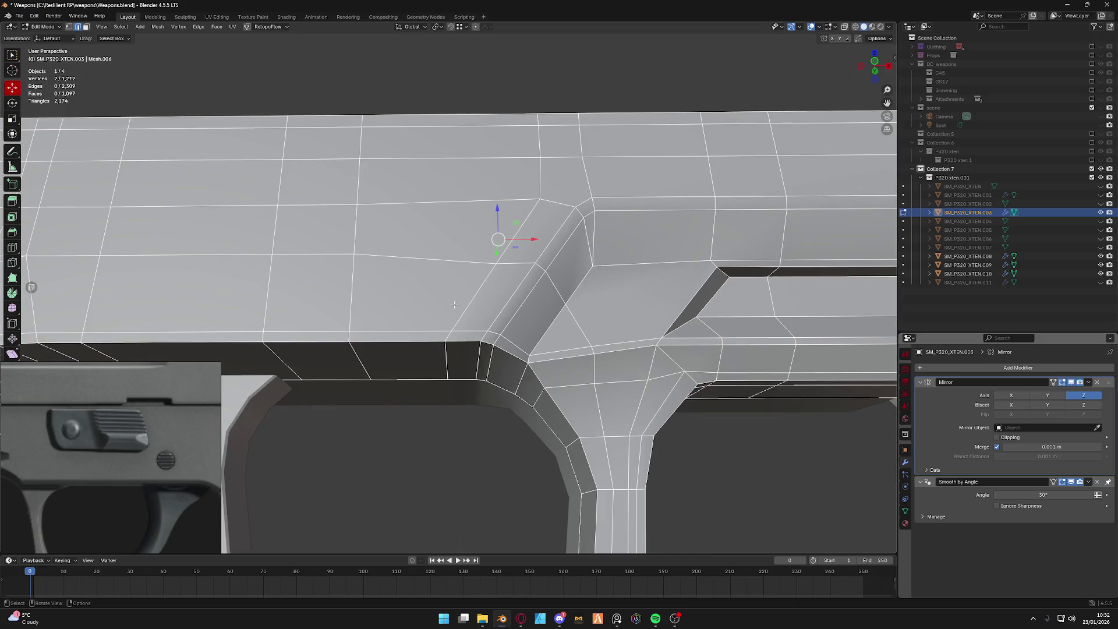
scroll(453, 304, "down", 1)
key("Tab")
left_click(424, 266)
scroll(397, 253, "down", 2)
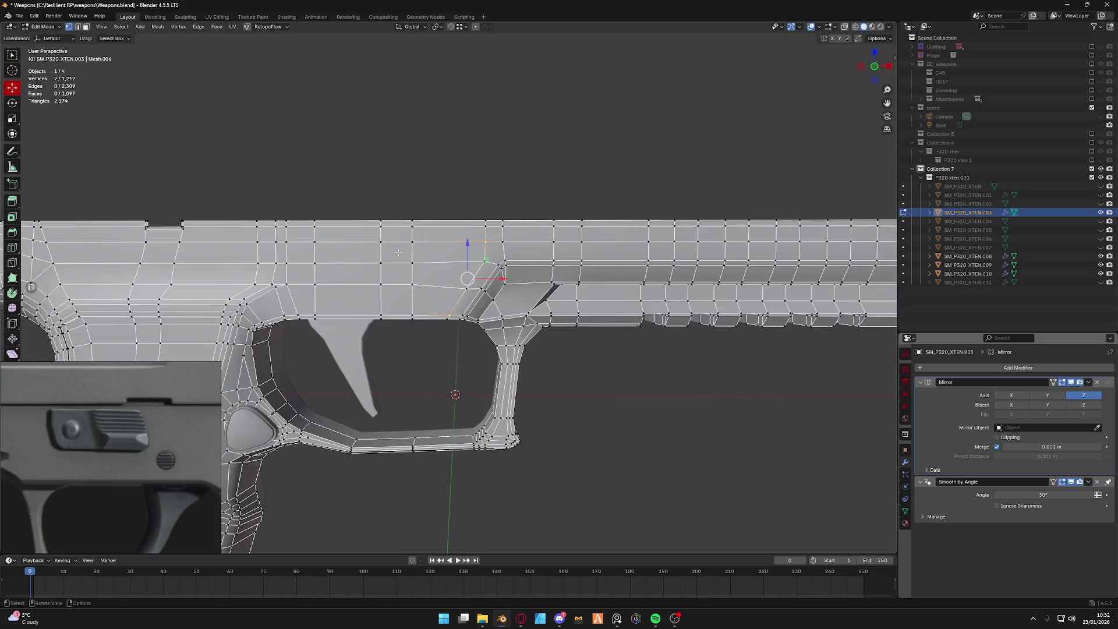
scroll(398, 254, "down", 1)
key("Tab")
left_click(474, 271)
scroll(469, 252, "up", 5)
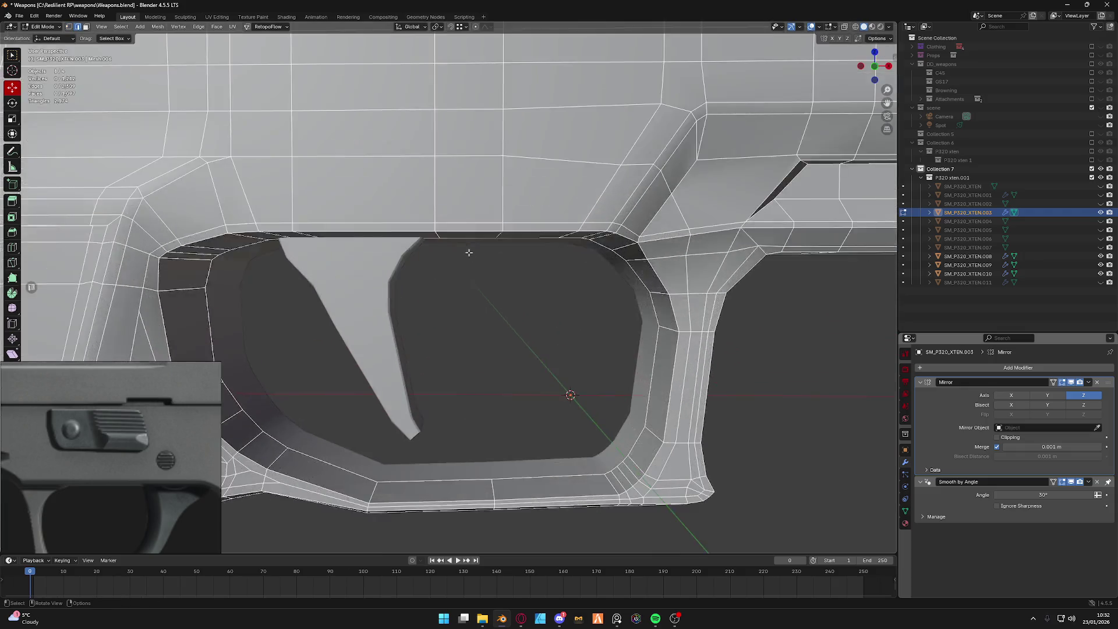
middle_click_drag(468, 252, 437, 232)
left_click(439, 237, "alt")
left_click(301, 201, "alt+shift")
left_click(499, 181, "alt+shift")
key("alt+a")
scroll(481, 400, "down", 2)
scroll(474, 402, "up", 2)
Raise one frame vertex vertically and dissolve the unneeded vertical edge loop above the trigger guard.
key("Tab")
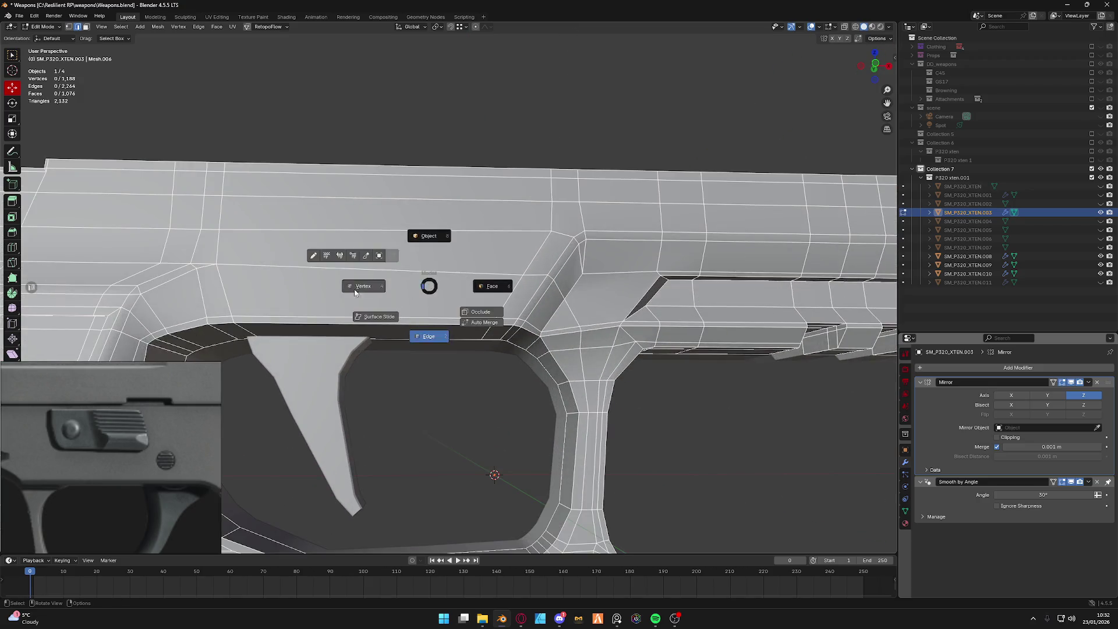
left_click(355, 292)
middle_click_drag(354, 291, 523, 274)
left_click(522, 274)
key("g")
key("z")
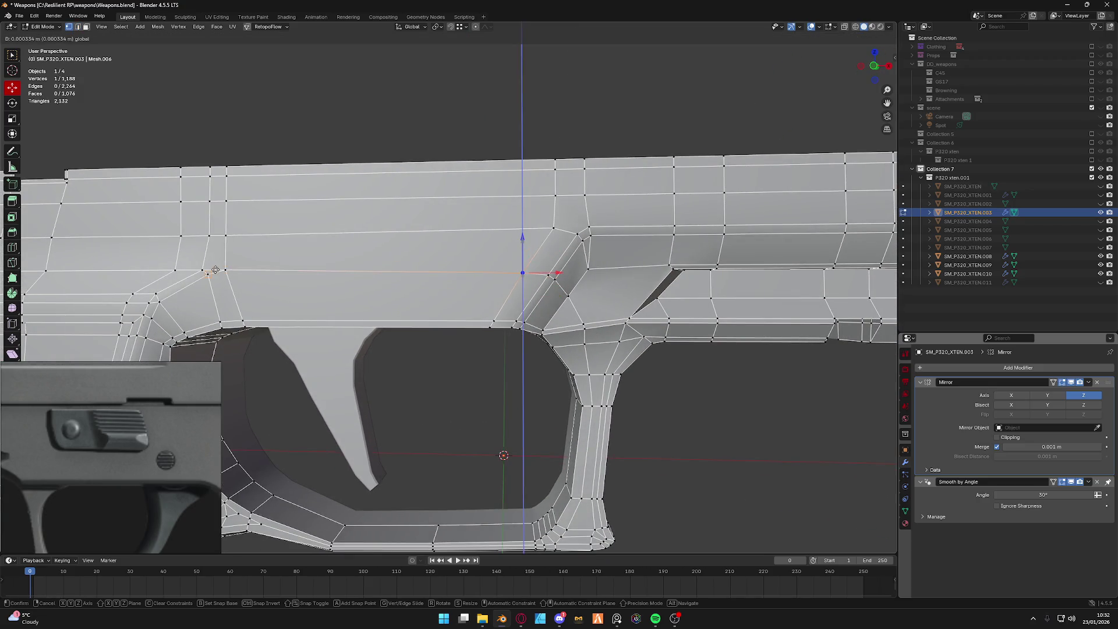
left_click(527, 222)
mouse_move(534, 269)
middle_mouse_down()
mouse_move(522, 271)
mouse_move(519, 347)
mouse_move(472, 207)
mouse_move(566, 243)
mouse_move(521, 259)
middle_mouse_up()
scroll(528, 270, "up", 3)
scroll(528, 269, "down", 2)
key("alt+a")
left_click(481, 226, "alt")
key("x")
left_click(473, 207)
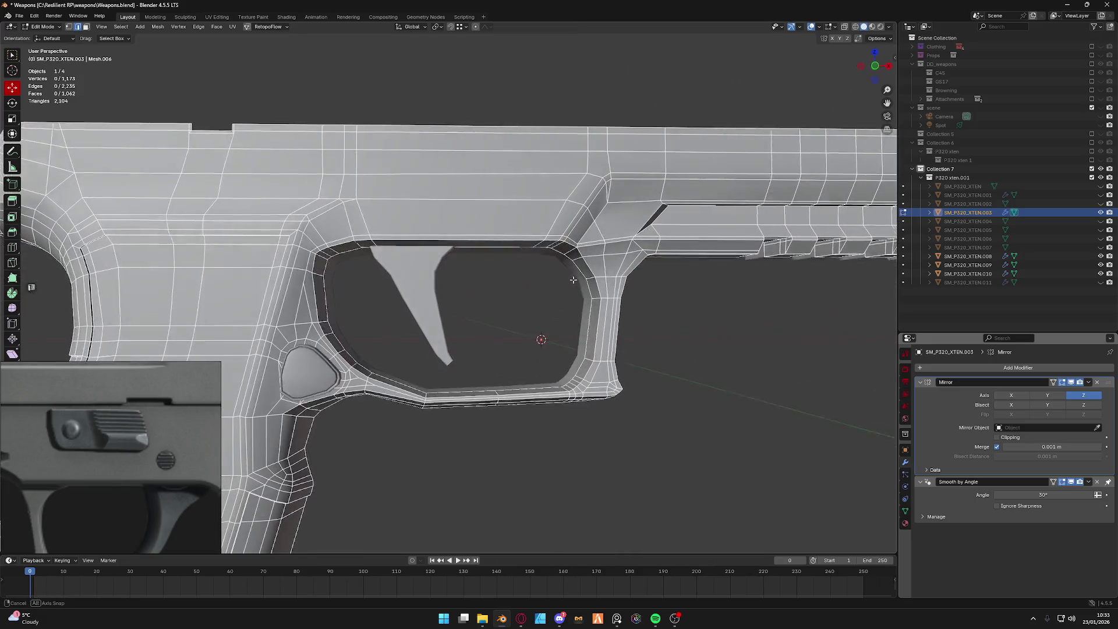
key("a")
key("m")
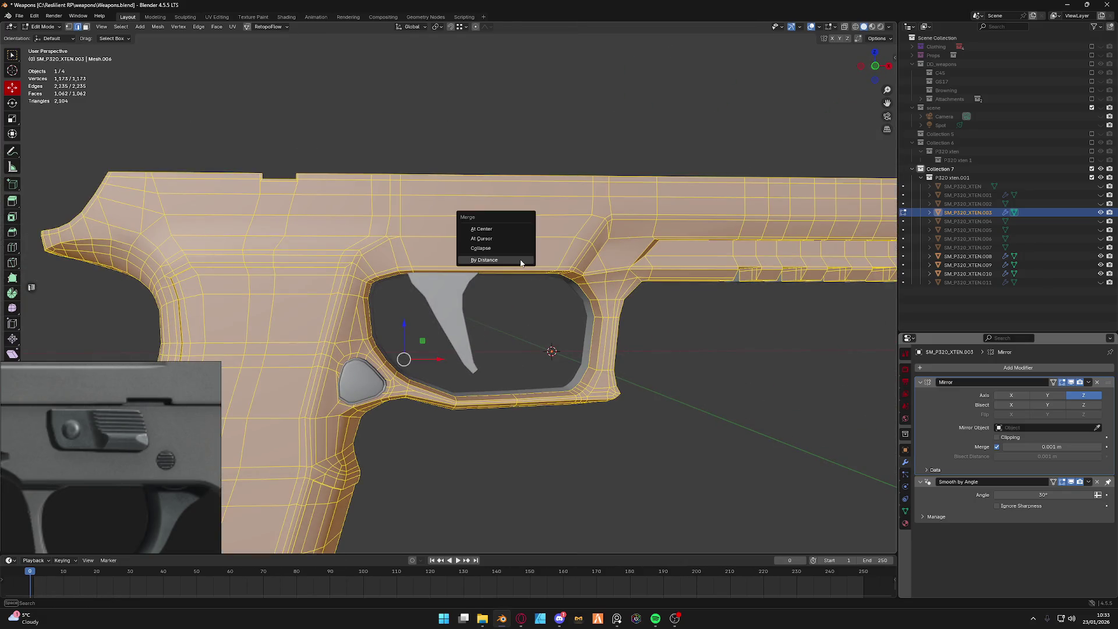
Run Merge by Distance on the whole frame mesh, finding no duplicates.
left_click(520, 260)
middle_click_drag(508, 222, 489, 240)
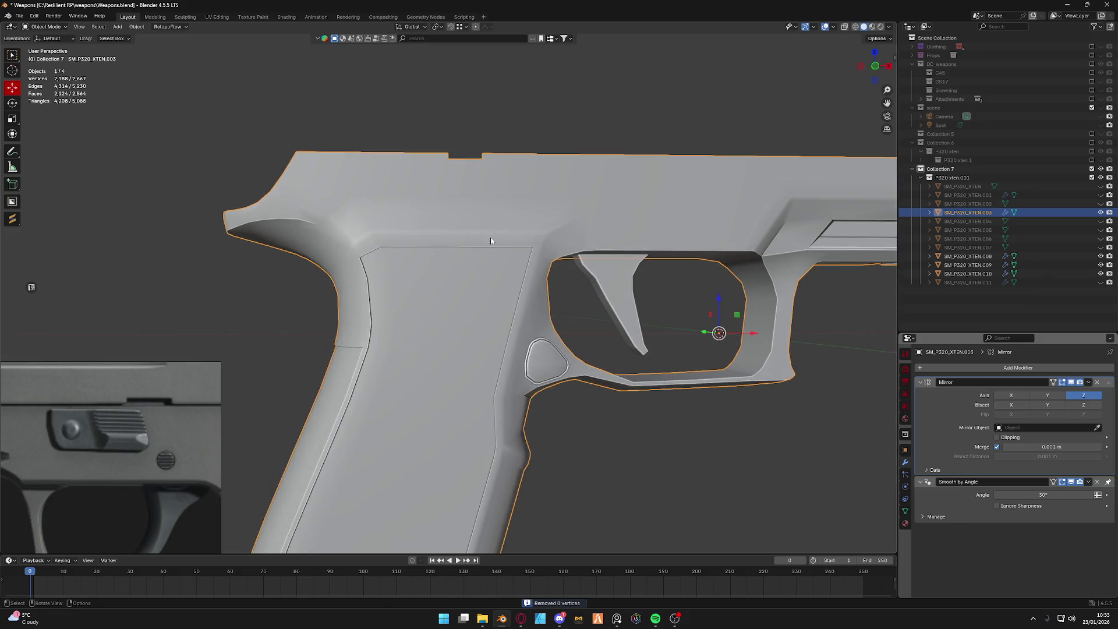
middle_click_drag(640, 245, 574, 258)
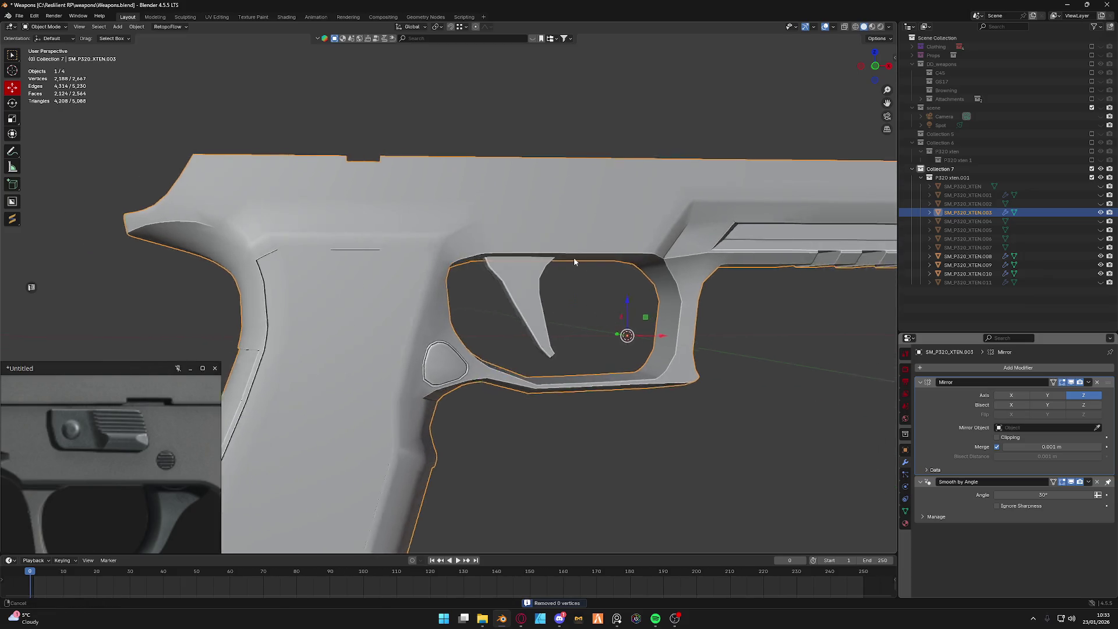
Unhide the SM_P320_XTEN slide and parts .001–.006 via their Outliner eye icons.
left_click(1099, 205)
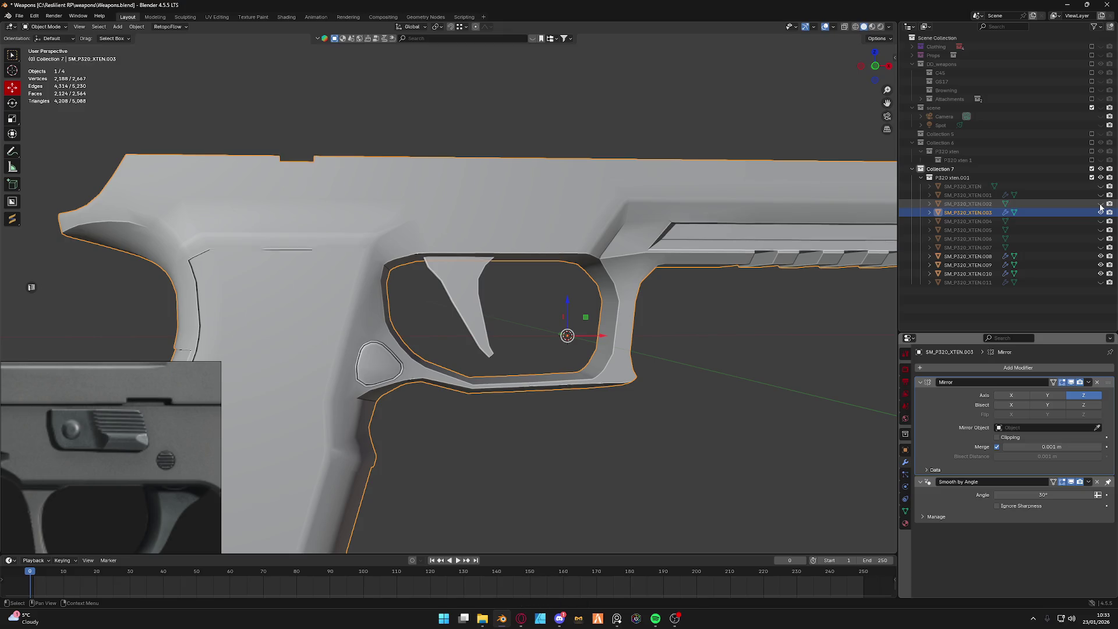
left_click(1100, 195)
left_click(1100, 205)
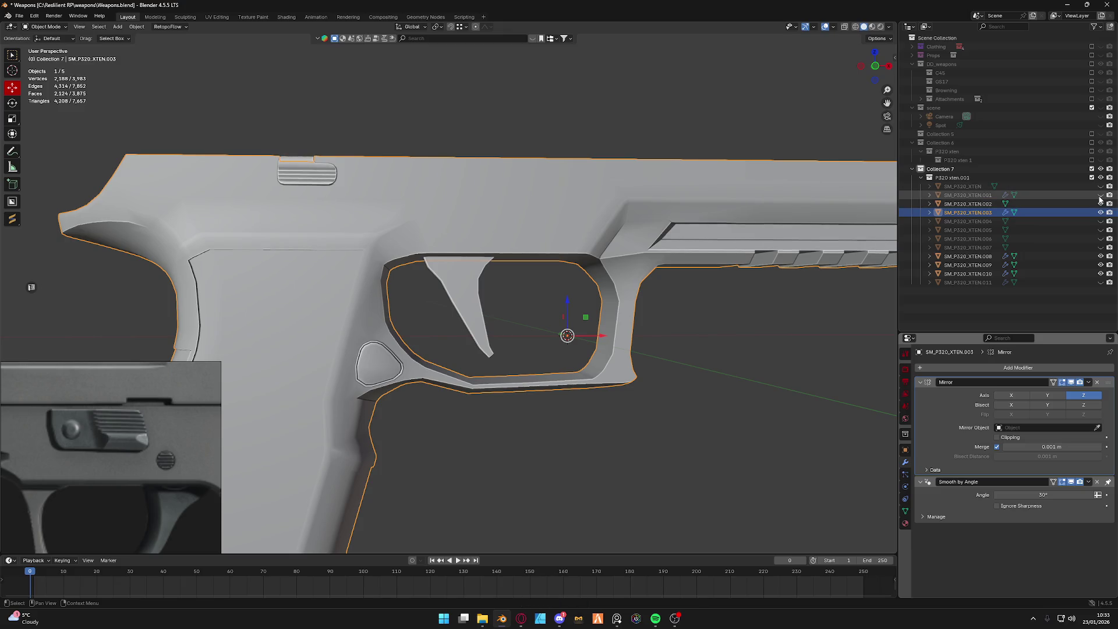
left_click(1099, 187)
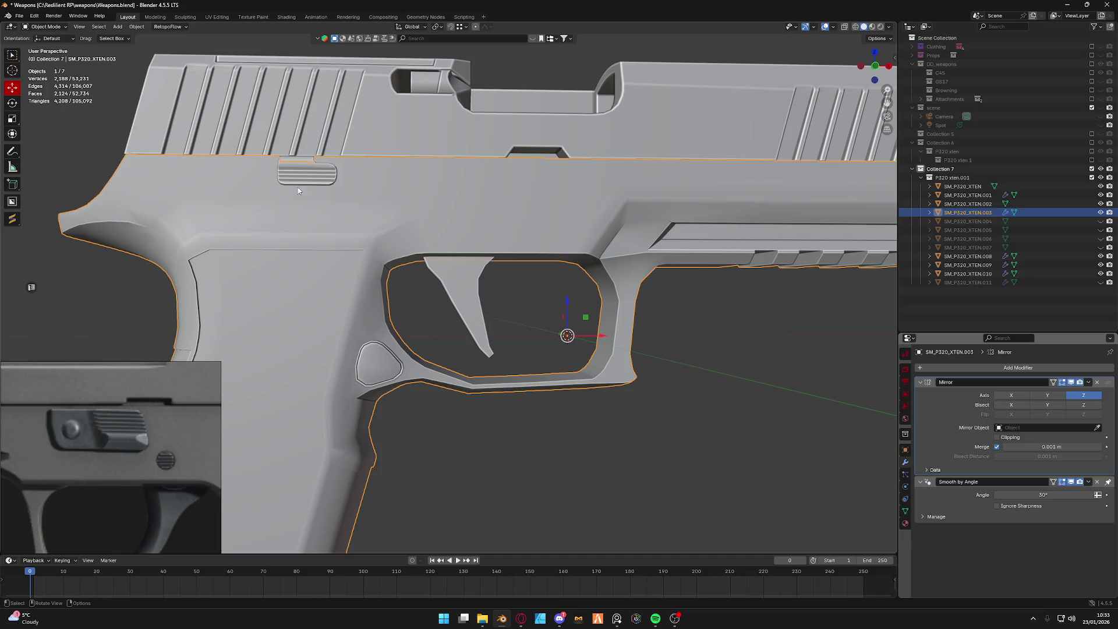
left_click(1100, 221)
left_click(1100, 231)
left_click(1099, 240)
left_click(1100, 284)
scroll(524, 262, "down", 3)
Orbit around the full pistol and shift the reference photo toward the takedown lever.
mouse_move(524, 262)
middle_mouse_down()
mouse_move(500, 245)
mouse_move(412, 242)
middle_mouse_up()
scroll(413, 242, "up", 5)
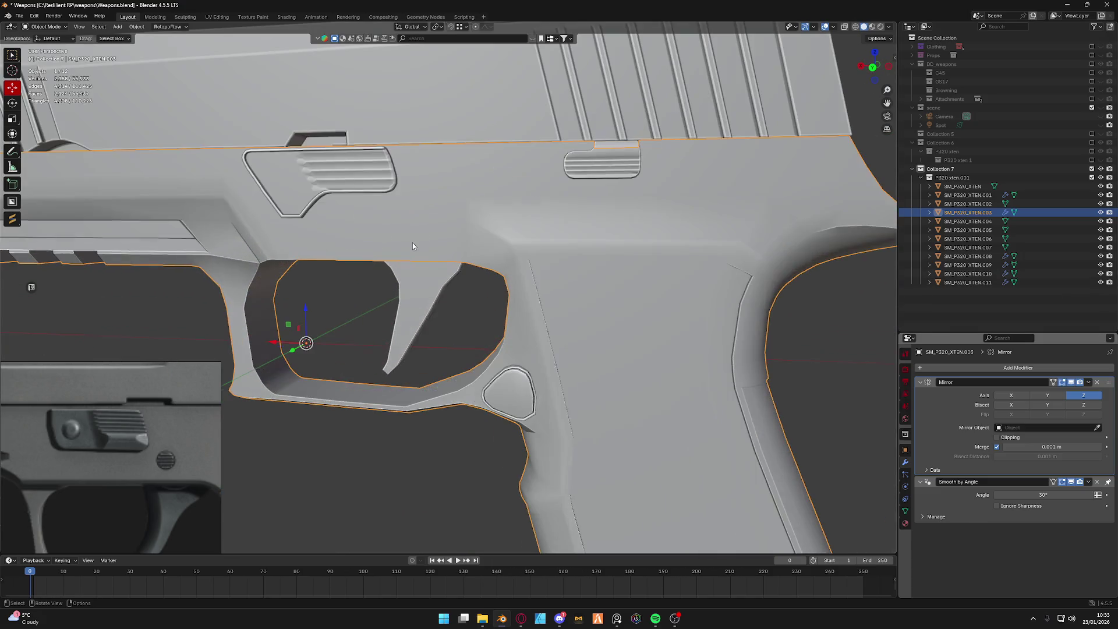
scroll(645, 226, "down", 5)
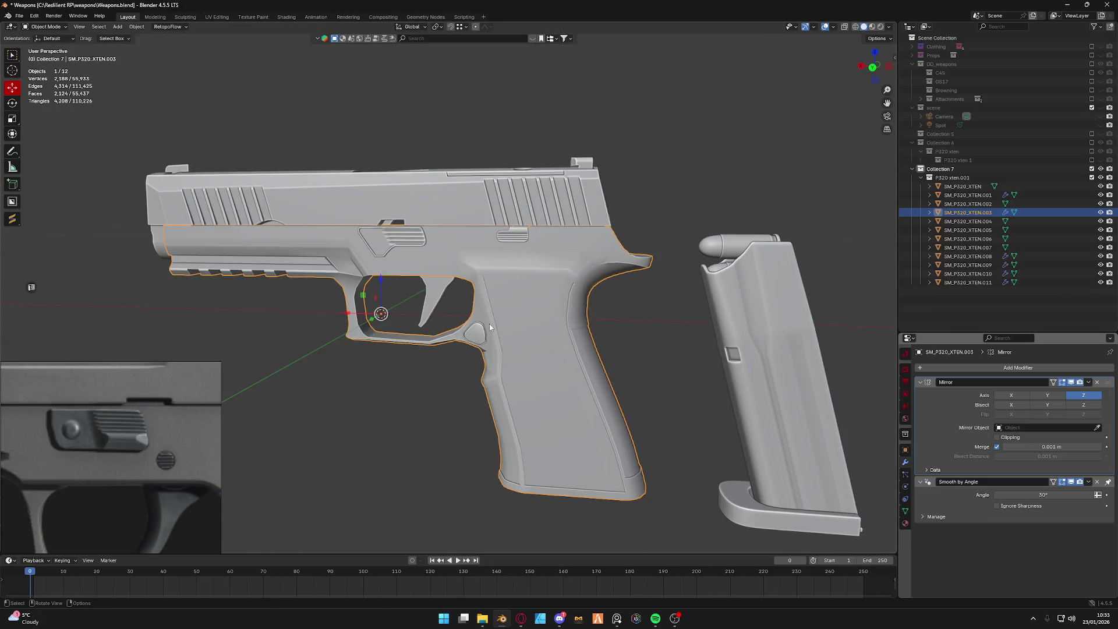
scroll(160, 438, "down", 3)
scroll(167, 421, "up", 3)
scroll(129, 430, "up", 2)
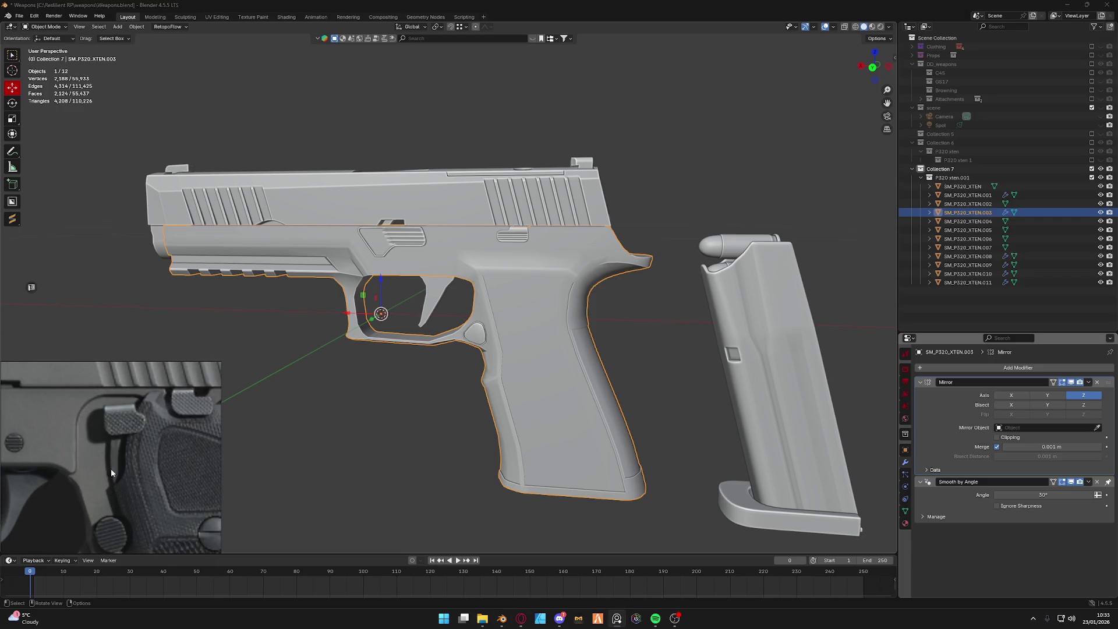
scroll(129, 437, "down", 2)
scroll(160, 447, "up", 2)
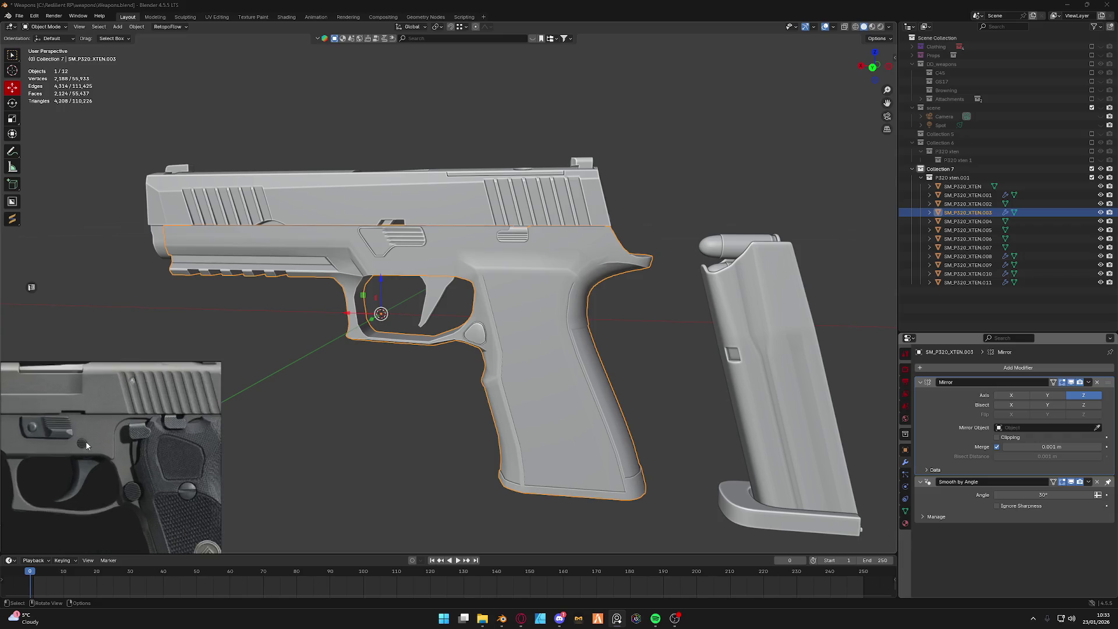
scroll(52, 425, "up", 1)
middle_click_drag(52, 425, 103, 420)
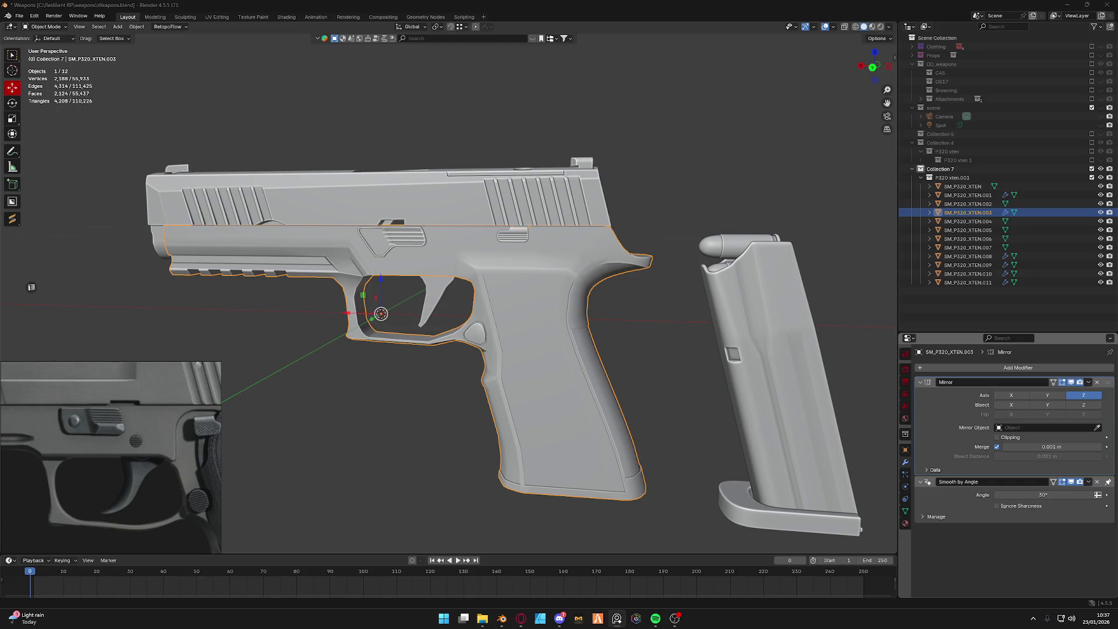
Inspect the slide lever parts and the grip frame from both sides of the pistol.
left_click(397, 238)
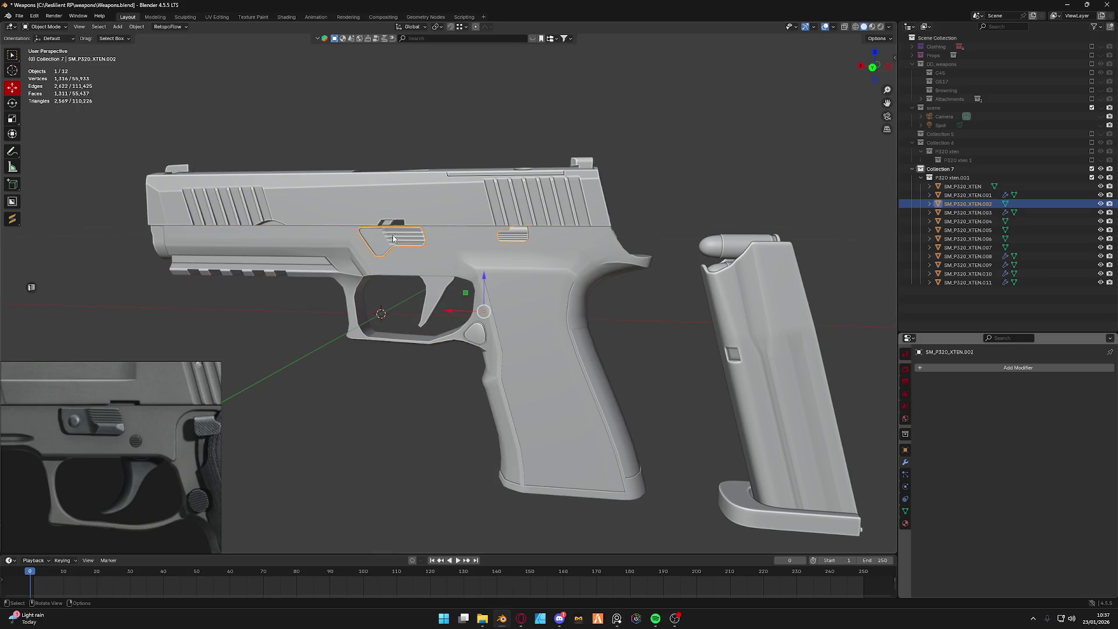
middle_click_drag(443, 239, 419, 266)
scroll(419, 266, "up", 3)
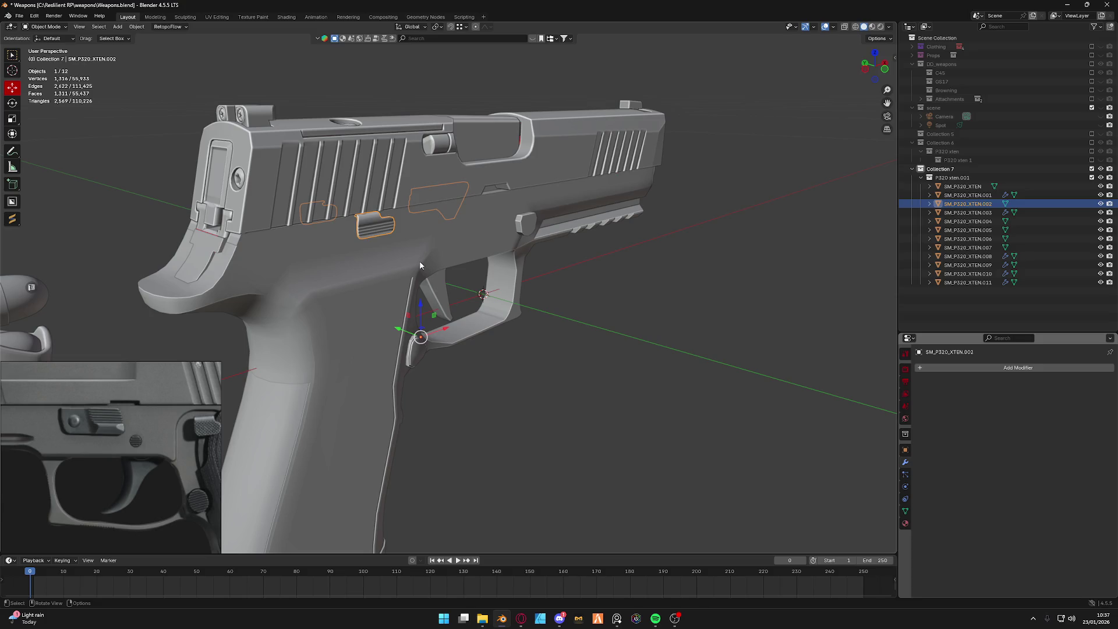
left_click(283, 224)
middle_click_drag(284, 223, 404, 244)
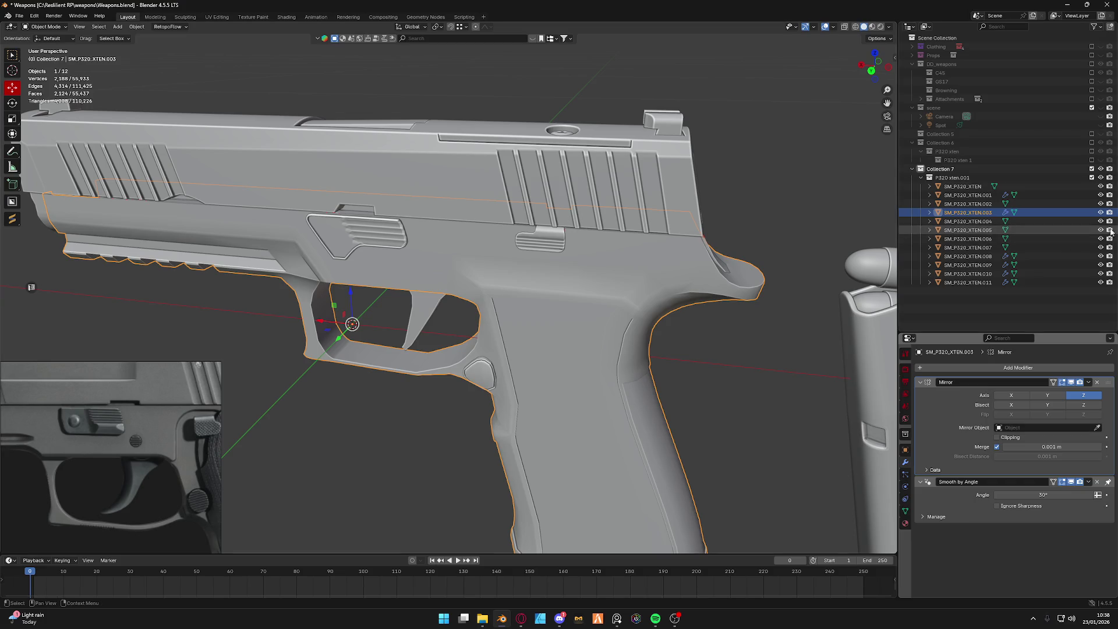
Hide the slide, lever, magazine and parts XTEN.006 through XTEN.011 in the Outliner, leaving the frame.
left_click(1101, 212)
left_click_drag(1101, 204, 1102, 187)
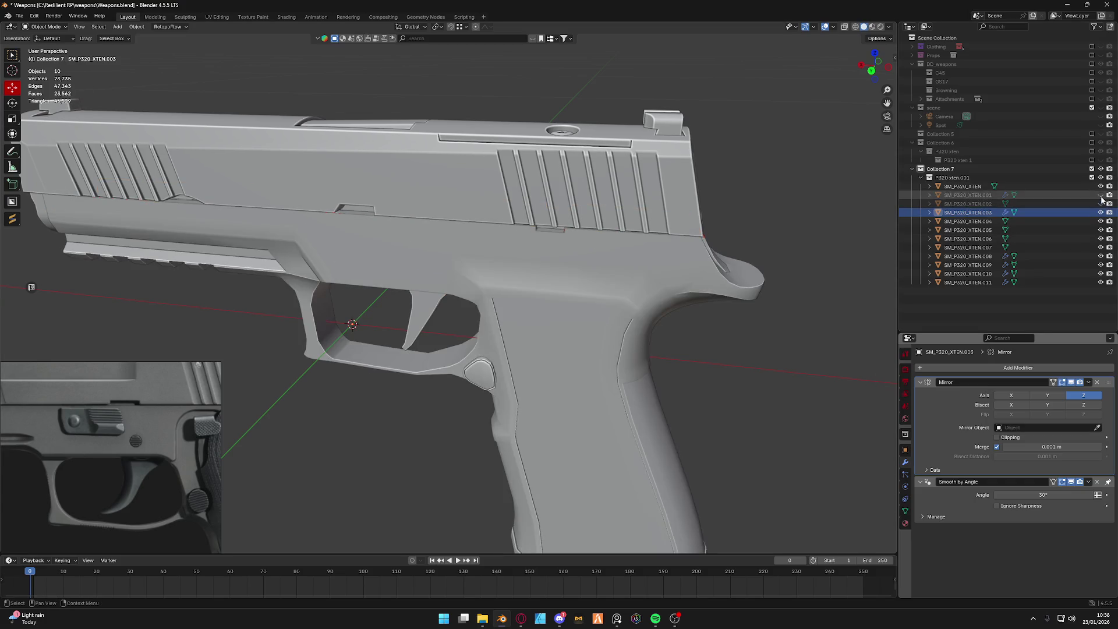
left_click(1101, 221)
left_click(1101, 230)
left_click_drag(1101, 239, 1097, 283)
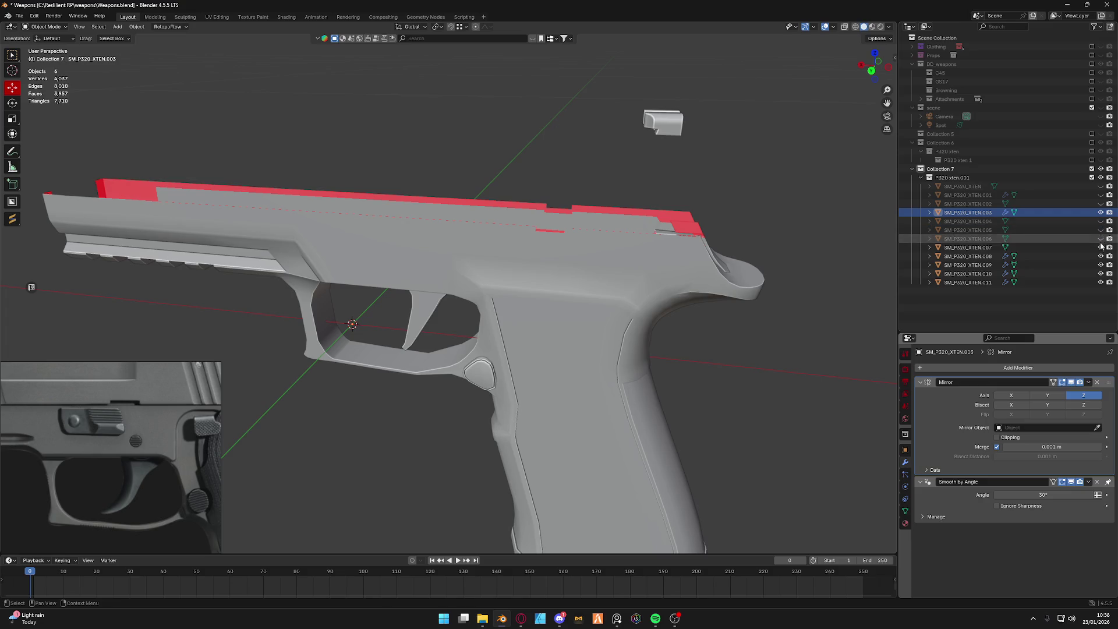
middle_click_drag(560, 275, 553, 233)
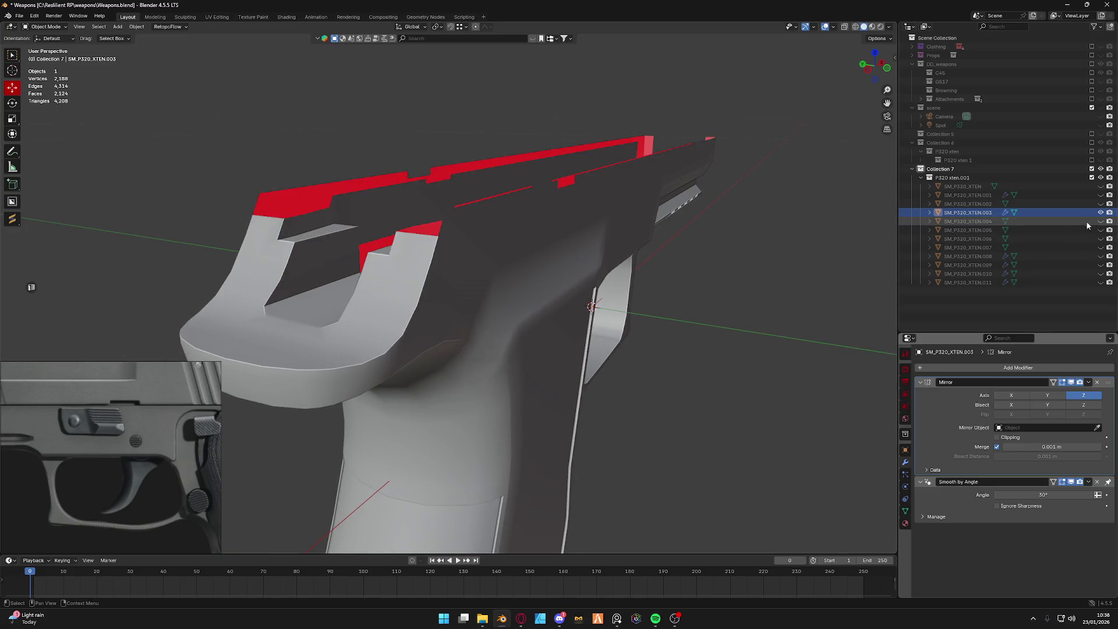
Show the small lever part again and orbit around the bare grip frame.
left_click(1102, 282)
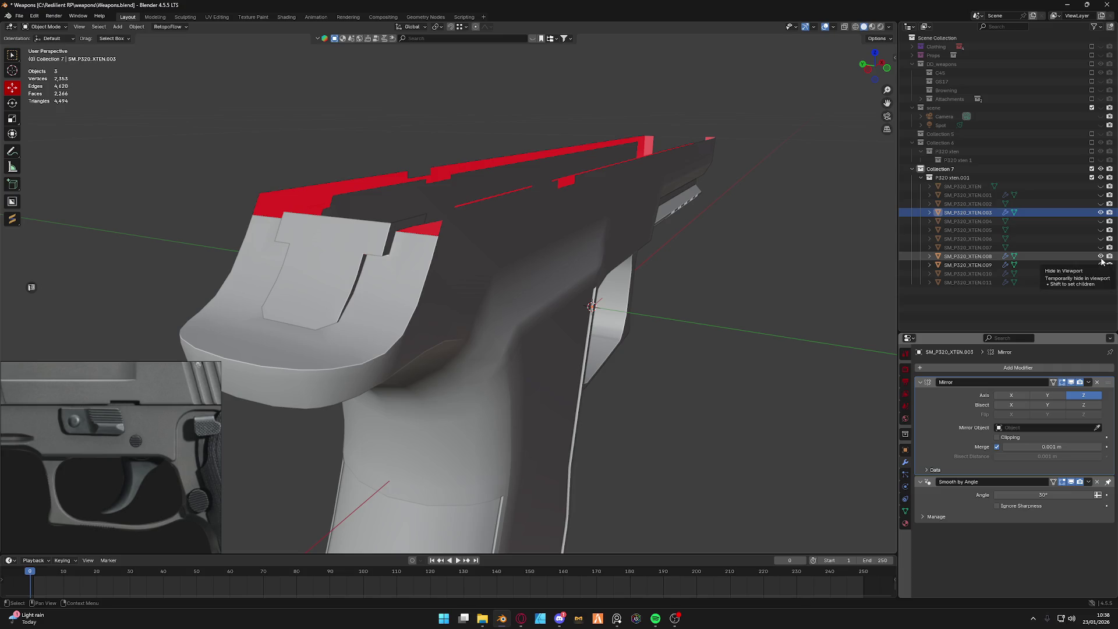
left_click(1100, 249)
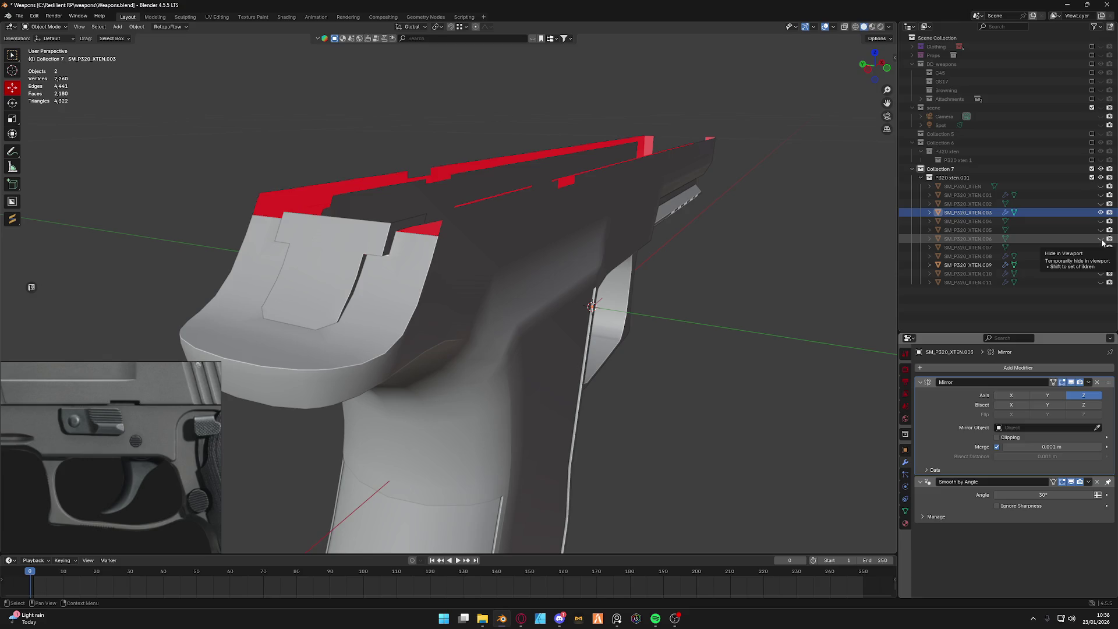
mouse_move(669, 242)
middle_mouse_down()
mouse_move(514, 227)
mouse_move(430, 238)
middle_mouse_up()
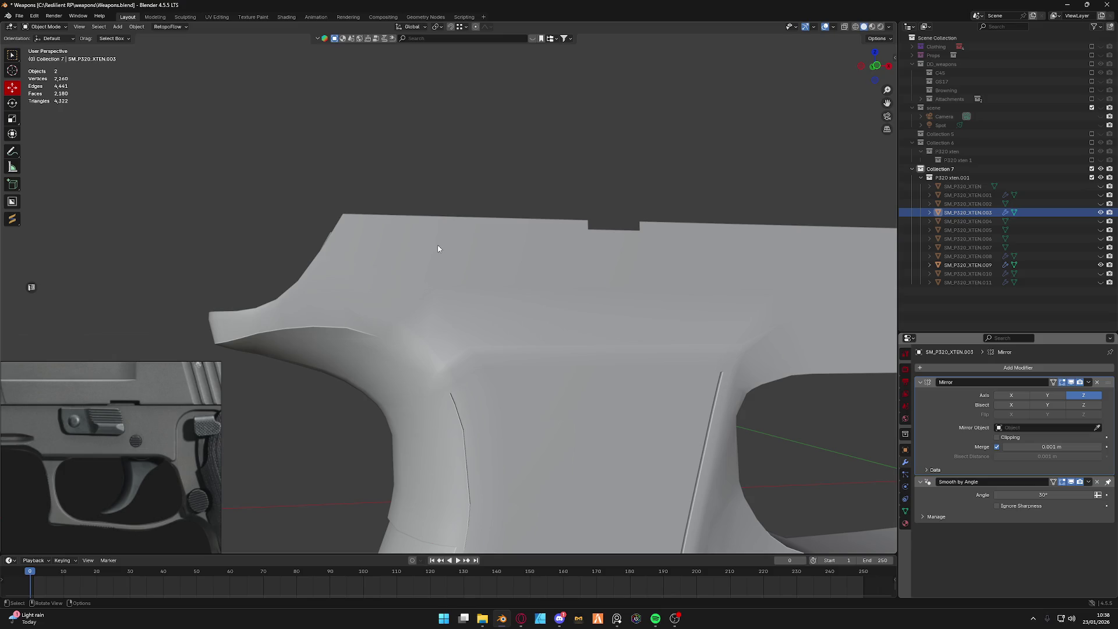
middle_click_drag(438, 250, 493, 281)
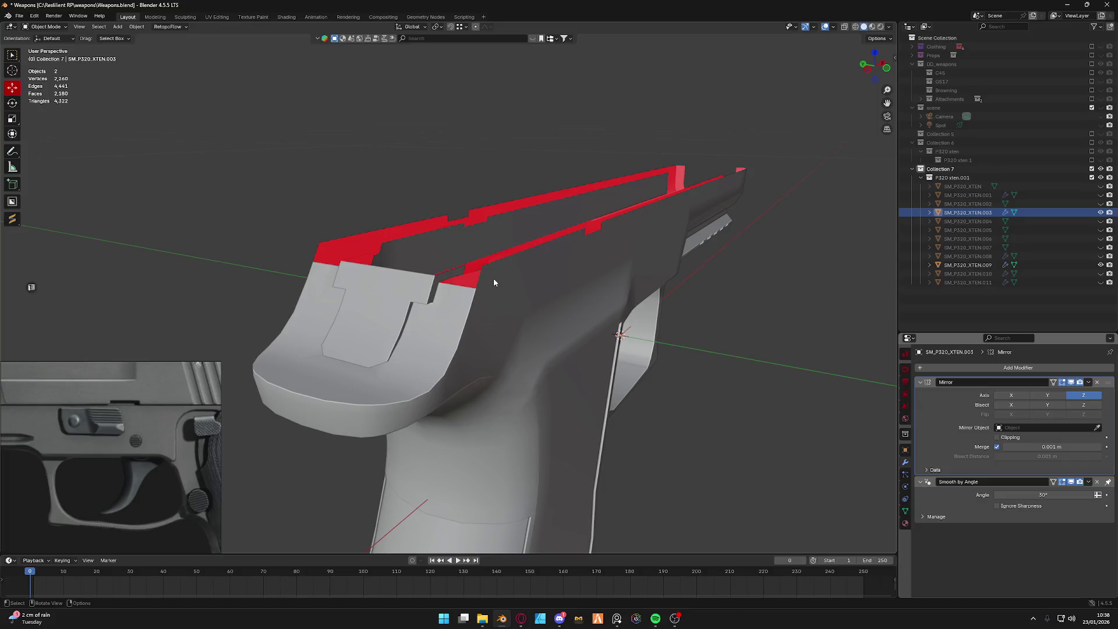
Edit the grip frame mesh and extrude one face on its side.
left_click(512, 275)
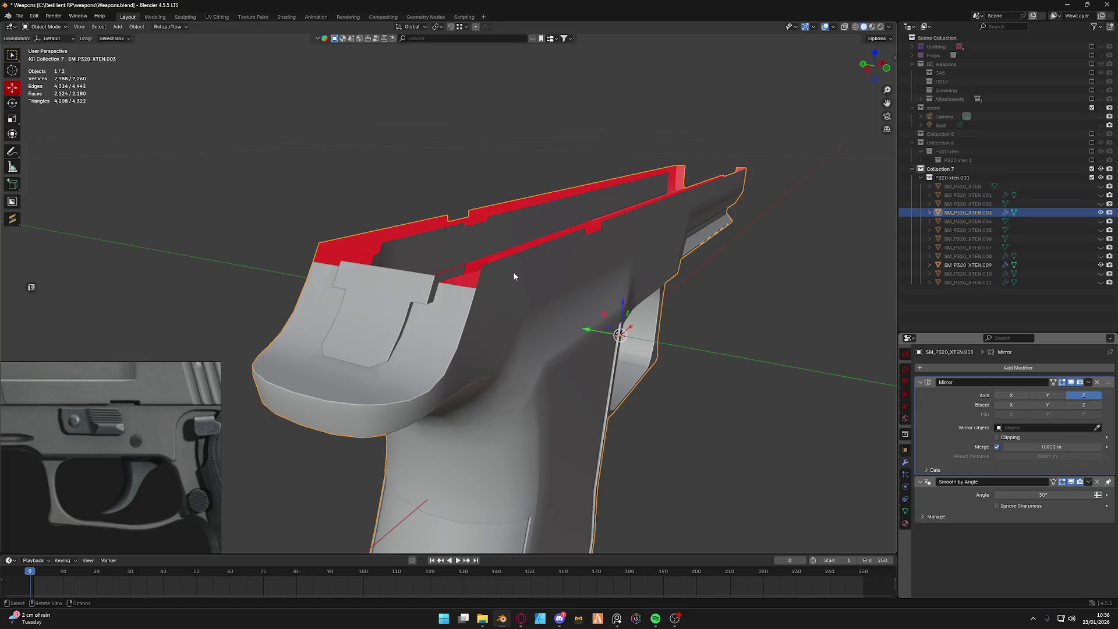
key("Tab")
mouse_move(512, 275)
middle_mouse_down()
mouse_move(400, 225)
mouse_move(480, 262)
middle_mouse_up()
left_click(425, 234)
scroll(406, 252, "up", 3)
key("e")
left_click(482, 263)
Separate that face into its own object (P > Selection) and enter Edit Mode on it.
key("p")
left_click(481, 264)
key("Tab")
left_click(510, 274)
middle_click_drag(510, 273, 559, 254)
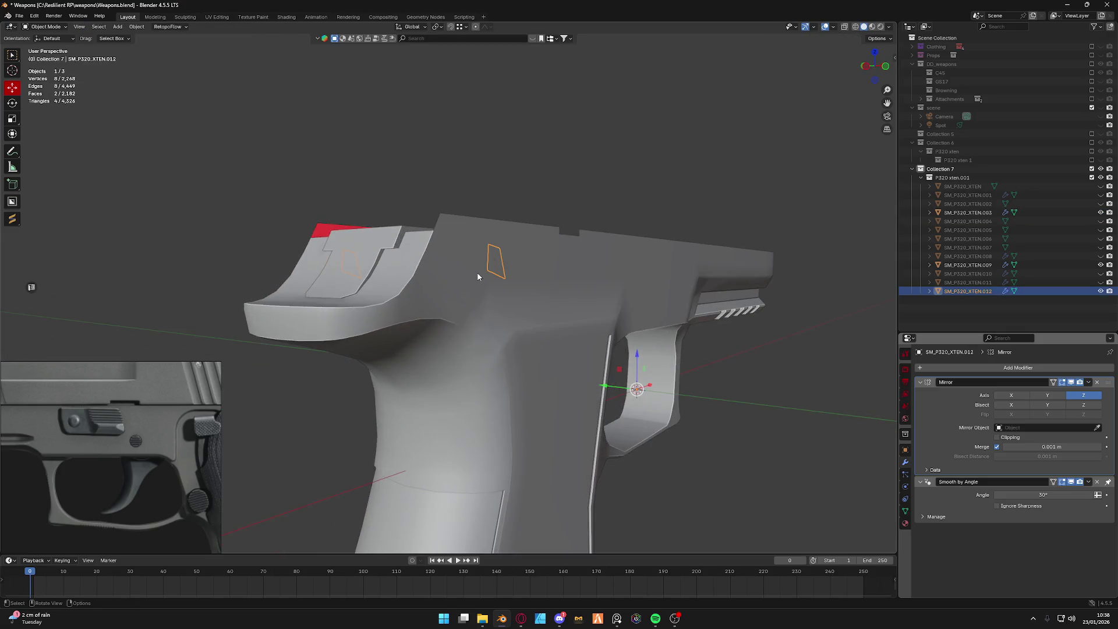
key("Tab")
scroll(564, 237, "up", 2)
scroll(566, 227, "up", 2)
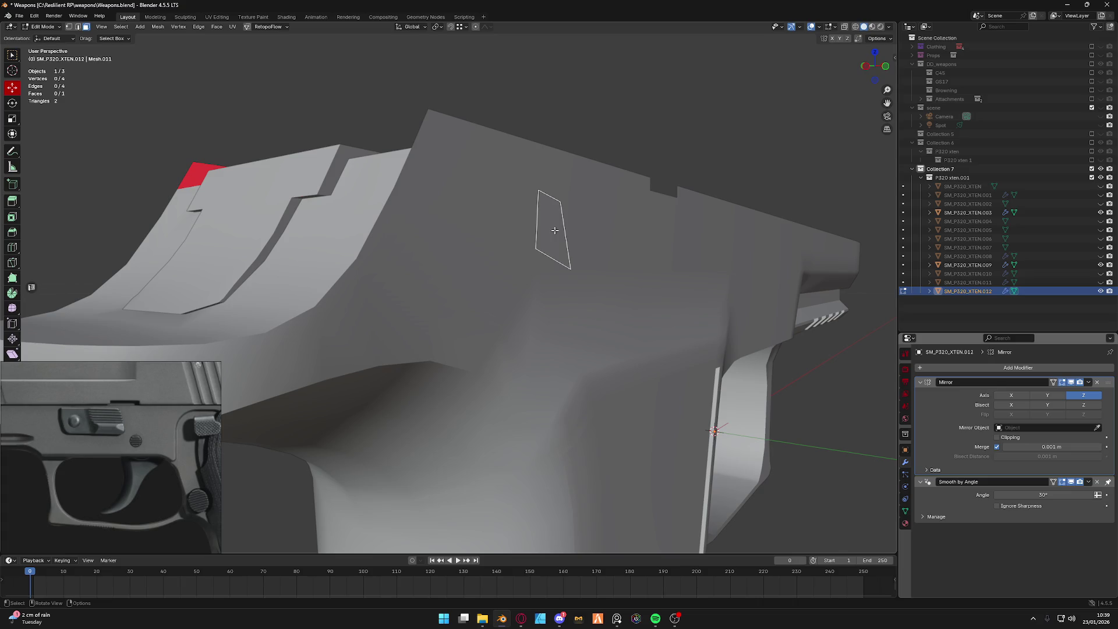
left_click(554, 229)
In Front Orthographic, move the right-side vertices along X and Z to square the quad into a rectangle.
left_click(864, 66)
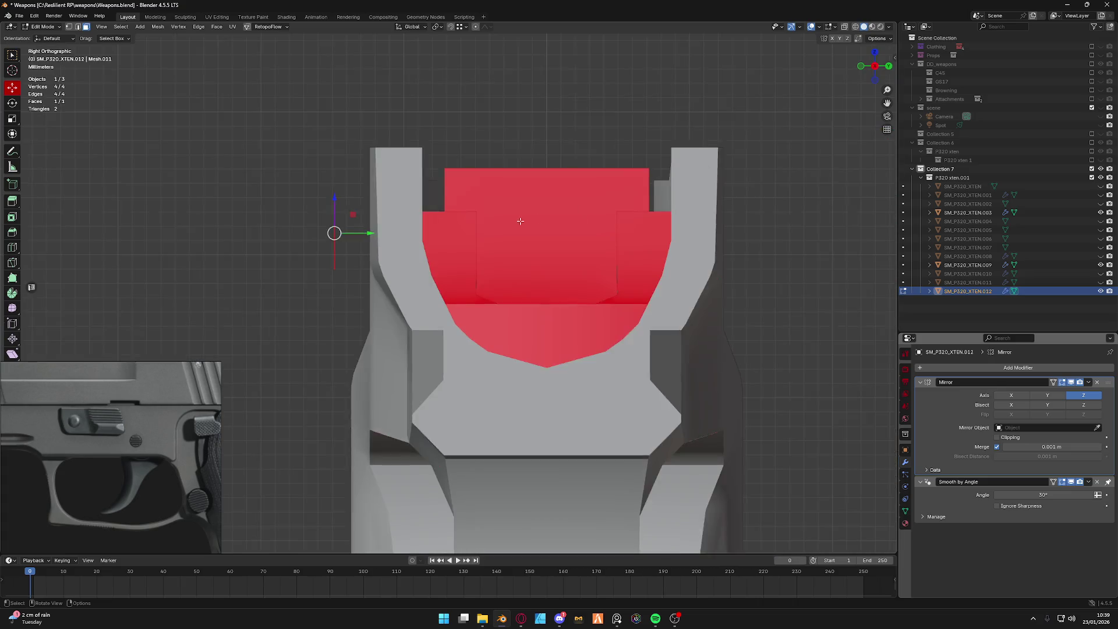
left_click(862, 66)
scroll(512, 213, "up", 3)
key("grave")
key("Escape")
key("1")
left_click(532, 250)
left_click_drag(534, 222, 534, 188)
left_click(492, 122)
key("g")
left_click(497, 85)
key("g")
key("x")
left_click(536, 216)
Extrude the quad's right edge along X to stretch a second face toward the rear.
key("grave")
key("Escape")
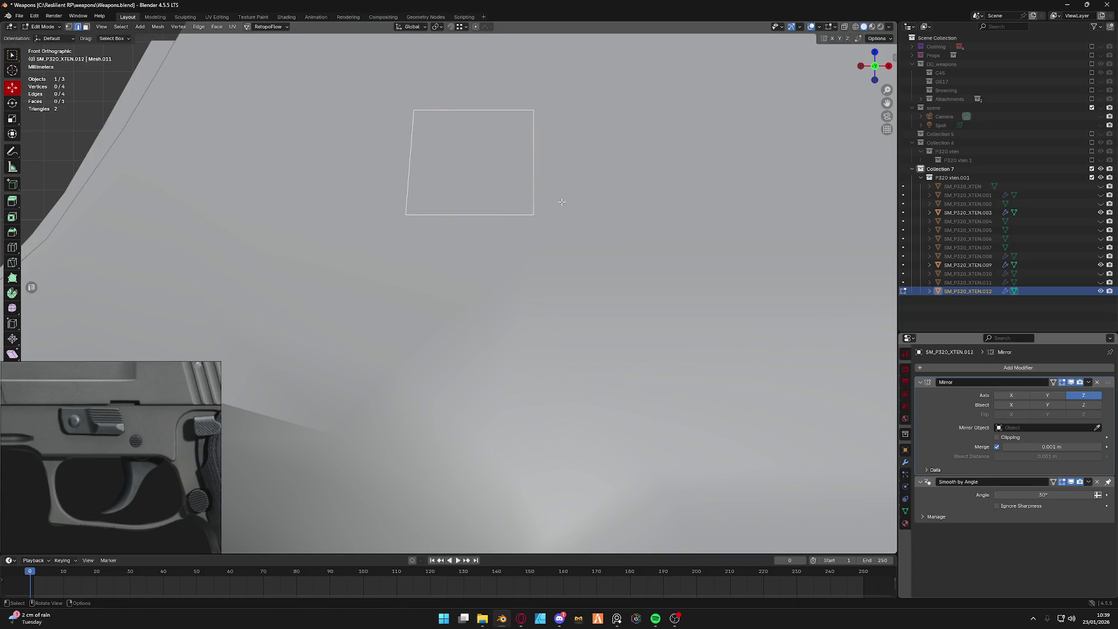
scroll(441, 236, "down", 3)
left_click(433, 240)
key("e")
key("x")
key("Escape")
key("g")
key("Escape")
key("g")
key("x")
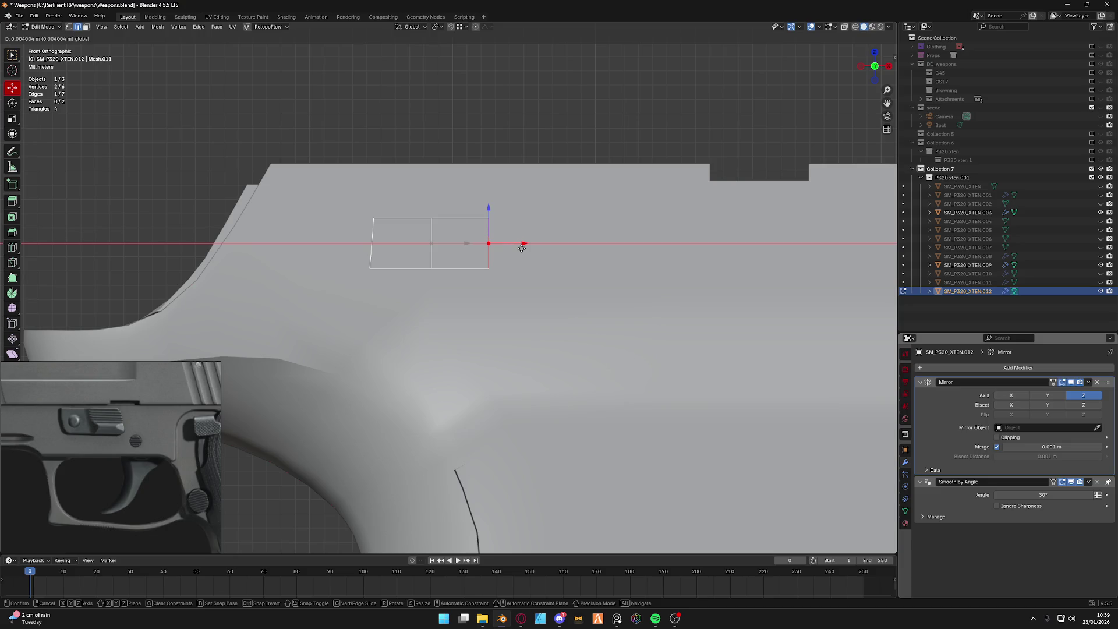
left_click(523, 248)
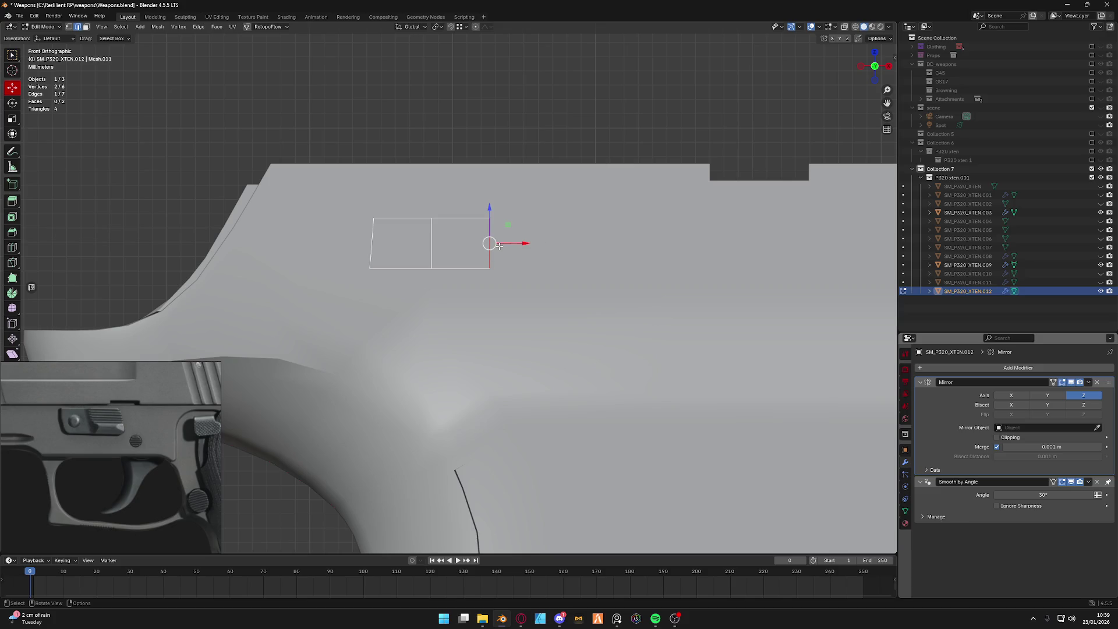
Extrude the left edge along X into a third quad and nudge its top vertex slightly left.
left_click(372, 243)
key("e")
key("x")
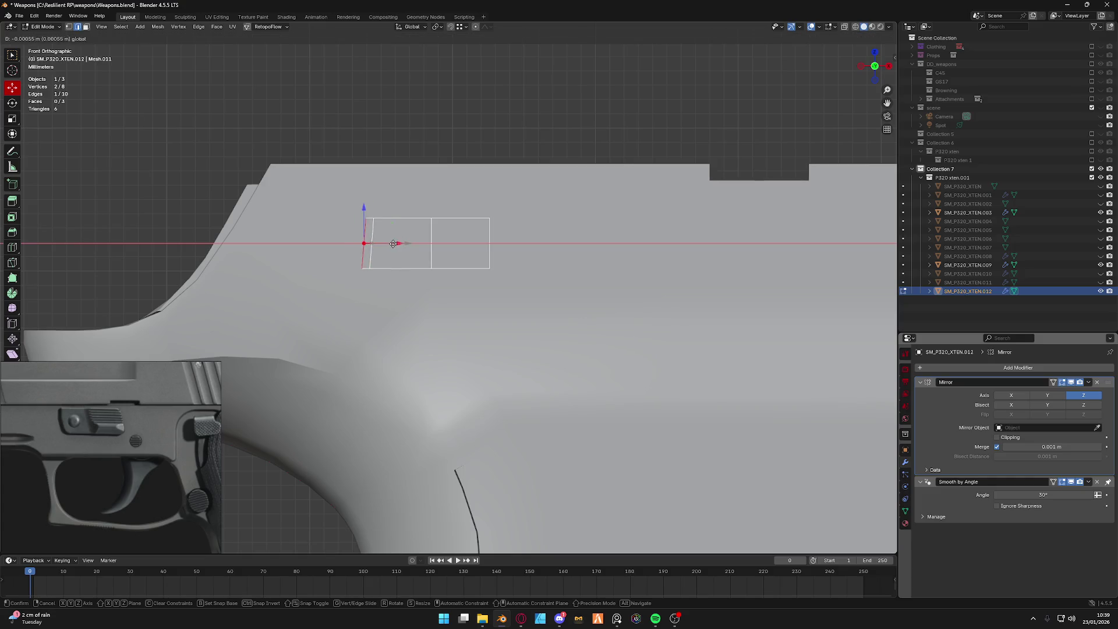
left_click(378, 244)
key("1")
left_click(372, 218)
key("g")
key("x")
left_click(401, 223)
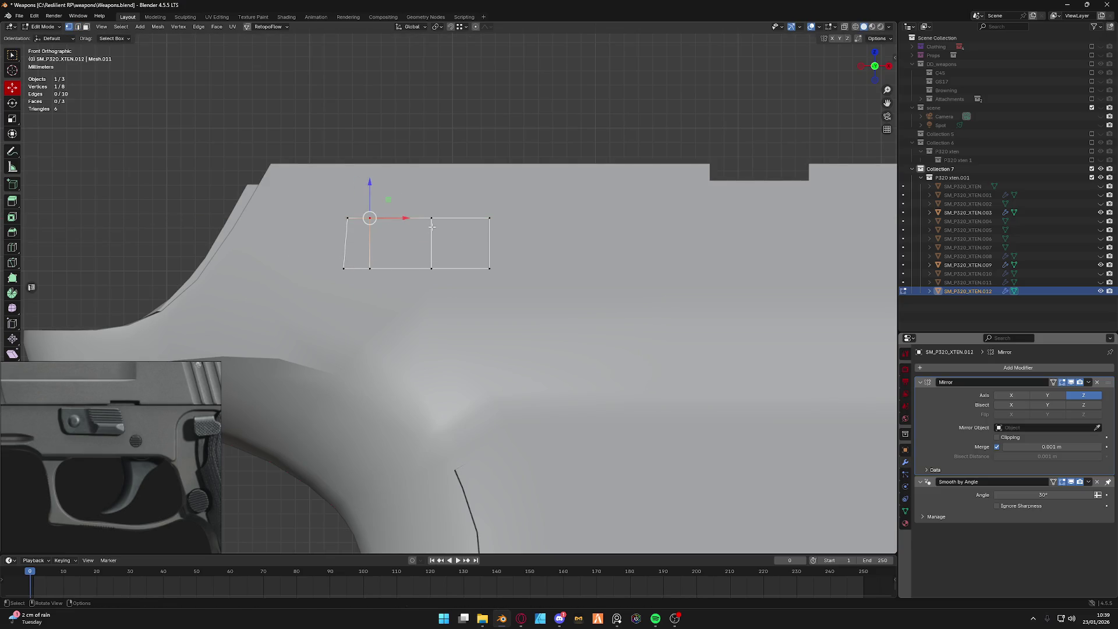
Raise the bottom-left vertex along Z and dissolve the middle vertical edge of the outline.
left_click(351, 220)
left_click(347, 273)
key("g")
key("z")
left_click(371, 271)
key("Tab")
key("2")
left_click(370, 251)
key("x")
left_click(369, 253)
key("Tab")
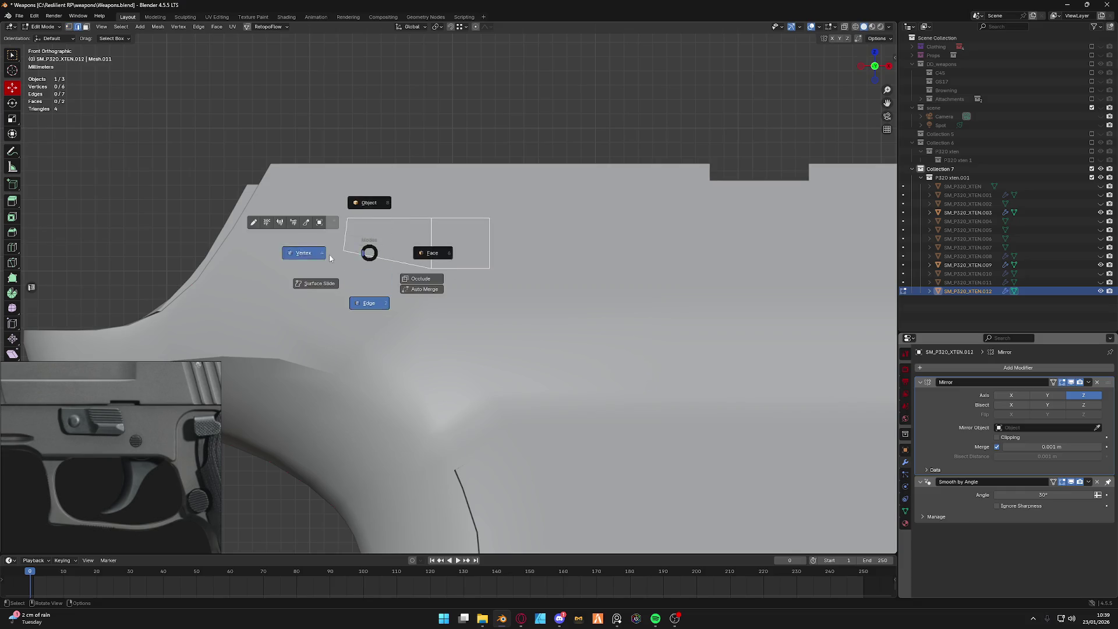
left_click(329, 254)
Drop the top-left vertex onto the bottom one along Z to taper the front end.
left_click(344, 219)
key("g")
key("z")
left_click(344, 282)
key("Tab")
left_click(355, 276)
left_click(343, 236)
key("Tab")
left_click(312, 225)
Slide the front corner vertex along X and bevel it with Ctrl+Shift+B into a rounded tip.
left_click(344, 218)
key("g")
key("x")
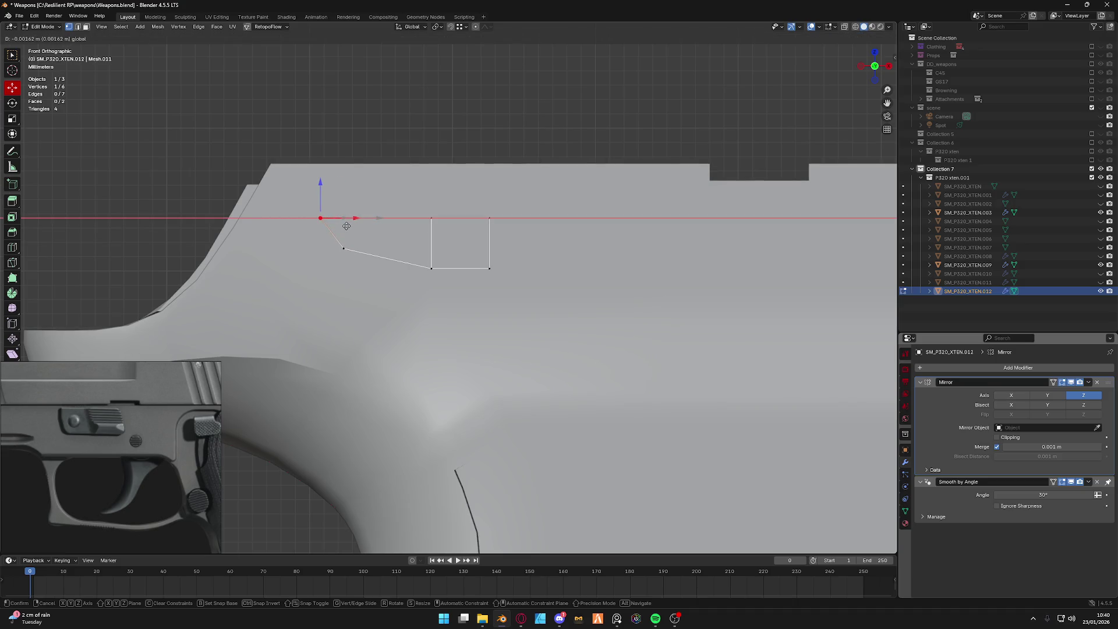
left_click(346, 225)
key("ctrl+shift+b")
scroll(368, 255, "down", 1)
left_click(367, 256)
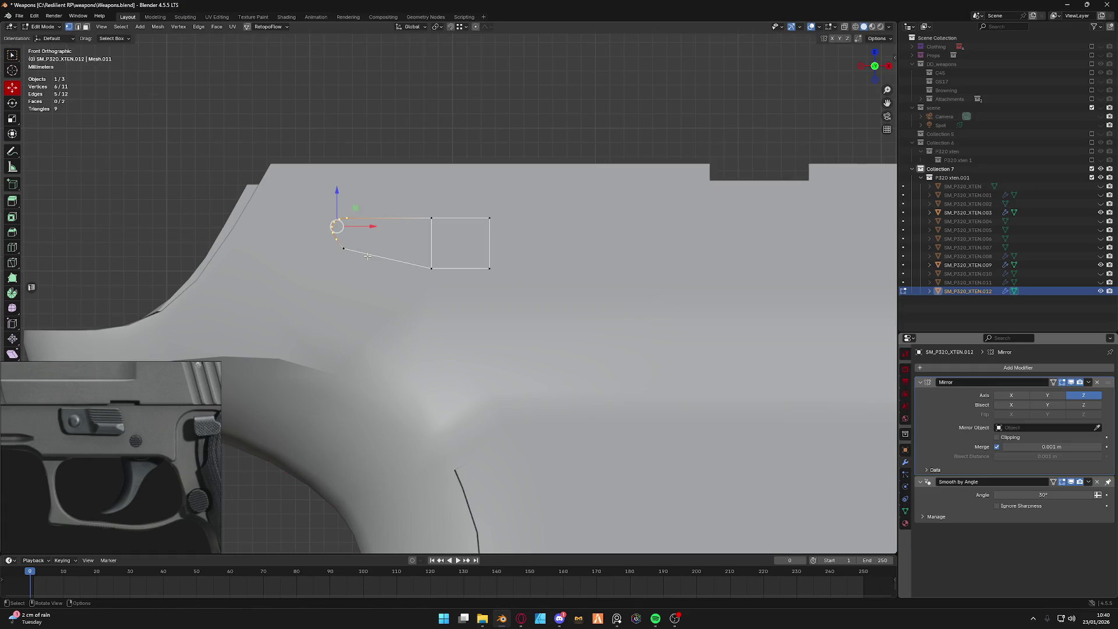
Check the outline in perspective, re-enter Edit Mode and start a loop cut across the rear face.
key("Tab")
mouse_move(421, 253)
middle_mouse_down()
mouse_move(443, 257)
mouse_move(431, 255)
middle_mouse_up()
key("Tab")
left_click(484, 256)
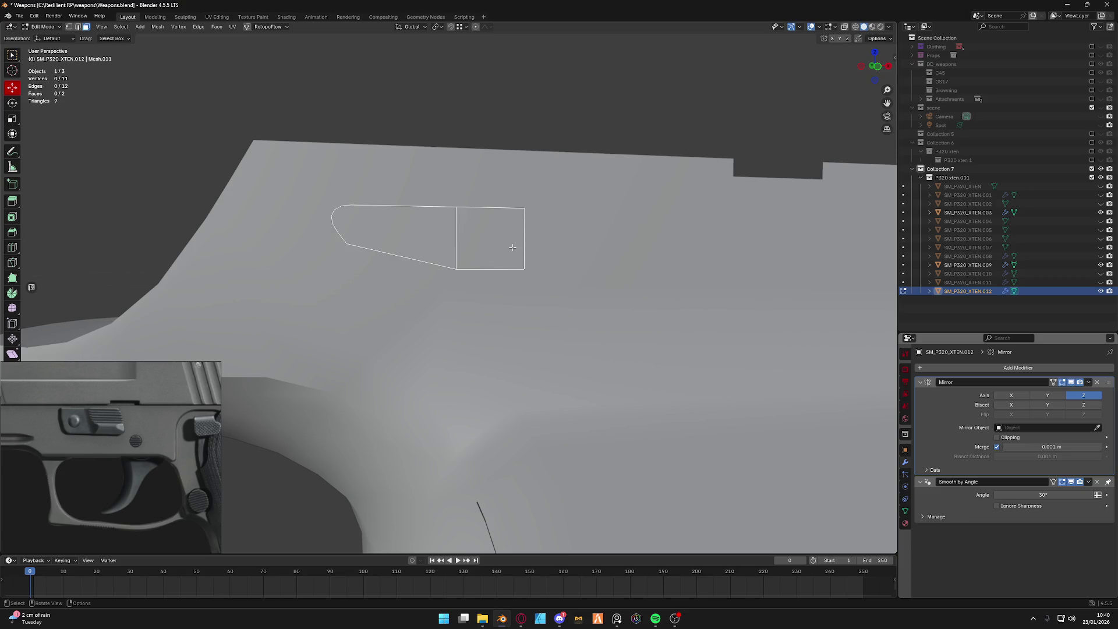
key("ctrl")
key("ctrl+r")
Add a loop cut, select the top face strip and extrude it along Y into a box.
left_click(526, 220)
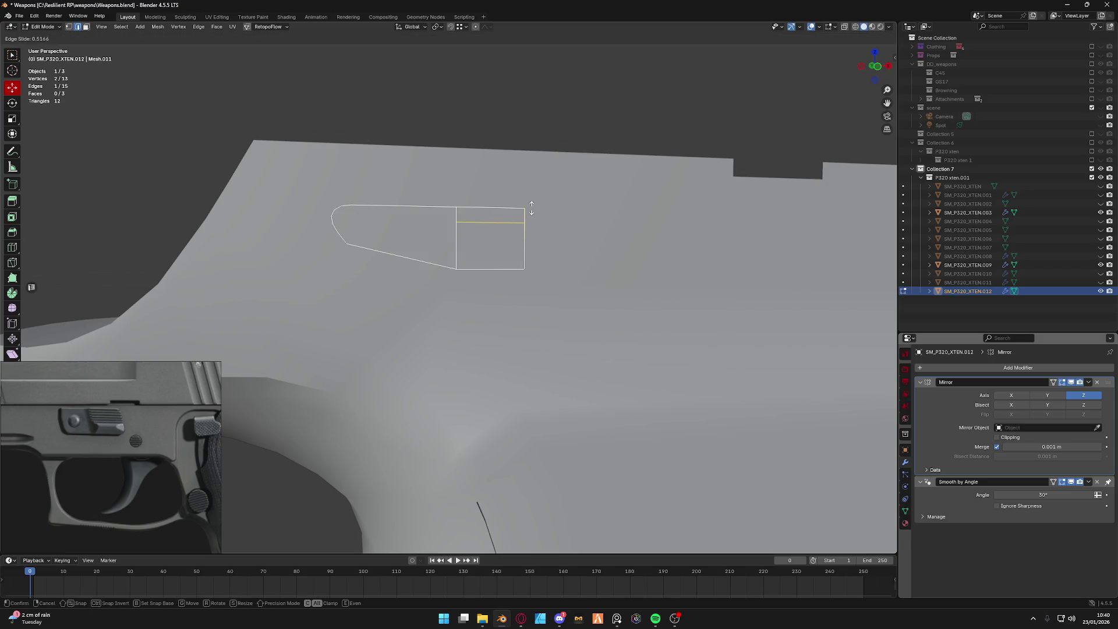
left_click(533, 213)
key("ctrl+Tab")
left_click(494, 265)
left_click(489, 216)
middle_click_drag(489, 219, 505, 275)
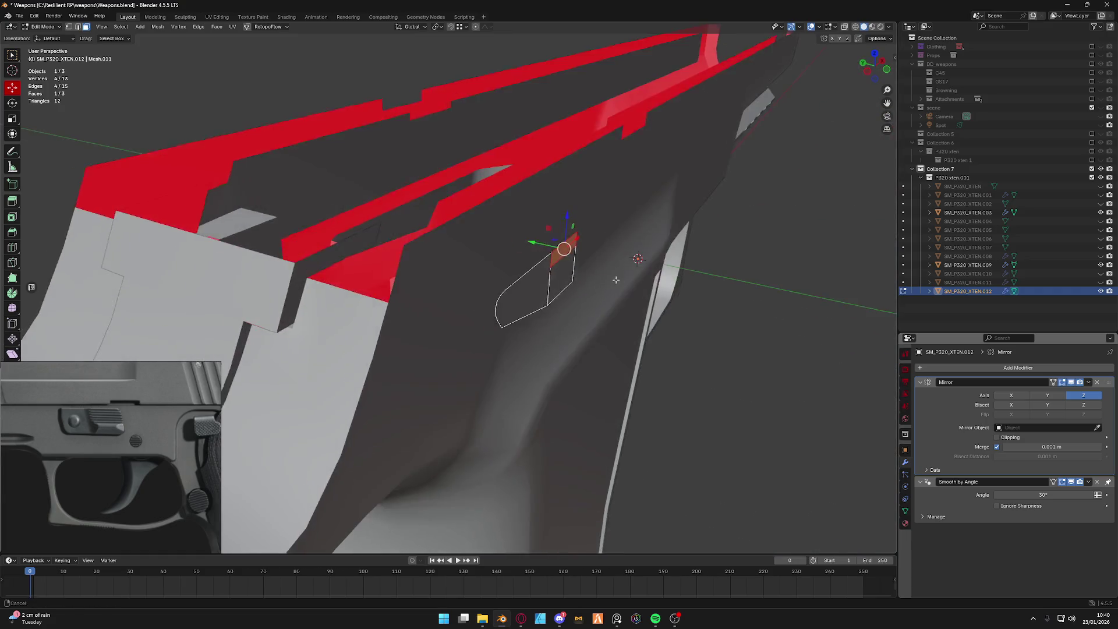
key("e")
key("y")
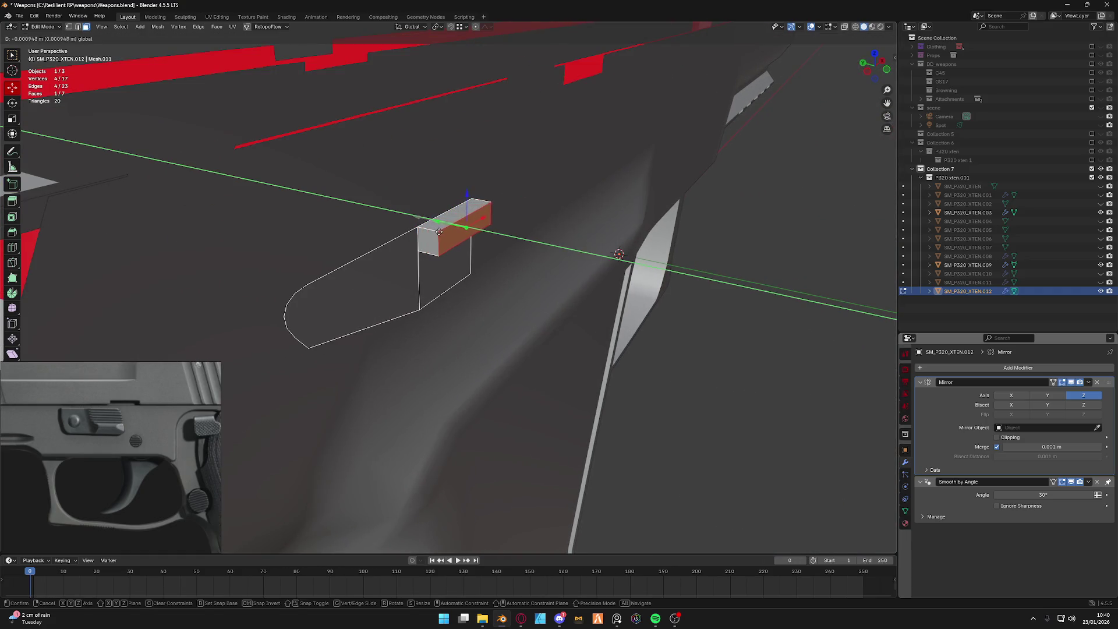
left_click(444, 236)
Bevel two edges of the box to round them off.
key("ctrl+Tab")
left_click(527, 270)
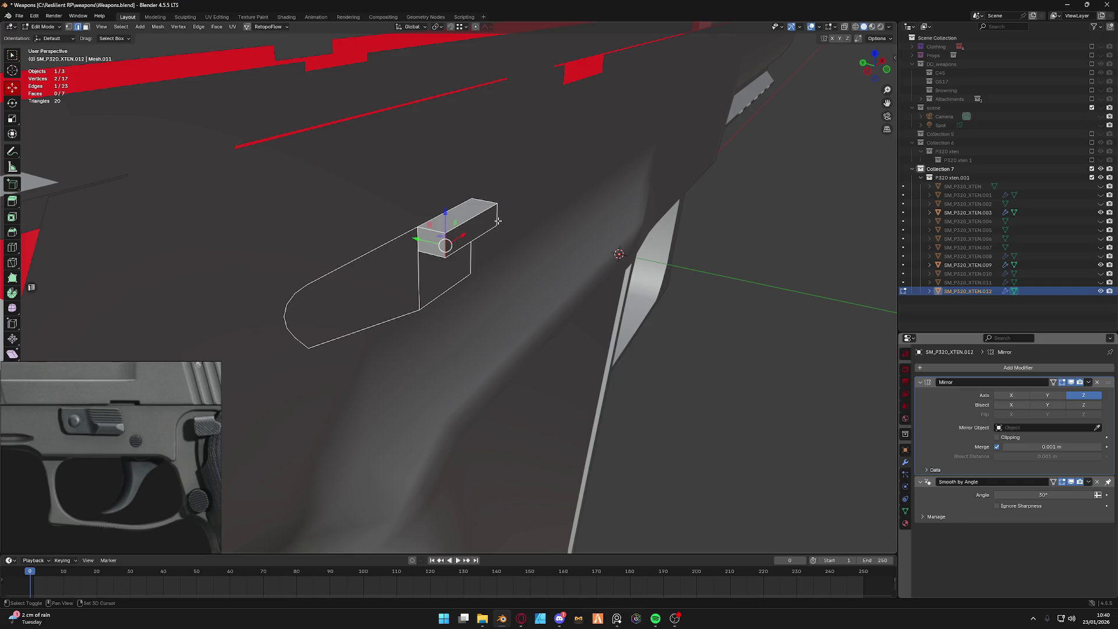
key("ctrl+b")
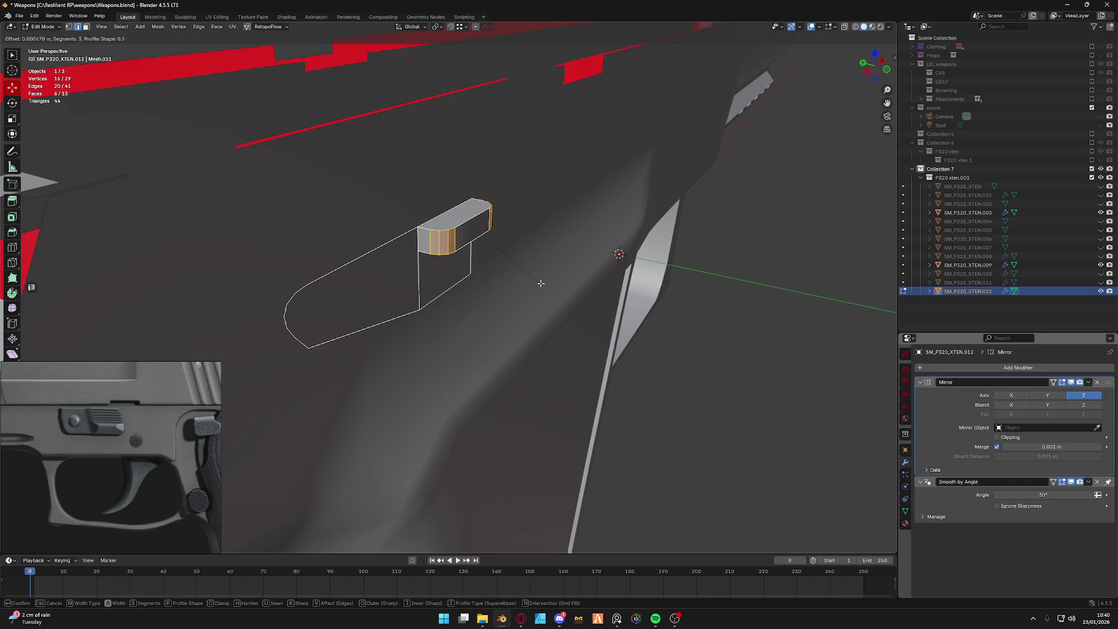
left_click(541, 283)
Extrude the part's faces along Y, then delete the faces keeping only the outline edges.
key("ctrl+Tab")
key("Tab")
left_click(537, 256)
mouse_move(368, 282)
middle_mouse_down()
mouse_move(437, 312)
mouse_move(454, 245)
mouse_move(474, 306)
middle_mouse_up()
key("e")
key("y")
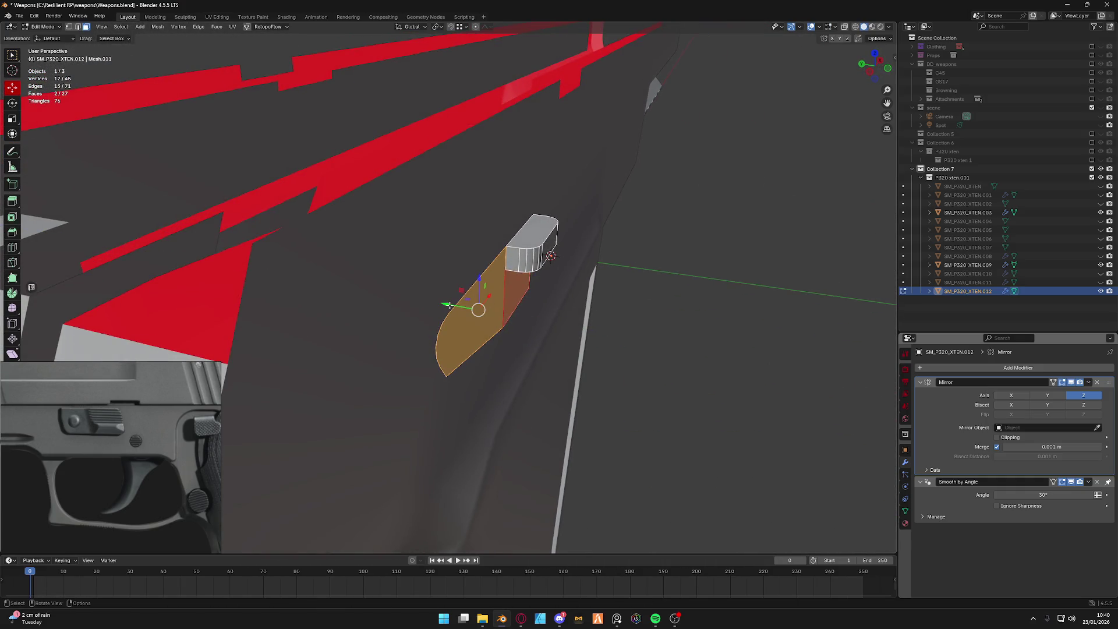
left_click(435, 301)
key("x")
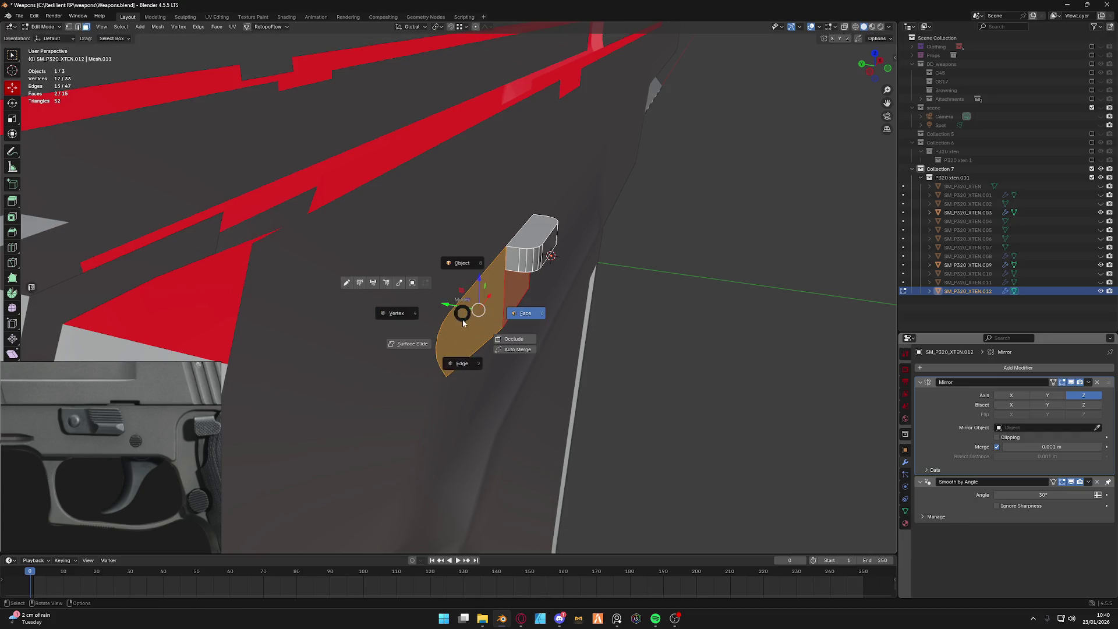
left_click(447, 300)
Select the whole outline loop and merge overlapping vertices by distance.
left_click(441, 330, "alt")
left_click(523, 247, "alt+shift")
middle_click_drag(521, 247, 411, 280)
key("a")
key("m")
left_click(411, 278)
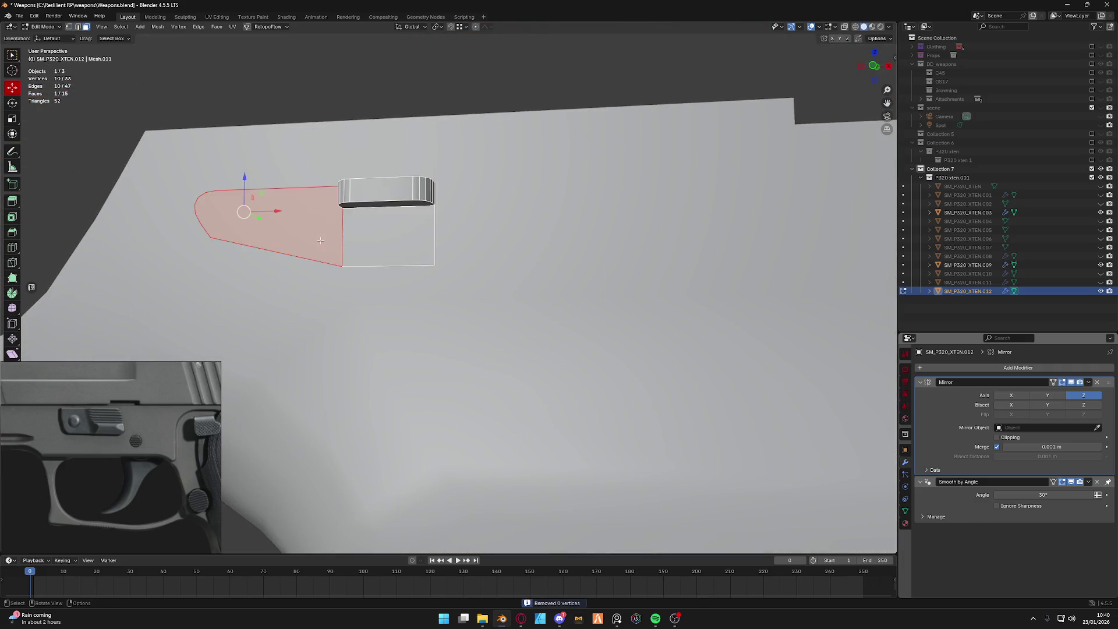
middle_click_drag(407, 312, 397, 209)
key("g")
key("y")
key("Escape")
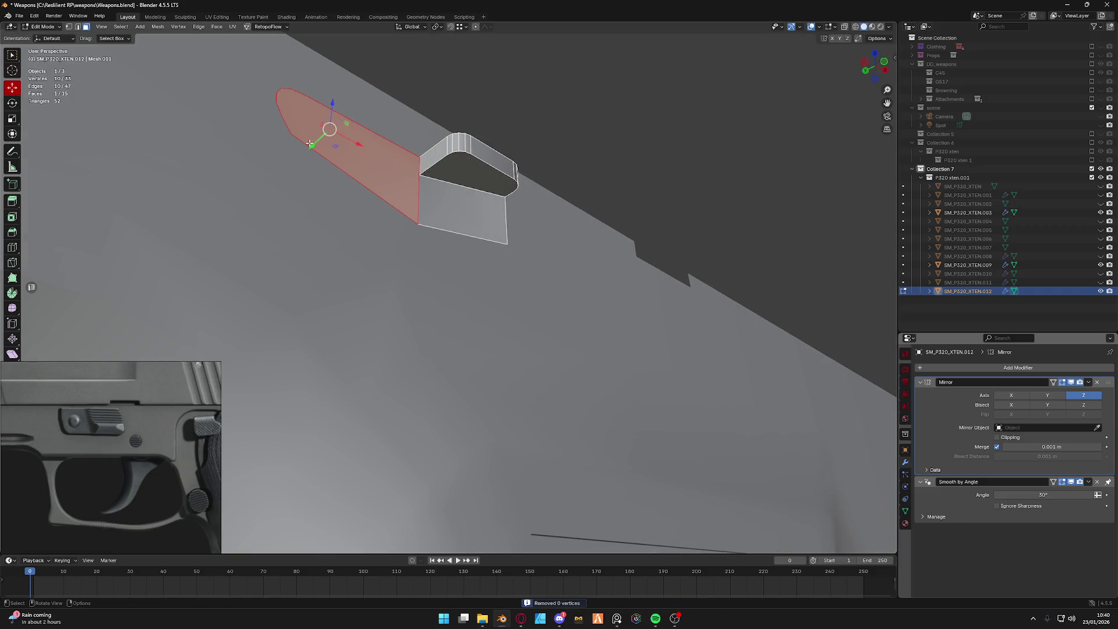
In edge select, pick the lever outline edges and extrude them along Y for thickness.
key("Tab")
left_click(428, 188)
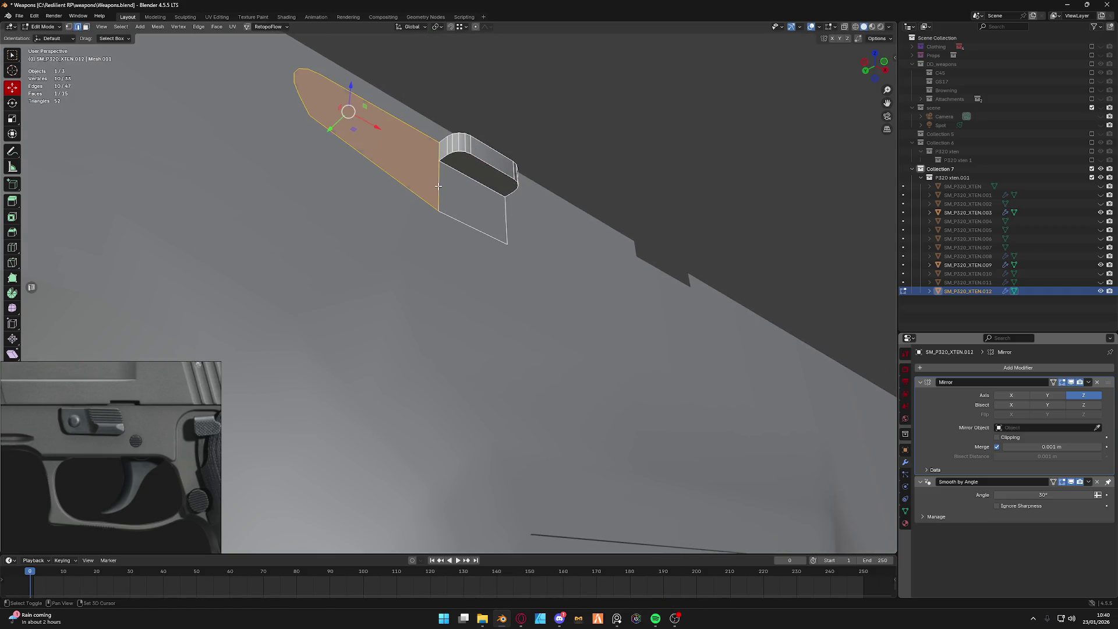
key("2")
left_click(464, 226, "alt+shift")
left_click(512, 224, "alt+shift")
key("Up")
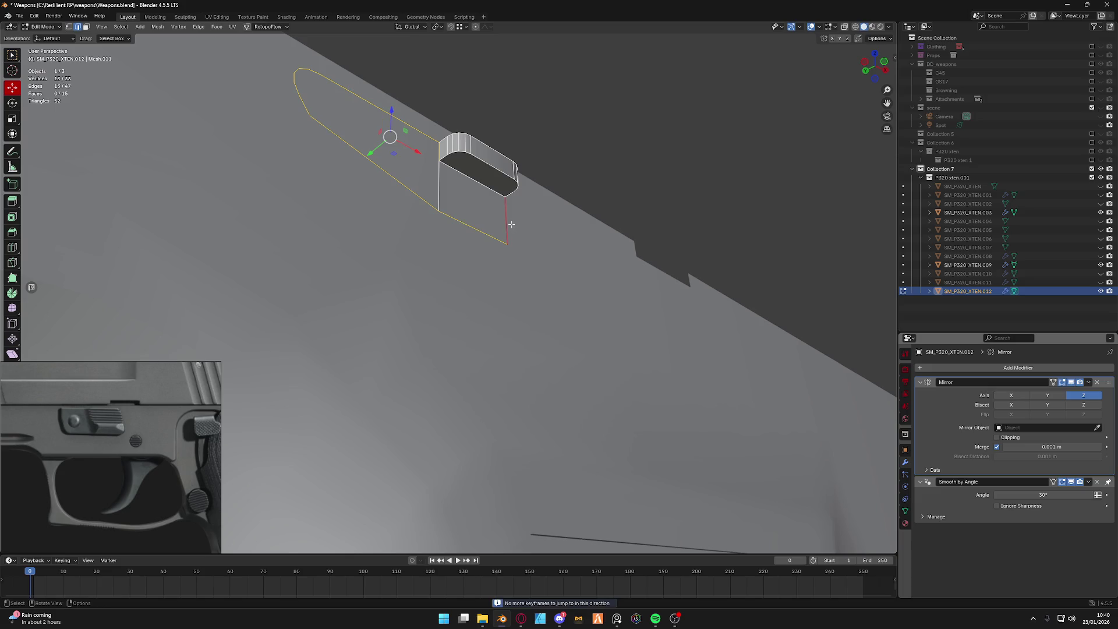
middle_click_drag(512, 225, 487, 269)
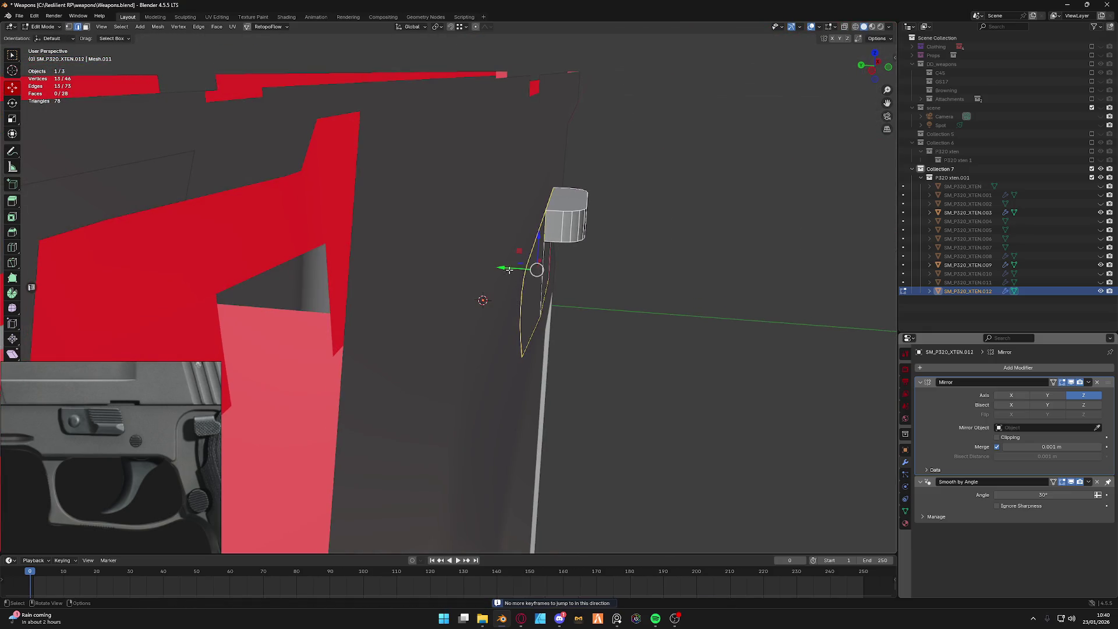
key("g")
key("y")
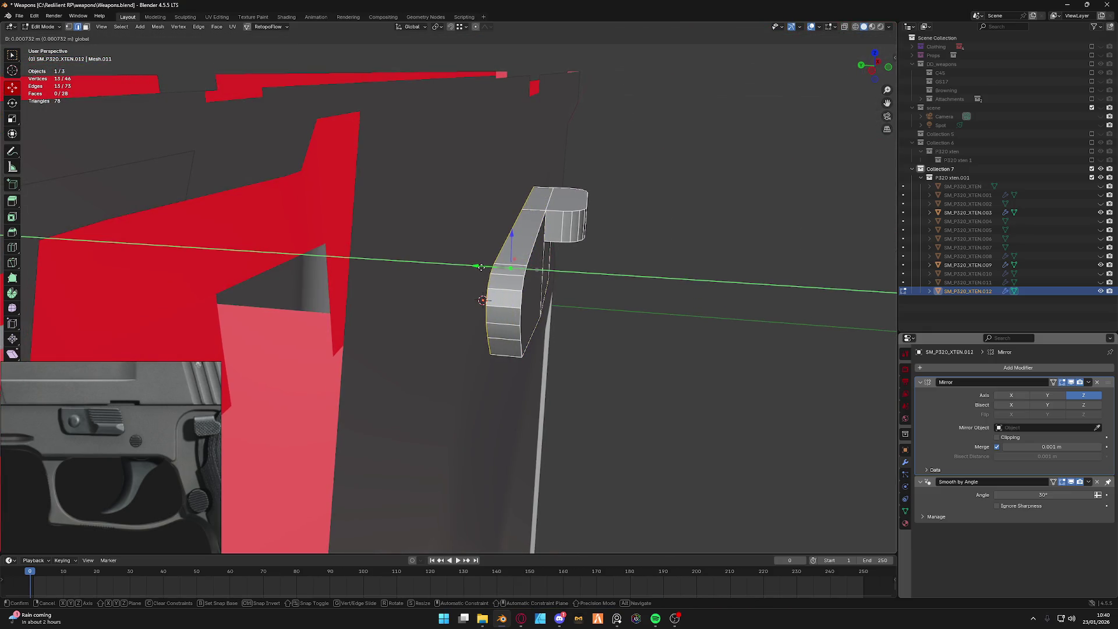
left_click(479, 266)
Switch to Object Mode and shade the lever smooth.
key("Tab")
left_click(489, 222)
right_click(517, 281)
left_click(518, 312)
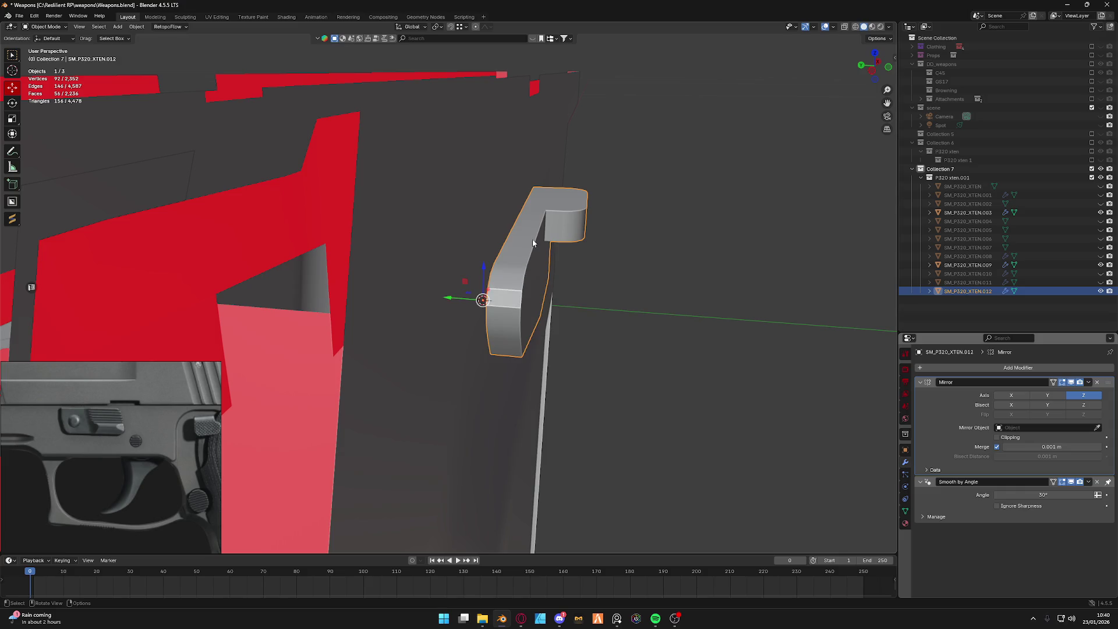
Move the lever mesh along Y onto the frame, return to Object Mode and deselect all.
key("Tab")
key("g")
key("y")
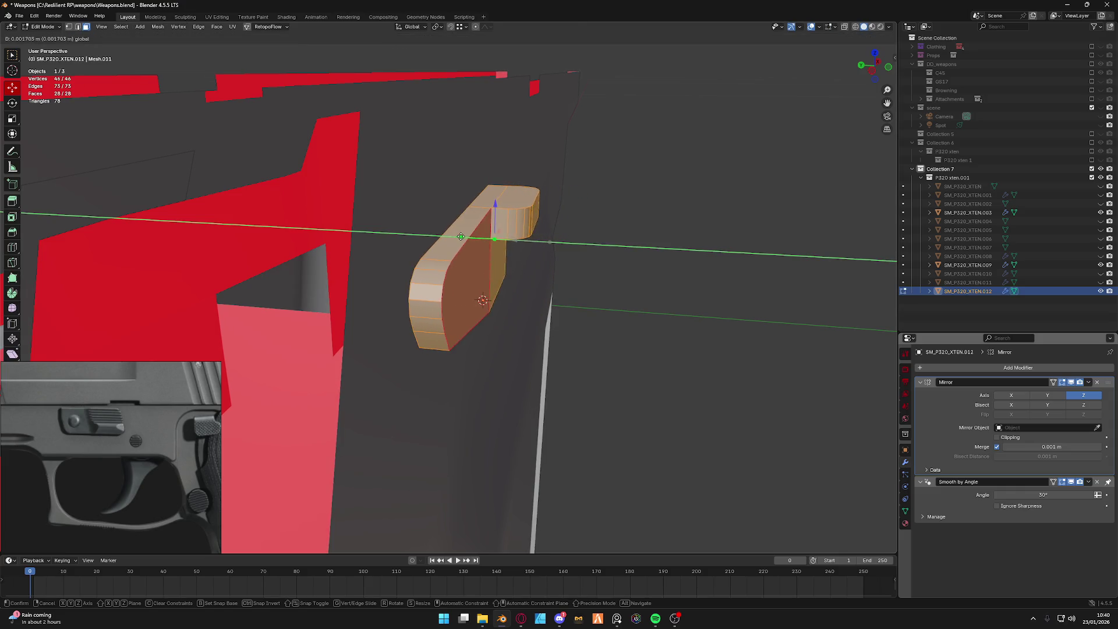
key("Return")
mouse_move(482, 300)
middle_mouse_down()
mouse_move(462, 249)
mouse_move(461, 268)
middle_mouse_up()
key("ctrl+Tab")
left_click(399, 250)
key("alt+a")
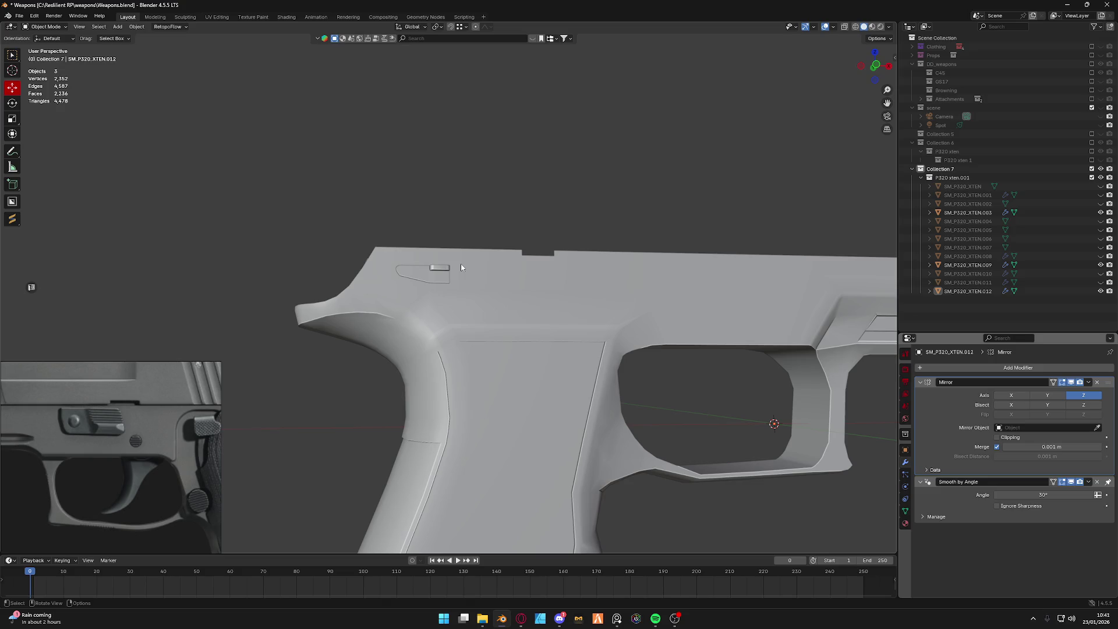
scroll(471, 265, "down", 2)
Select the lever part and move it vertically along Z.
middle_click_drag(472, 265, 501, 279)
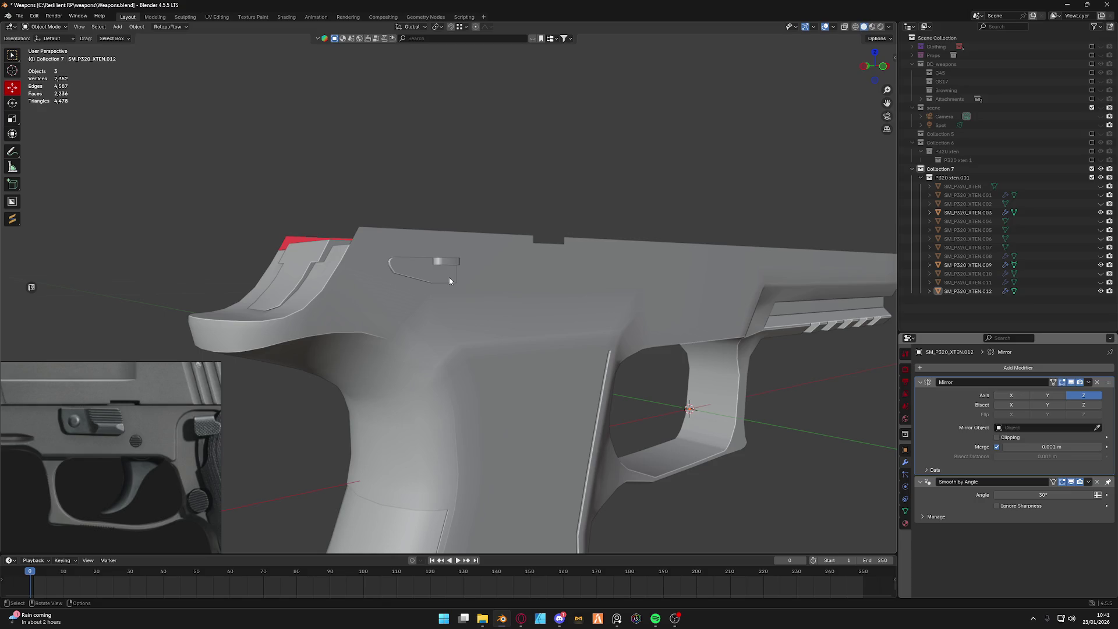
left_click(446, 271)
key("ctrl+Tab")
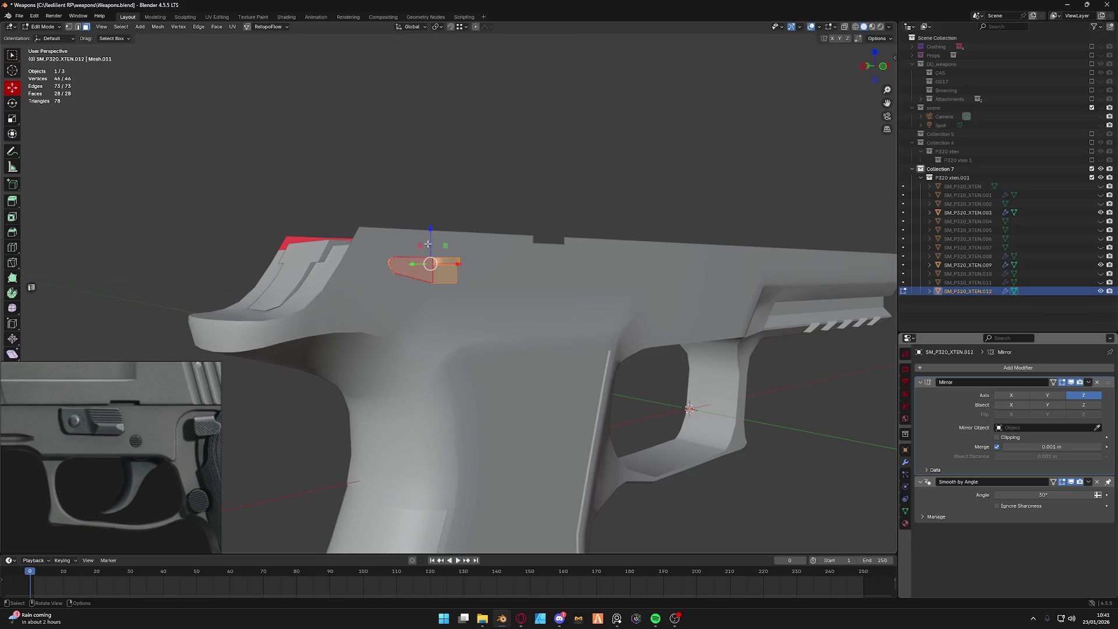
key("g")
key("z")
left_click(426, 224)
Briefly open the frame mesh for editing, orbit in, then return to Object Mode.
key("ctrl+Tab")
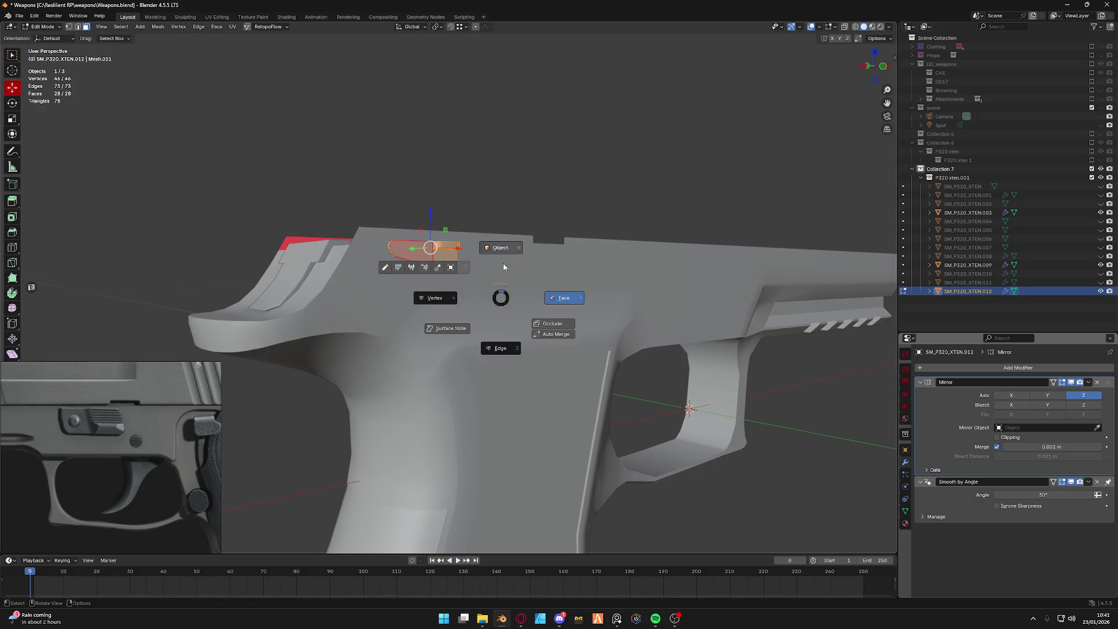
left_click(437, 300)
left_click(495, 304)
key("Tab")
scroll(495, 304, "up", 3)
middle_click_drag(495, 304, 445, 293)
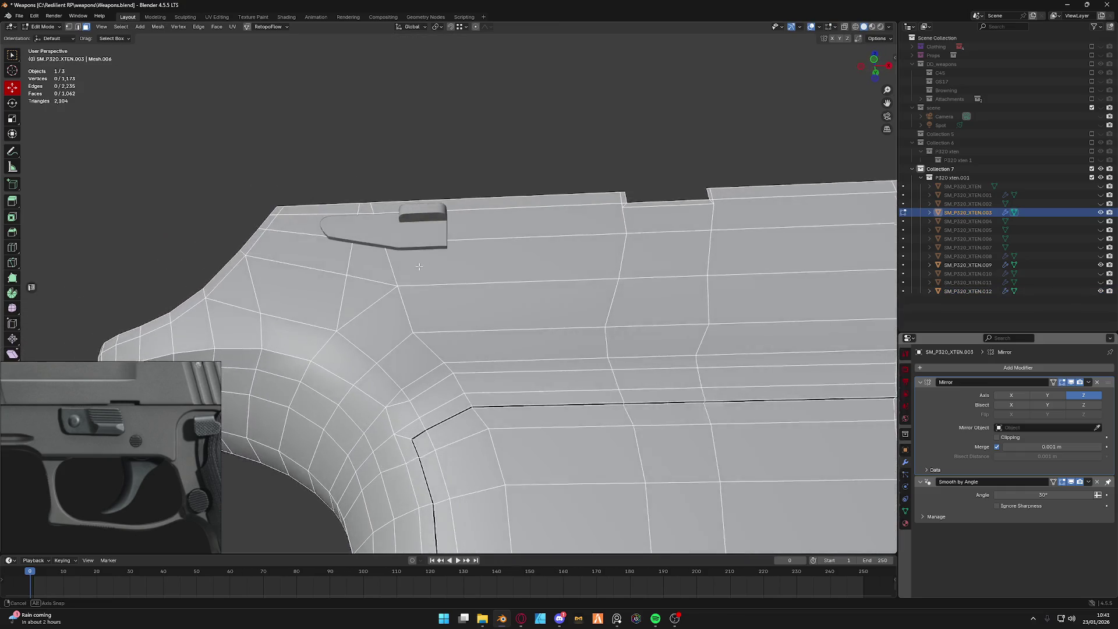
key("ctrl+Tab")
left_click(389, 308)
Select the lever, edit it and move it sideways along X.
left_click(468, 263)
key("Tab")
key("g")
key("x")
left_click(501, 304)
Edit the lever and frame together, move the lever along X again, and go to Front view.
key("ctrl+Tab")
left_click(436, 305)
left_click(478, 324, "shift")
key("Tab")
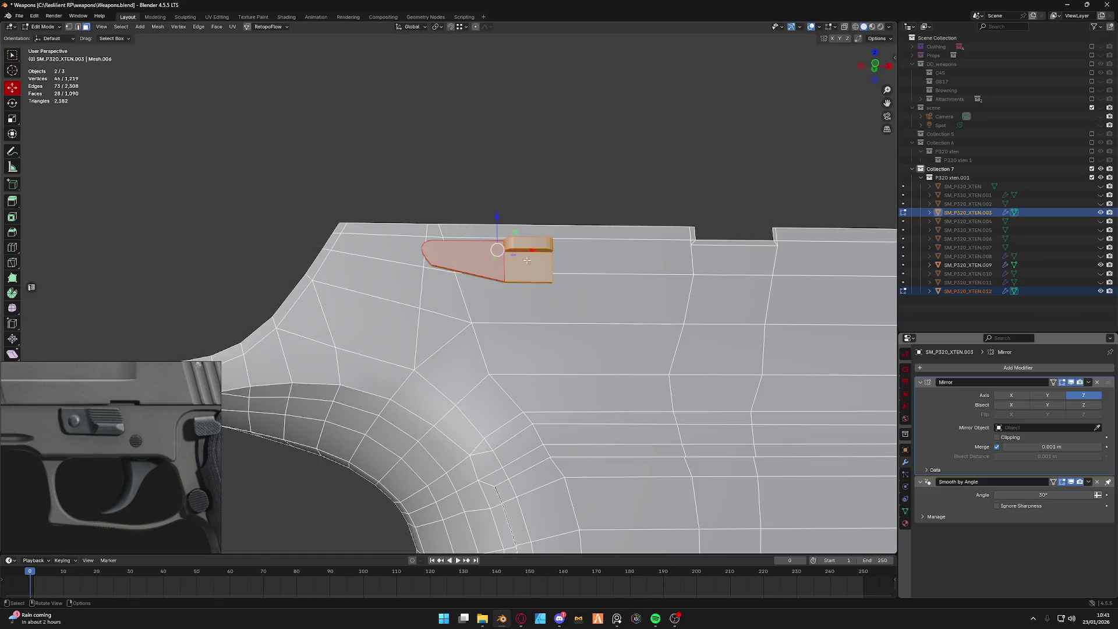
key("g")
key("x")
left_click(533, 251)
middle_click_drag(532, 250, 871, 75)
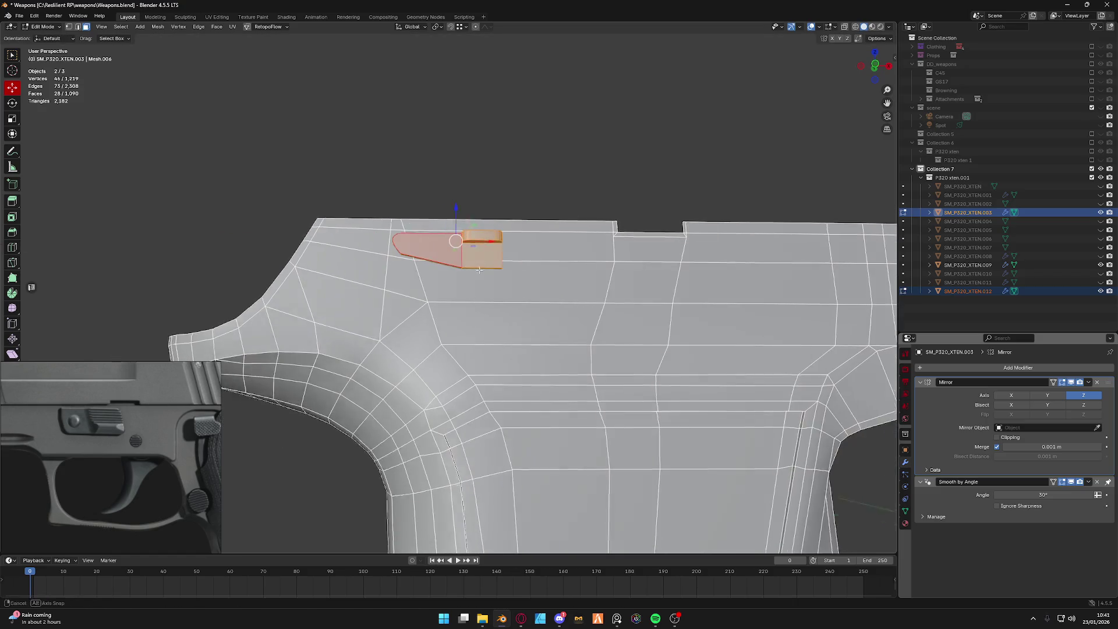
left_click(871, 75)
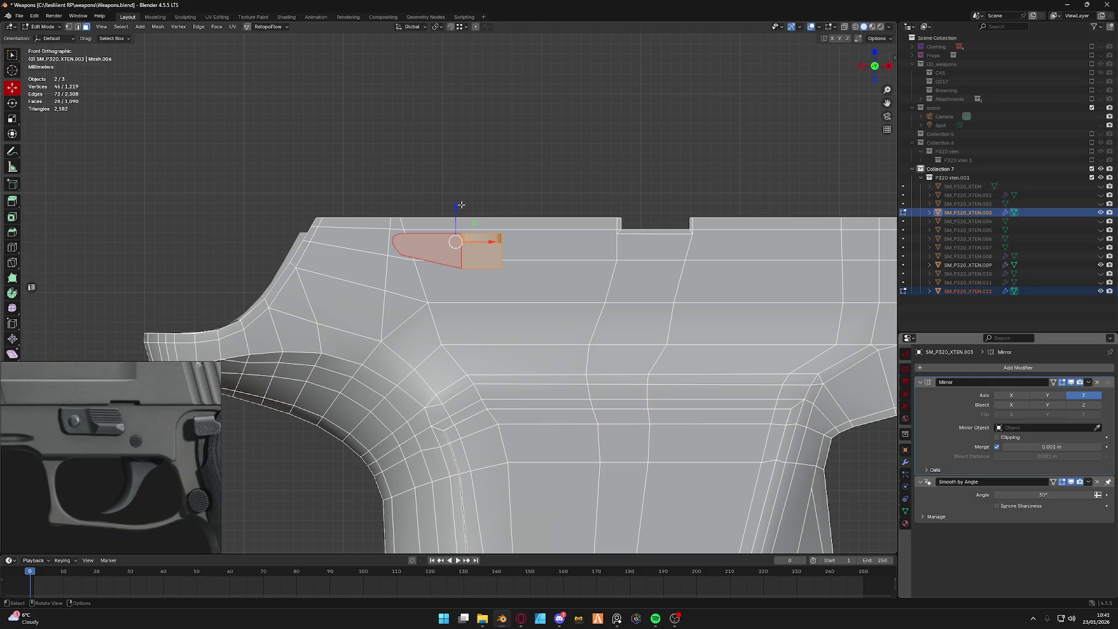
Lower the lever faces slightly along Z, cancelling a trial rotation.
left_click_drag(455, 208, 456, 220)
key("g")
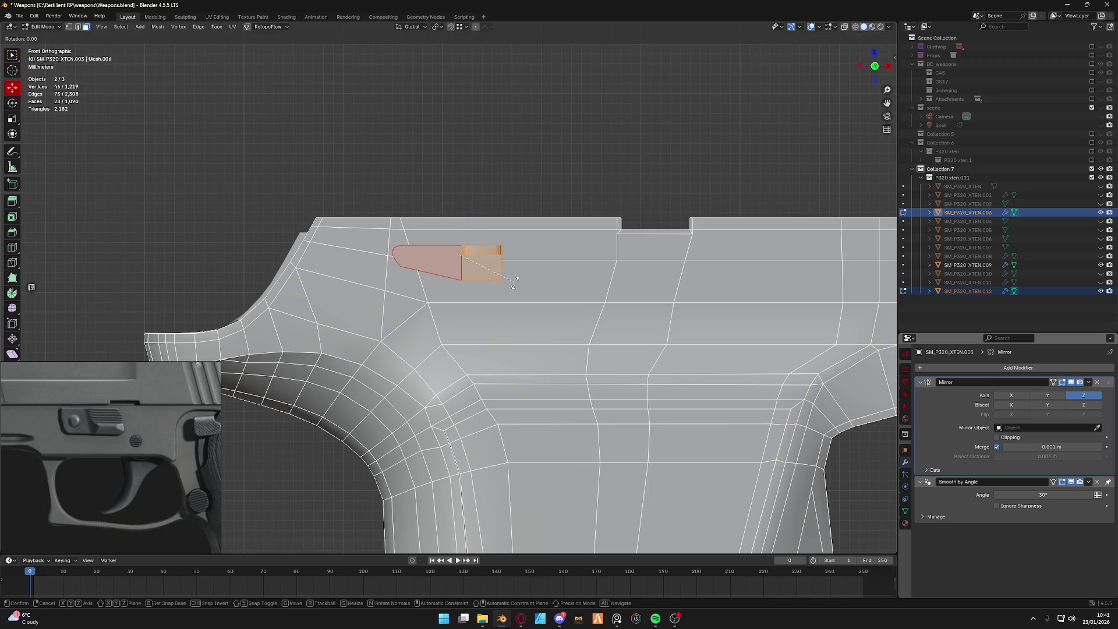
key("Escape")
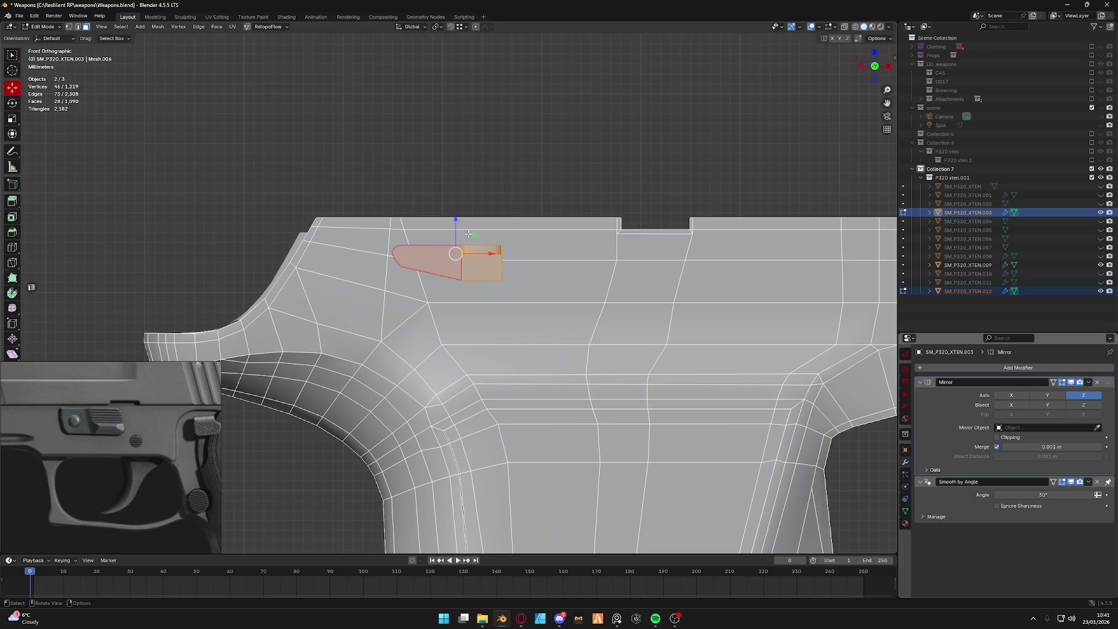
key("ctrl+Tab")
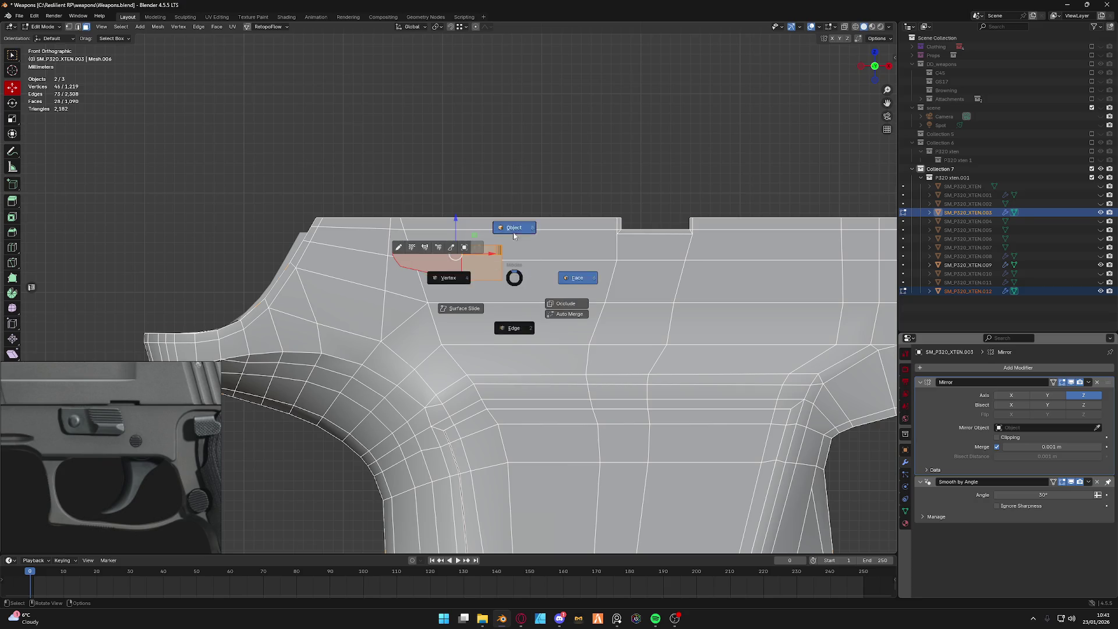
scroll(472, 253, "up", 1)
scroll(473, 251, "up", 2)
key("ctrl+Tab")
scroll(463, 219, "up", 1)
left_click_drag(460, 199, 463, 196)
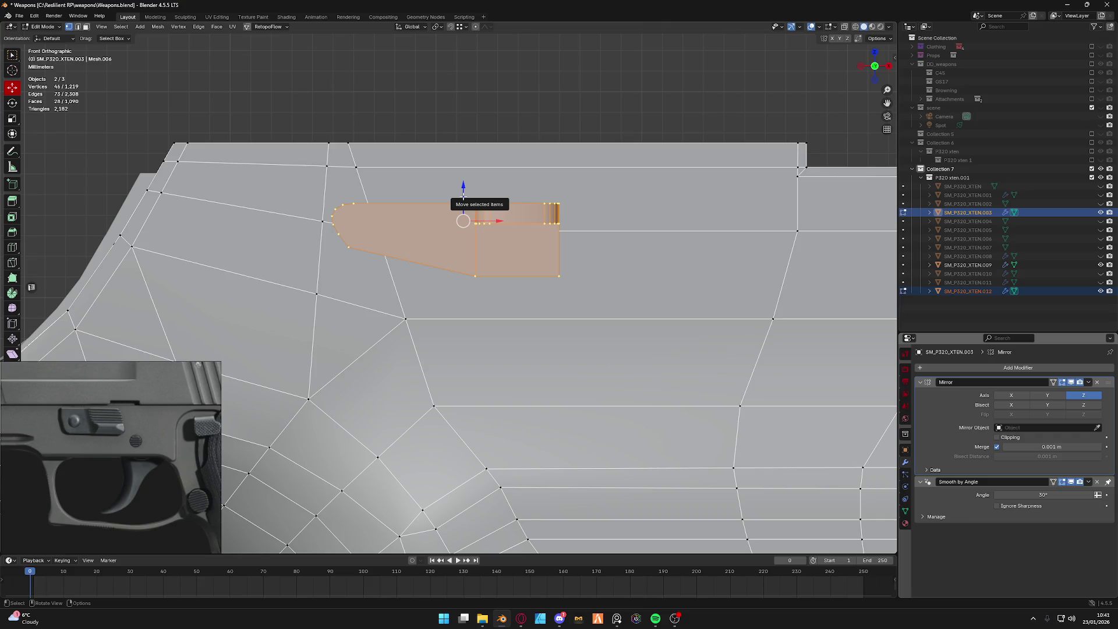
Switch to face select and shift-select the strip of frame faces around the lever.
key("ctrl+Tab")
left_click(461, 187)
key("ctrl+Tab")
left_click(461, 187)
left_click(351, 185, "shift")
left_click(376, 280, "shift")
left_click(477, 299, "shift")
middle_click_drag(477, 300, 495, 202)
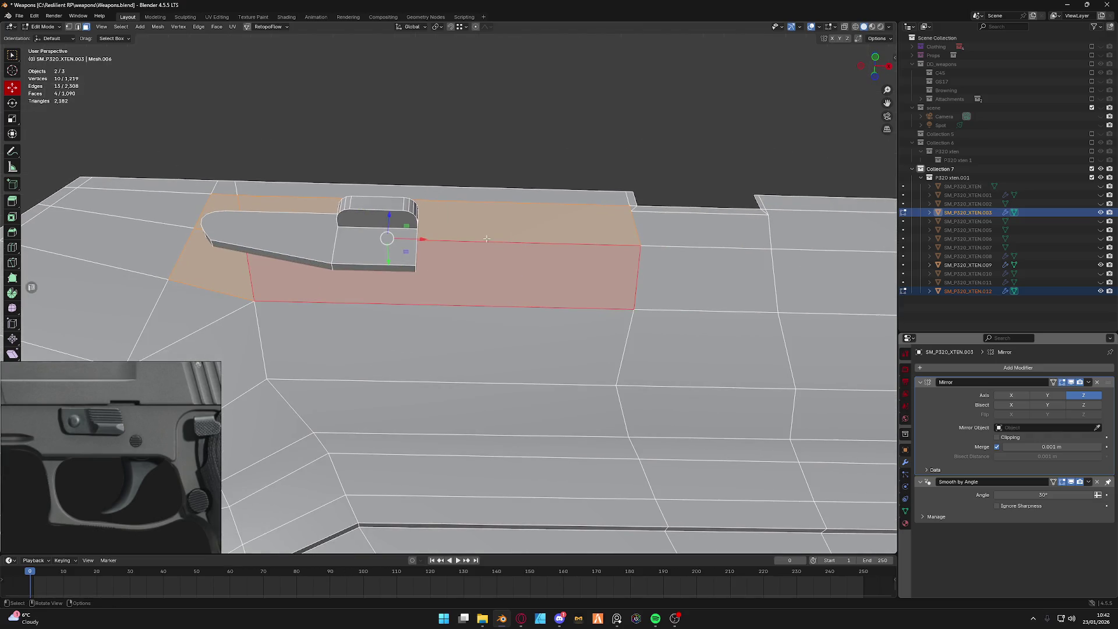
Loop cut across the frame and knife-cut a new edge up to the frame's top edge.
key("ctrl+r")
left_click(525, 235)
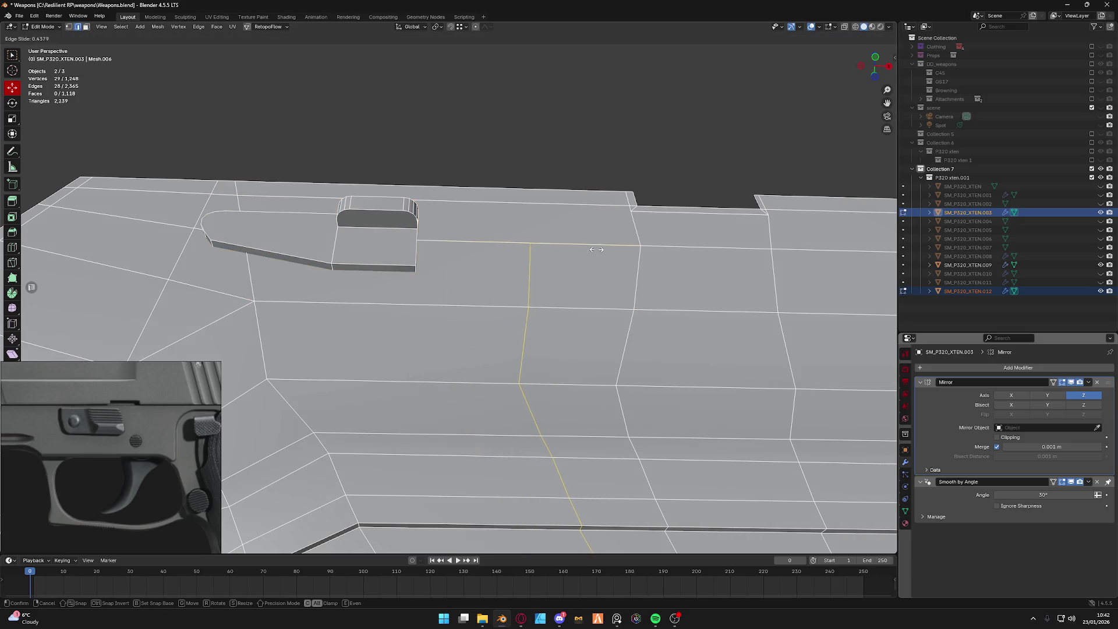
left_click(529, 262)
scroll(470, 270, "down", 2)
scroll(470, 270, "up", 3)
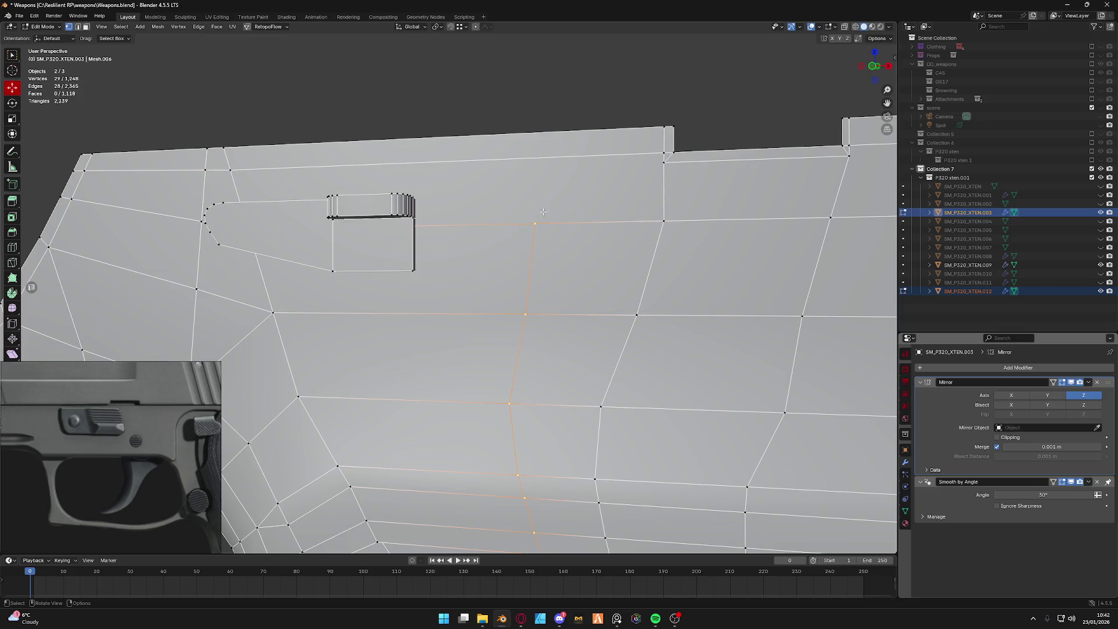
key("k")
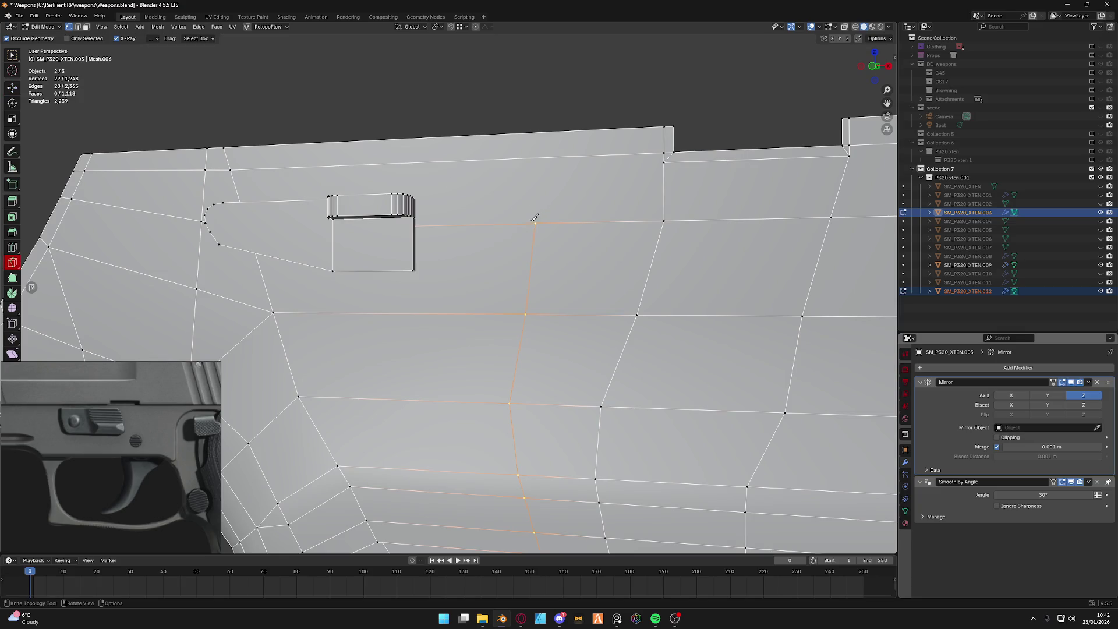
left_click(534, 223)
left_click(537, 131)
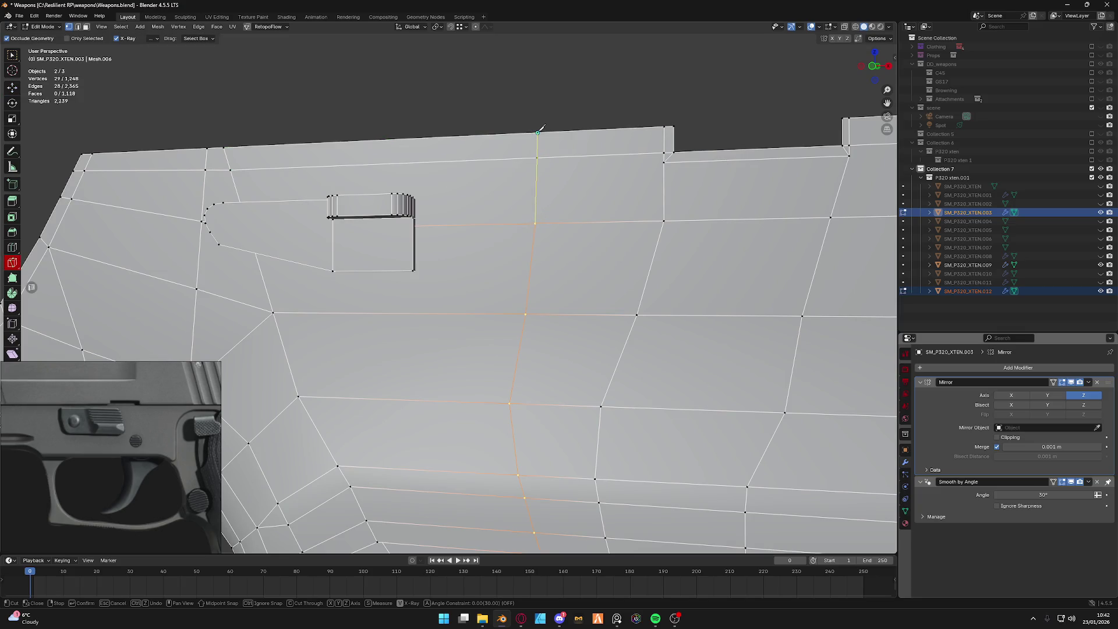
key("Return")
Select the frame faces beside the lever, push them in along Y, and leave Edit Mode.
key("w")
left_click(458, 171)
left_click(223, 262, "shift")
left_click(350, 280, "shift")
mouse_move(349, 280)
middle_mouse_down()
mouse_move(422, 233)
mouse_move(384, 199)
middle_mouse_up()
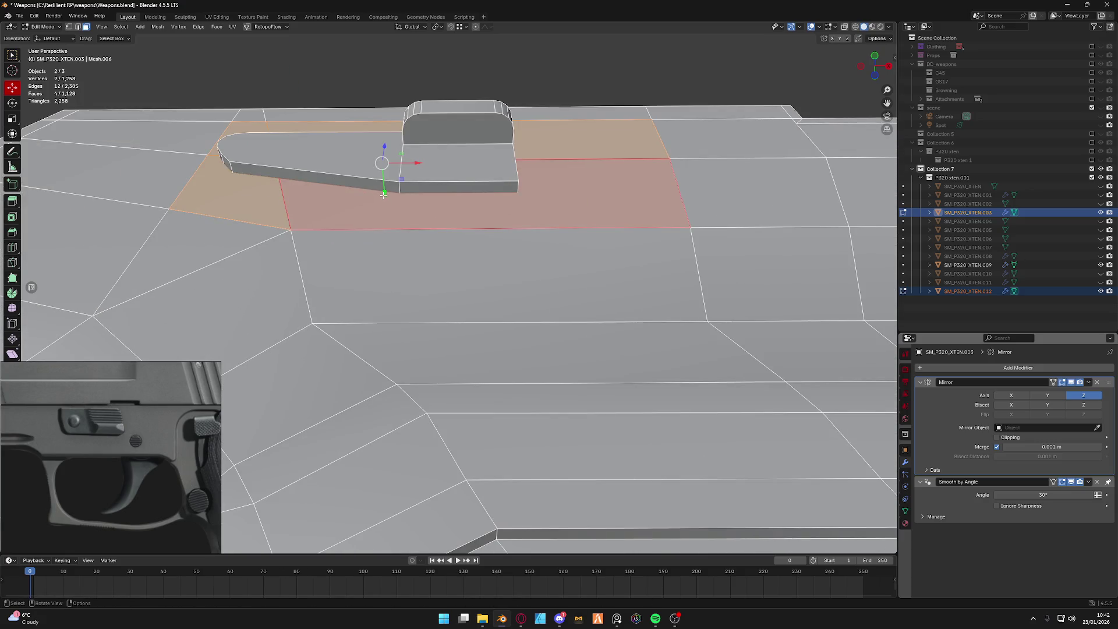
key("g")
key("y")
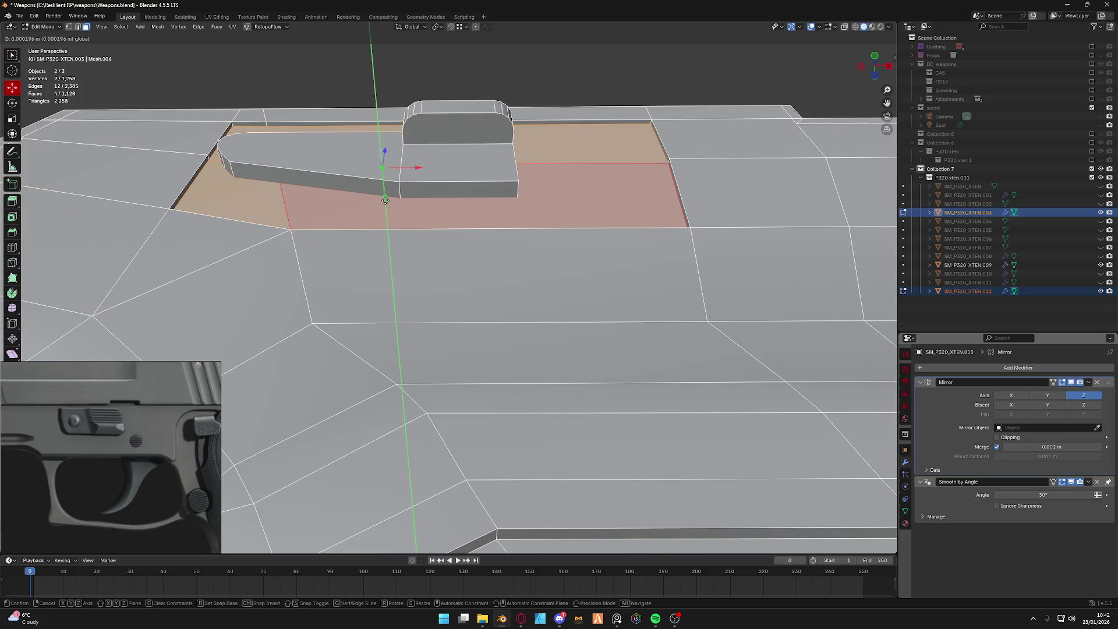
left_click(385, 200)
key("Tab")
scroll(391, 183, "down", 5)
mouse_move(390, 182)
middle_mouse_down()
mouse_move(472, 285)
mouse_move(434, 275)
middle_mouse_up()
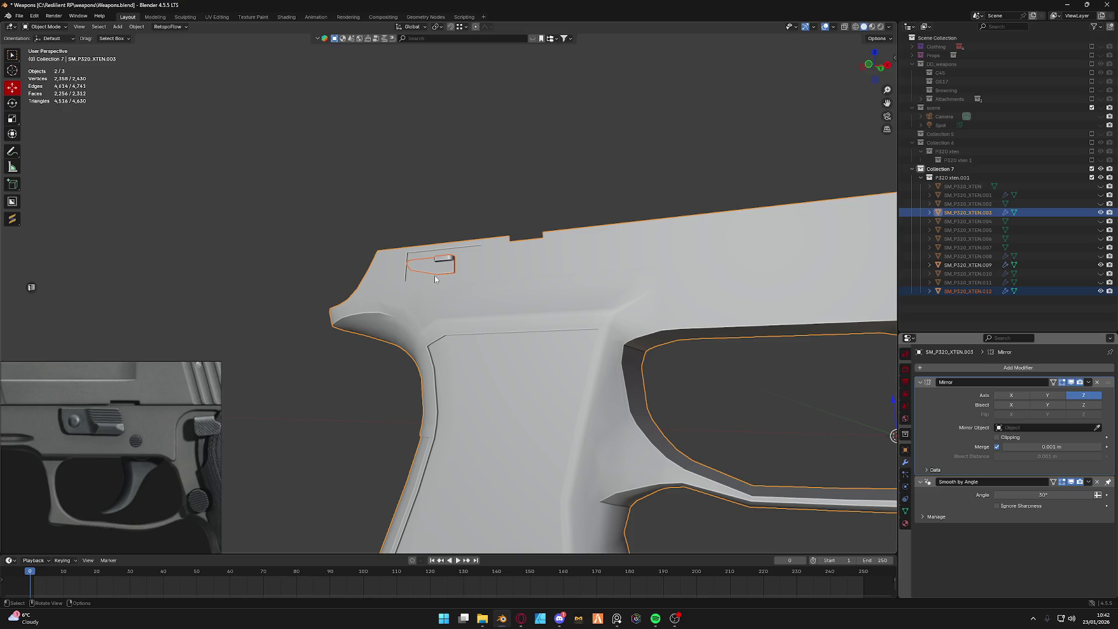
Re-enter Edit Mode on the frame and add a lower frame face to the selection.
key("Tab")
scroll(435, 275, "up", 3)
key("ctrl+Tab")
middle_click_drag(344, 290, 362, 288)
key("Tab")
key("Tab")
left_click(411, 258, "shift")
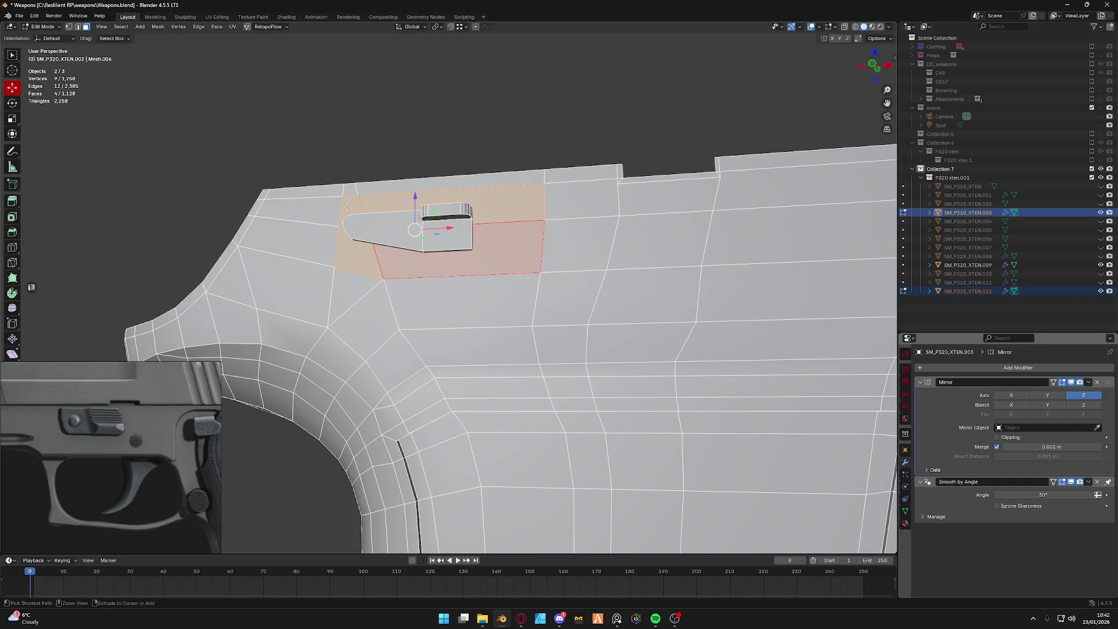
middle_click_drag(360, 239, 354, 219)
scroll(354, 219, "up", 2)
key("ctrl+Tab")
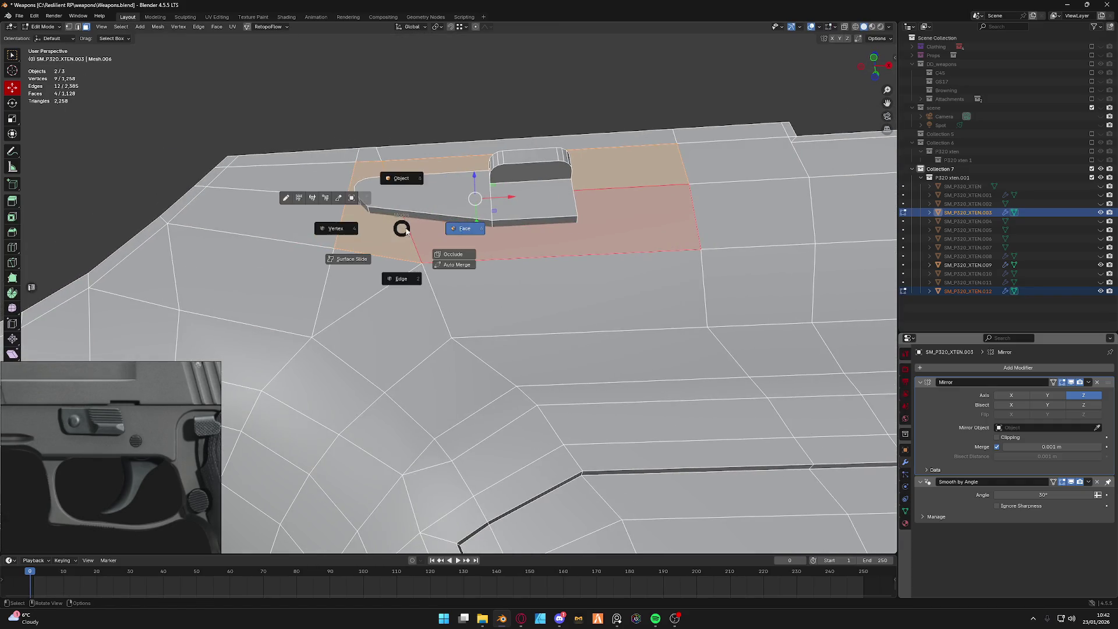
Shift-select the upper strip, left-edge and corner faces around the lever, then orbit to check.
left_click(478, 240, "shift")
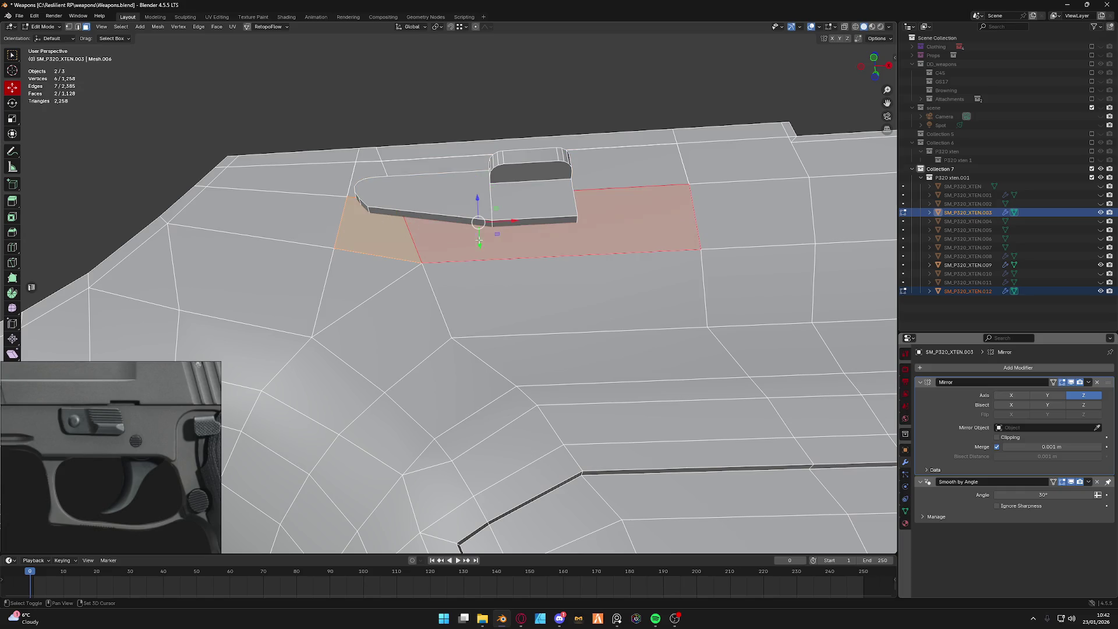
left_click(581, 175, "shift")
left_click(262, 177, "shift")
left_click(190, 198, "shift")
left_click(202, 179, "shift")
left_click(229, 161, "shift")
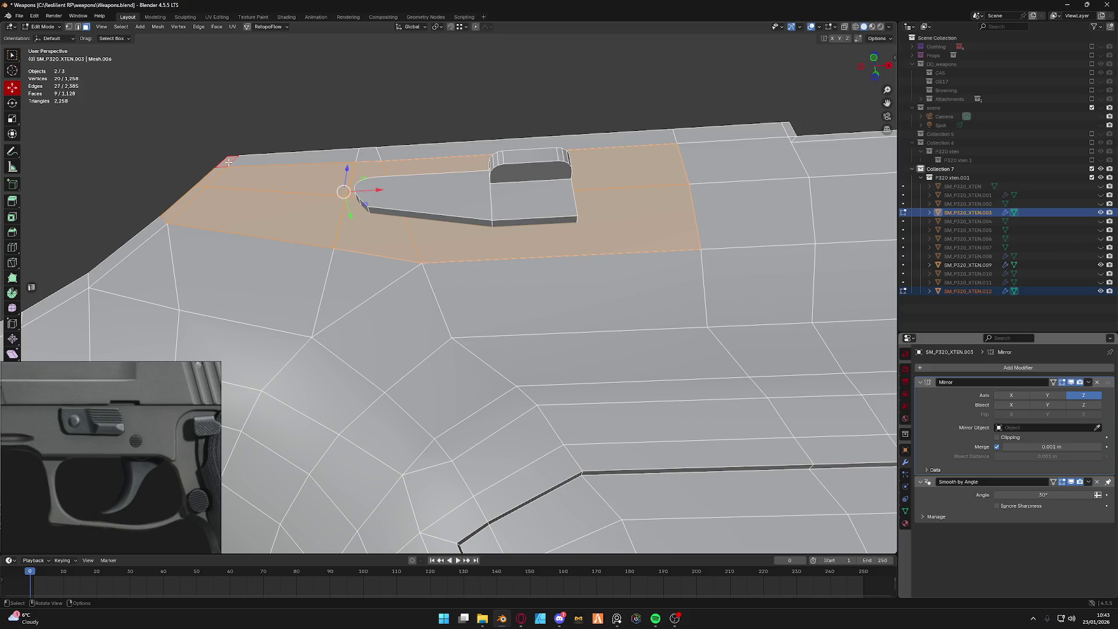
middle_click_drag(410, 240, 663, 313)
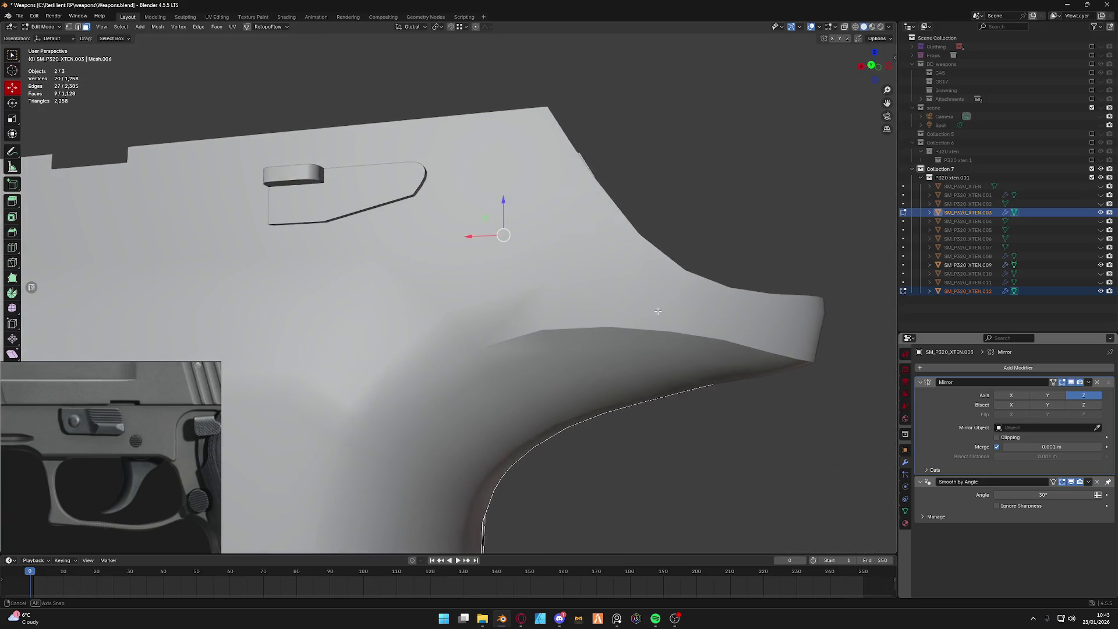
middle_click_drag(662, 313, 485, 282)
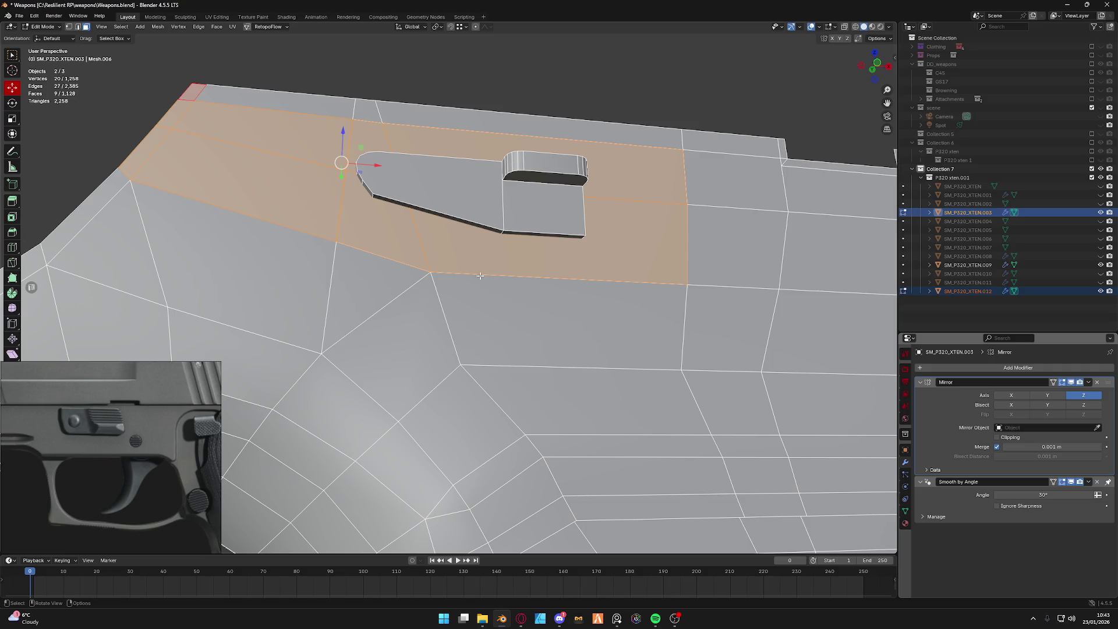
Switch to the lever mesh SM_P320_XTEN.012 and slide it sideways along the X axis.
key("ctrl+Tab")
left_click(512, 245)
left_click(442, 192)
key("ctrl+Tab")
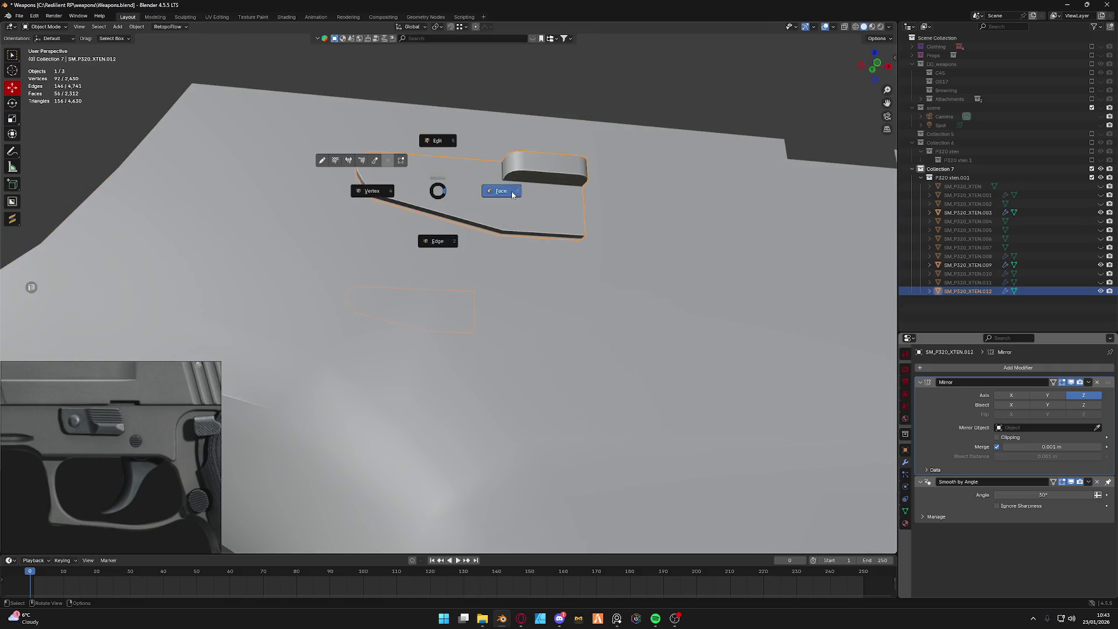
left_click(499, 190)
key("g")
key("x")
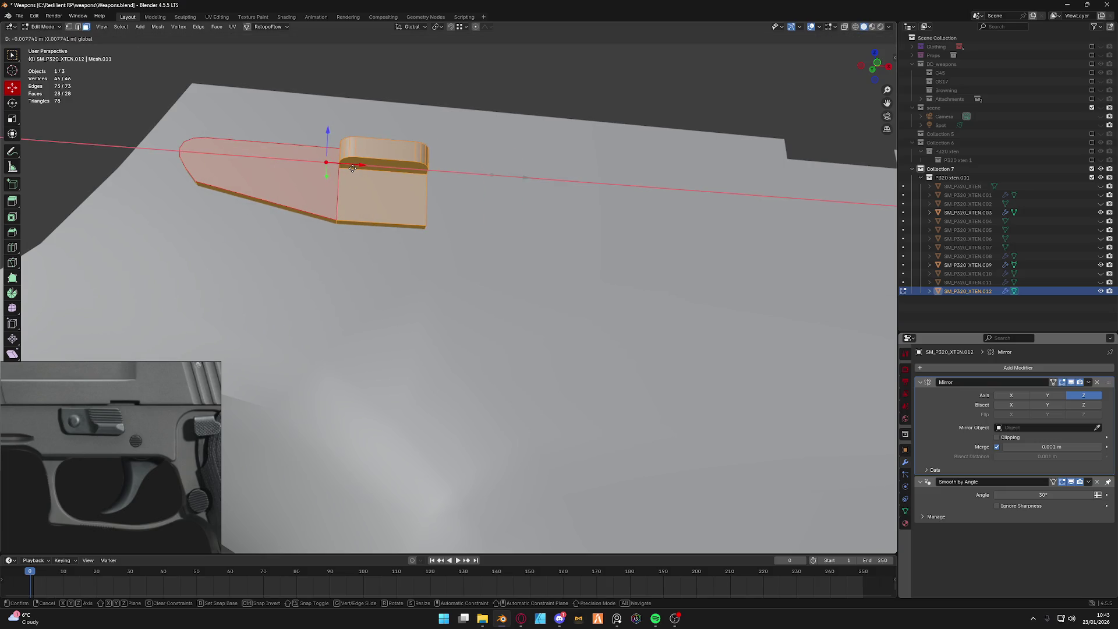
left_click(352, 167)
Isolate the frame mesh in Local View with vertex select and pick the vertices above the lever.
key("ctrl+Tab")
left_click(425, 215)
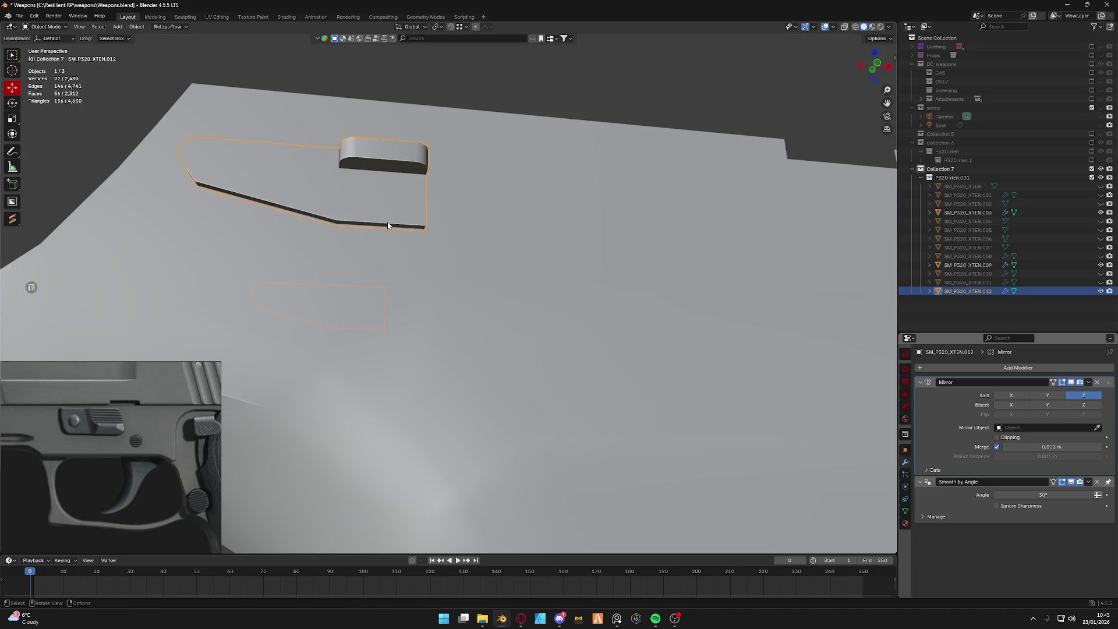
left_click(387, 249)
key("ctrl+Tab")
left_click(432, 254)
middle_click_drag(432, 253, 501, 279)
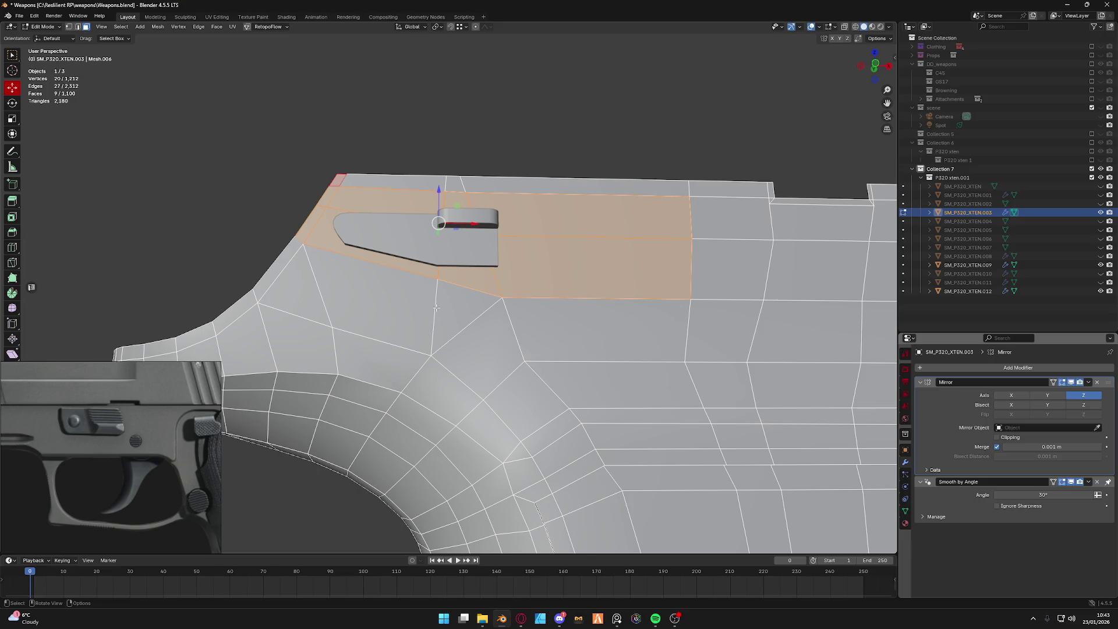
key("1")
key("KP_Divide")
key("grave")
left_click(405, 285)
left_click(414, 231, "shift")
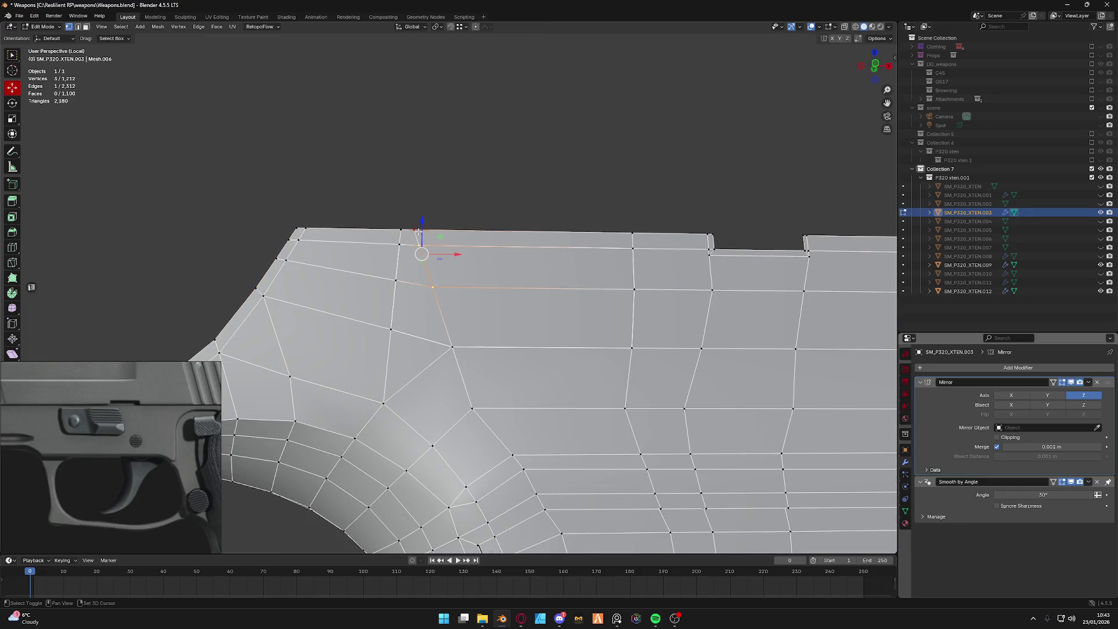
After cancelling two trial moves, select the slanted edge vertices and slide them left.
key("g")
key("y")
right_click(457, 279)
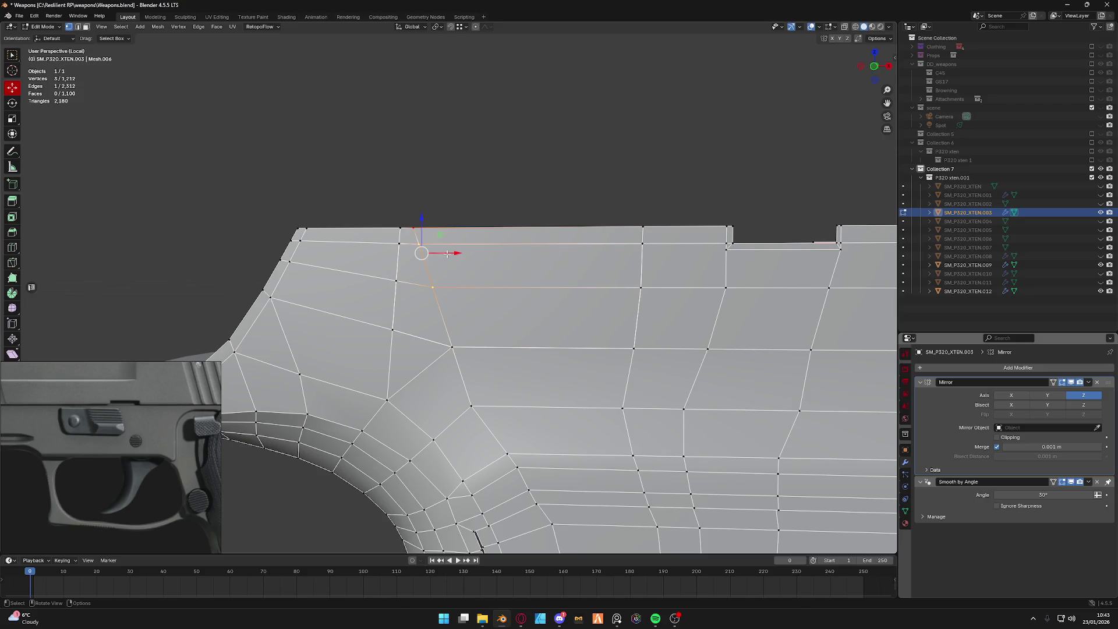
key("g")
key("x")
right_click(464, 259)
left_click(392, 329)
left_click(395, 281, "shift")
left_click(399, 229, "shift")
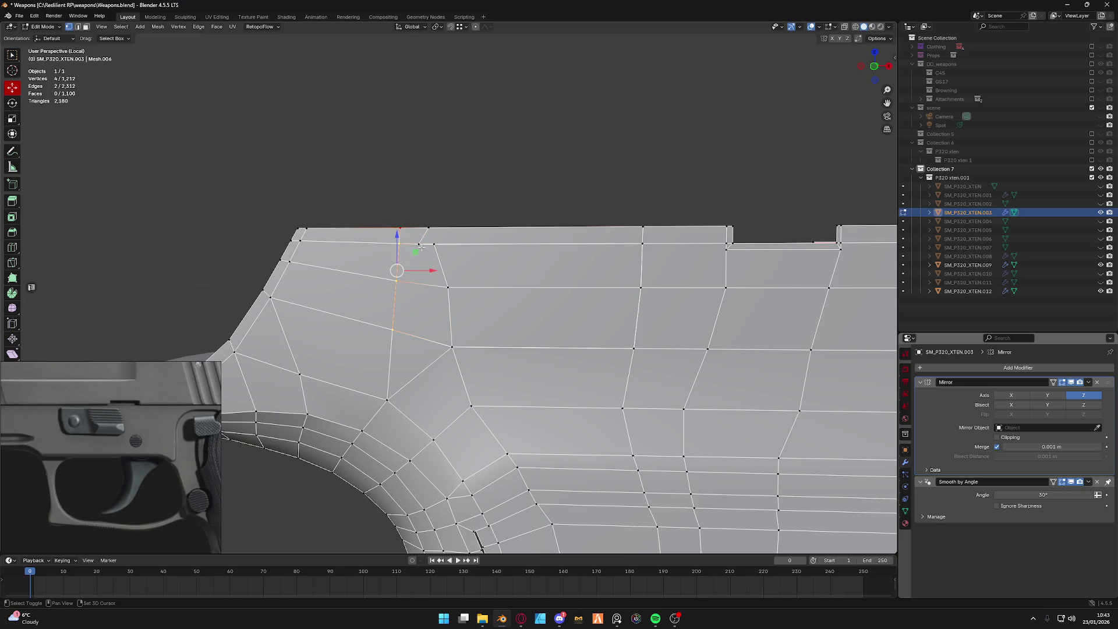
left_click(393, 329)
left_click(437, 253, "ctrl")
key("g")
Merge all overlapping frame vertices by distance and begin nudging a top vertex along X.
key("a")
key("m")
left_click(444, 264)
left_click(427, 246)
key("g")
key("x")
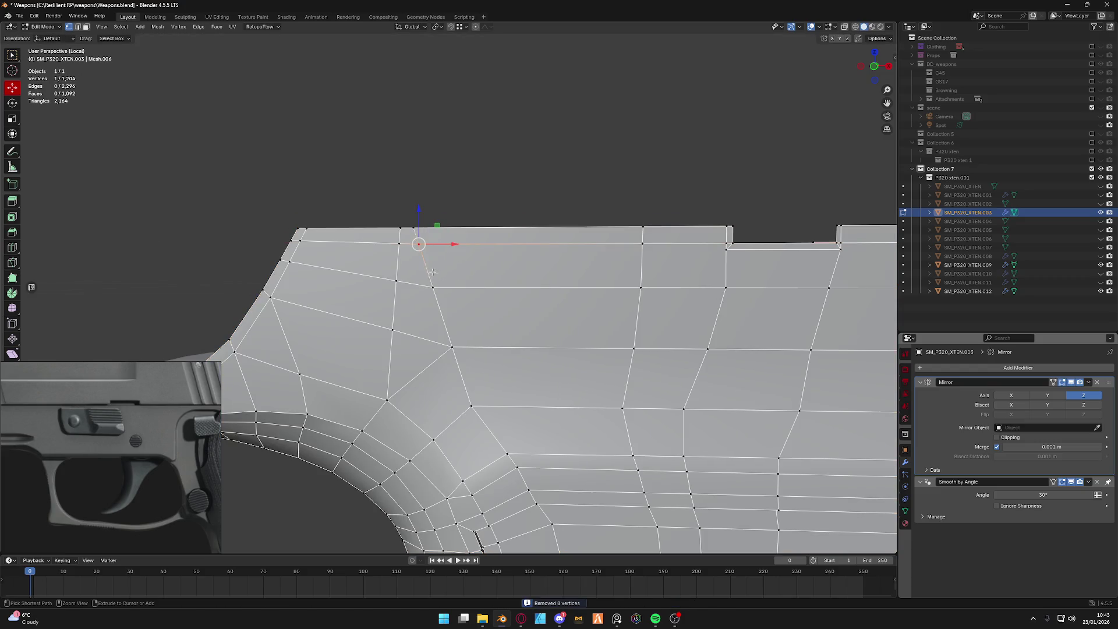
Shift the top-left edge and corner vertices right along X.
left_click(400, 229, "shift")
left_click(396, 280, "shift")
left_click(432, 286, "shift")
left_click(421, 230, "shift")
left_click(393, 330, "shift")
key("g")
key("x")
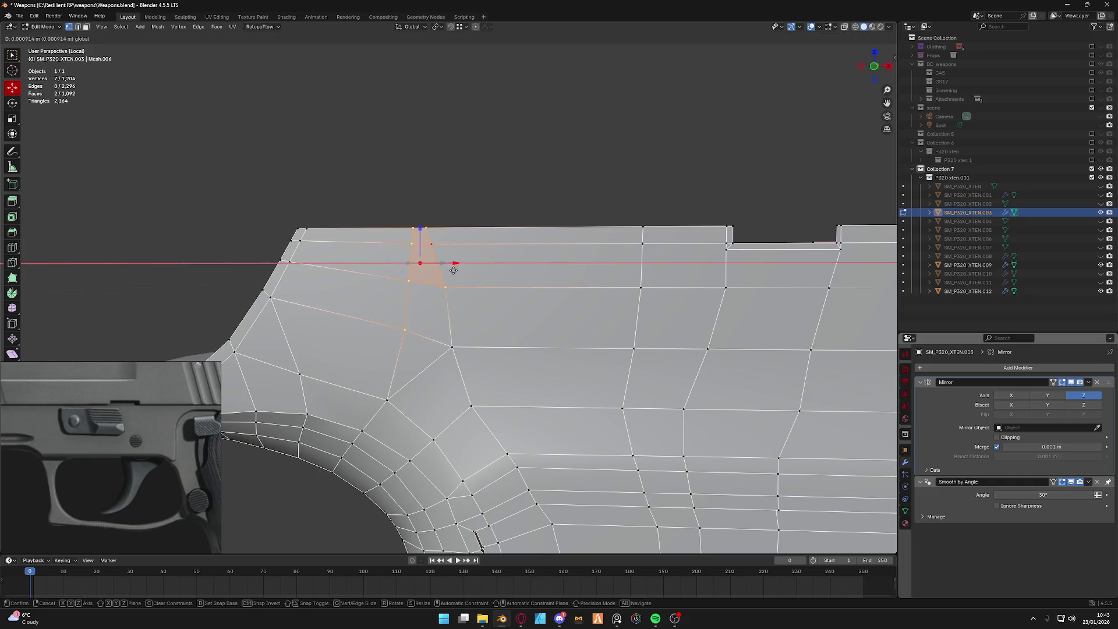
left_click(461, 276)
Nudge the small top face's vertices and a lower vertex along X to line them up.
left_click(437, 230)
left_click(452, 243, "shift")
key("g")
key("x")
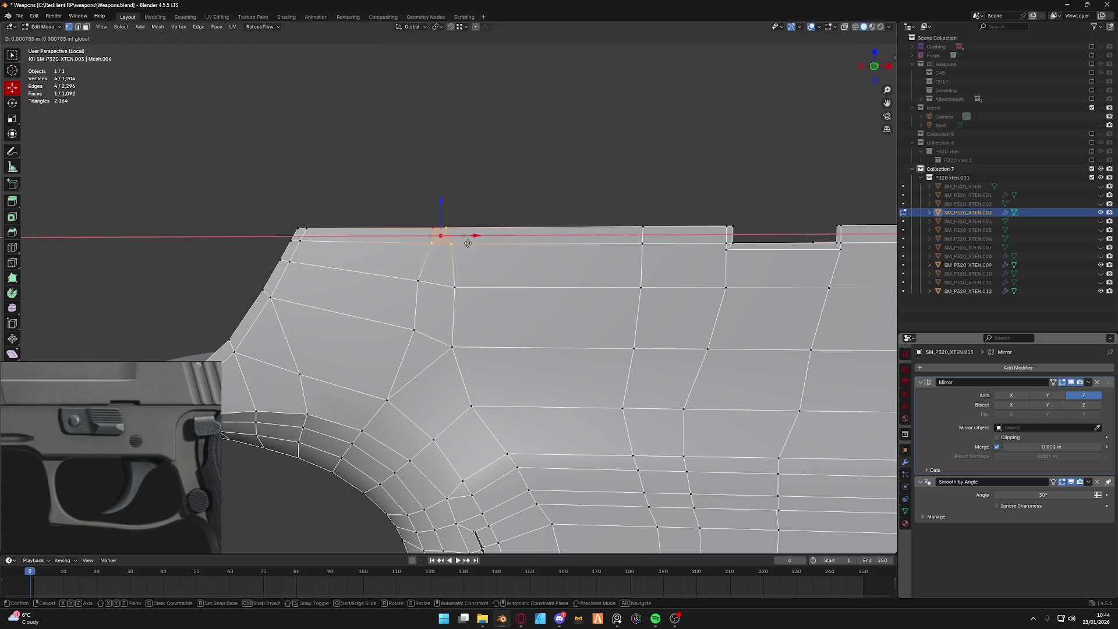
left_click(474, 244)
left_click(426, 280)
key("g")
key("x")
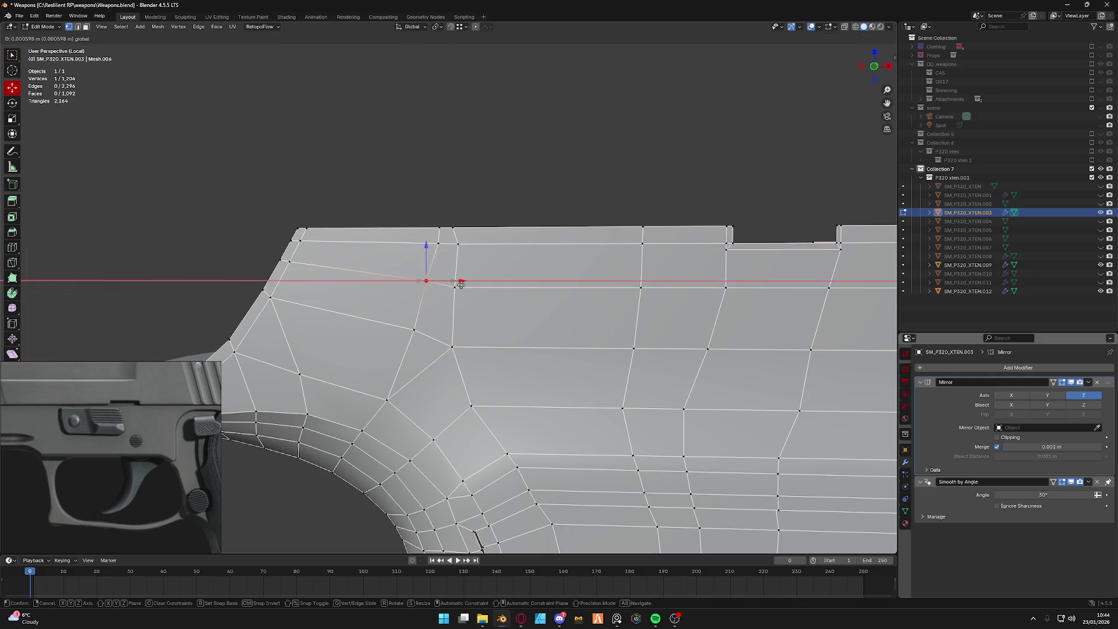
left_click(462, 282)
left_click(472, 228, "shift")
key("g")
key("x")
left_click(474, 229)
Align the next lower pair and the top-edge pair of vertices along X.
left_click(438, 244)
left_click(459, 243, "shift")
key("g")
key("x")
left_click(484, 243)
left_click(451, 229)
left_click(464, 229, "shift")
key("g")
key("x")
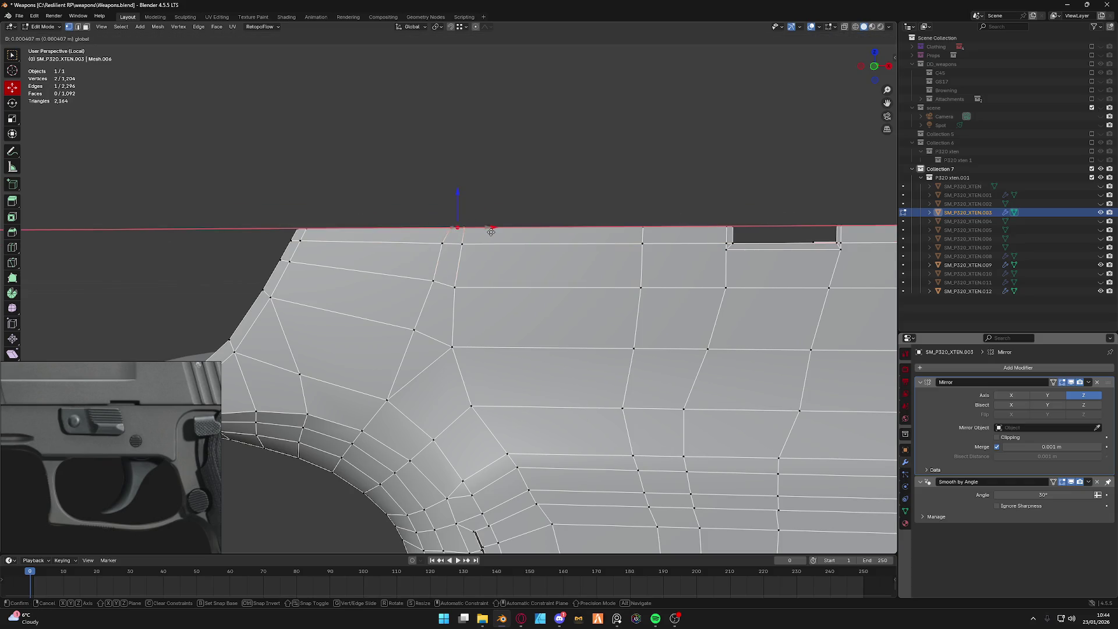
left_click(489, 231)
Finish straightening the remaining vertices below the top edge with small X nudges.
key("g")
key("x")
left_click(466, 229)
left_click(443, 242)
key("g")
key("x")
left_click(480, 245)
left_click(433, 280)
left_click(474, 282)
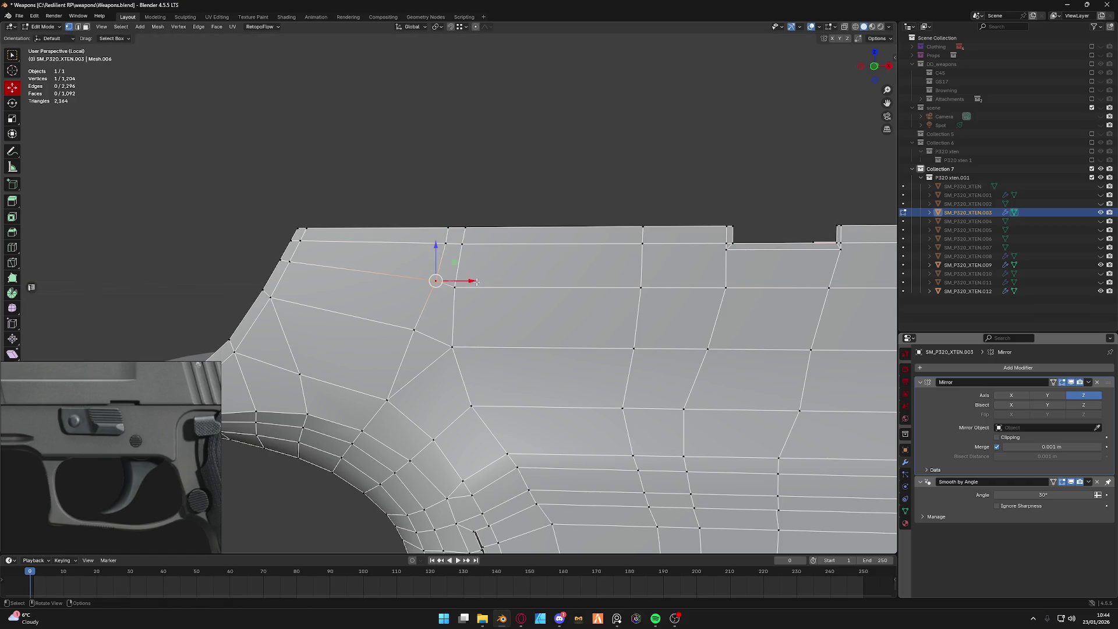
middle_click_drag(404, 328, 406, 291)
Add a loop cut across the frame above the lever and raise one of its vertices along Z.
key("3")
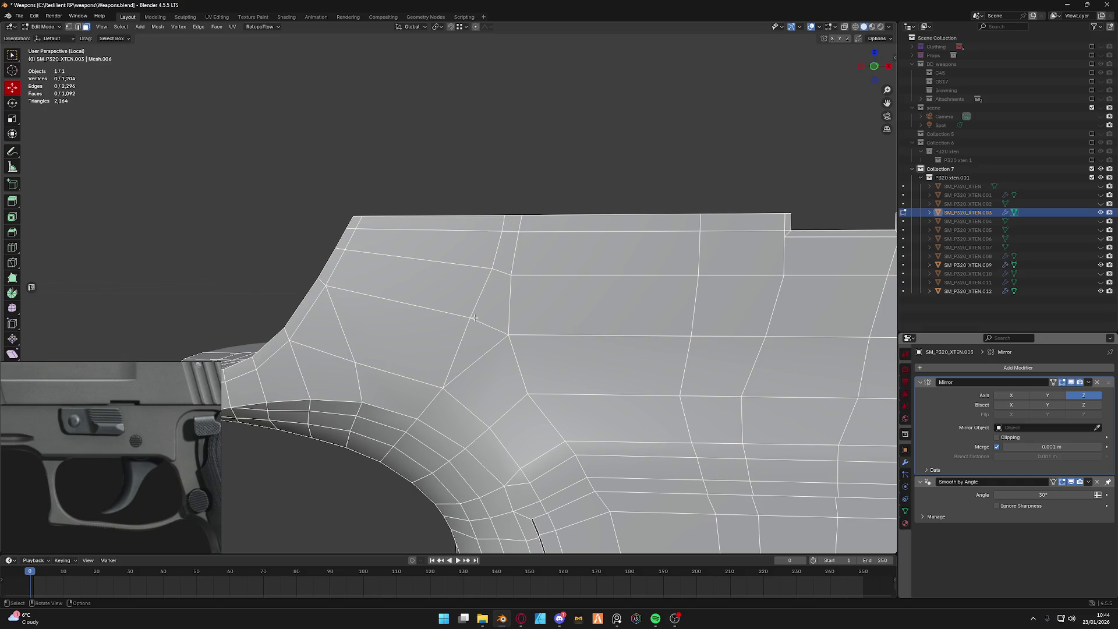
key("ctrl+r")
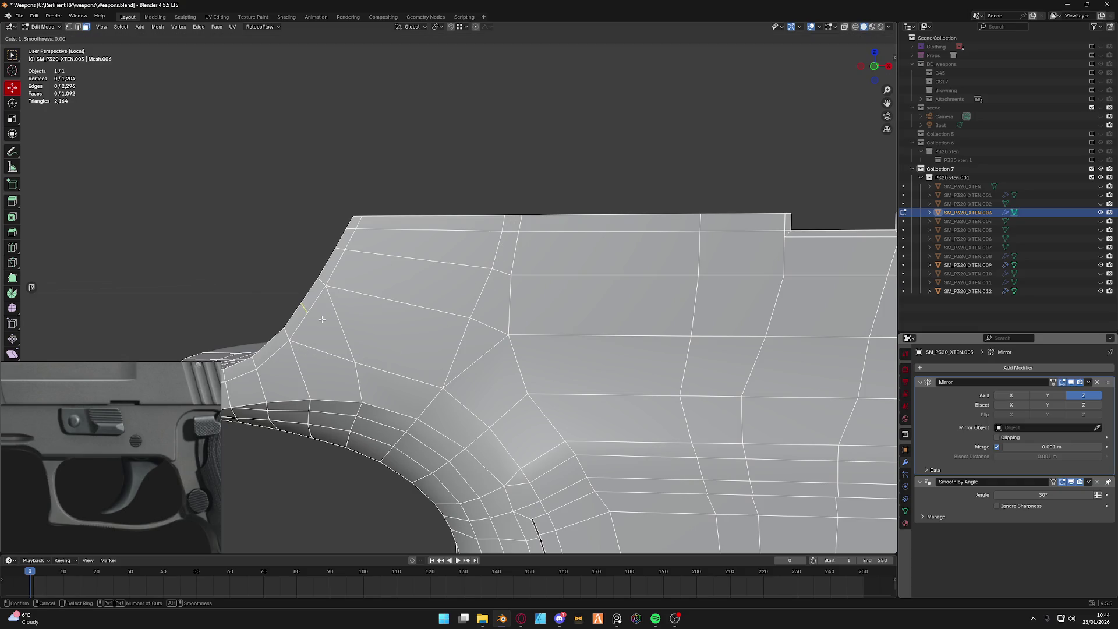
key("Escape")
key("ctrl+r")
left_click(400, 306)
left_click(397, 302)
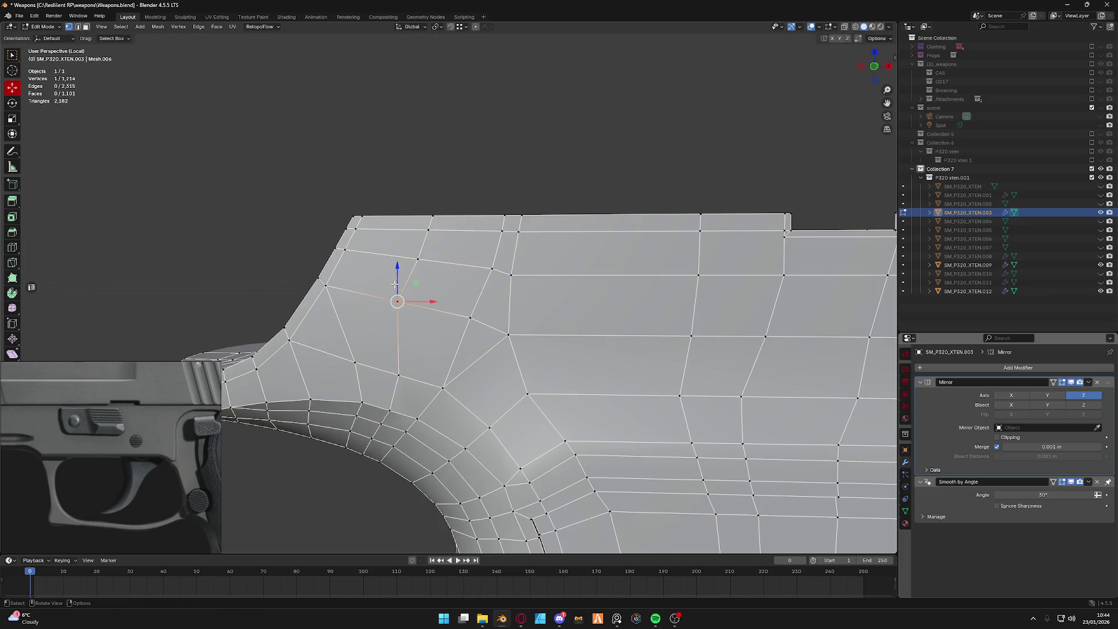
key("g")
key("z")
left_click(399, 290)
Select the block of top faces above the lever in face mode and exit Local View.
key("3")
left_click(425, 301)
left_click(354, 262, "shift")
left_click(376, 297, "shift")
left_click(368, 229, "shift")
left_click(403, 249, "shift")
left_click(467, 230, "shift")
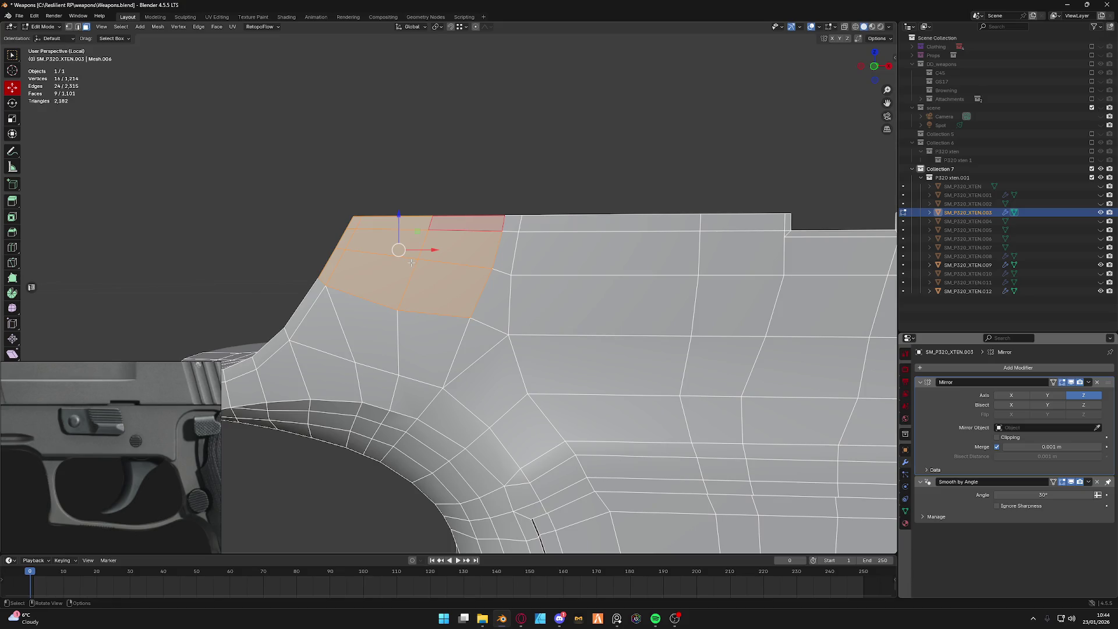
key("KP_Divide")
mouse_move(411, 264)
middle_mouse_down()
mouse_move(481, 305)
mouse_move(471, 324)
middle_mouse_up()
Extrude the selected frame faces, shift them along Y, and delete the thin stray strip face.
key("ctrl+z")
left_click_drag(437, 246, 431, 246)
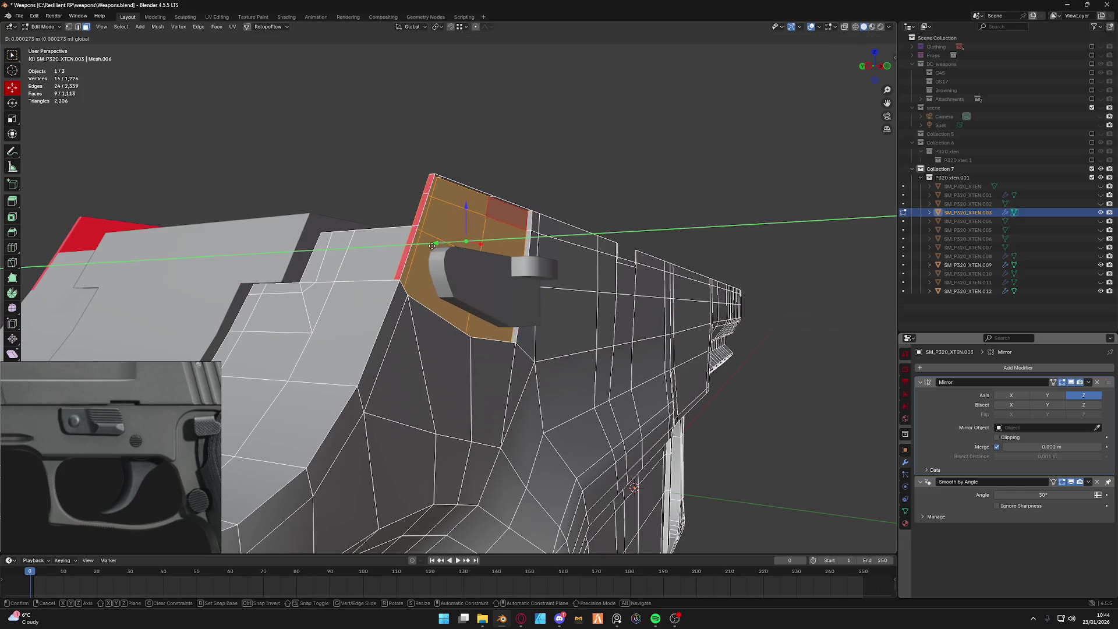
left_click(432, 246)
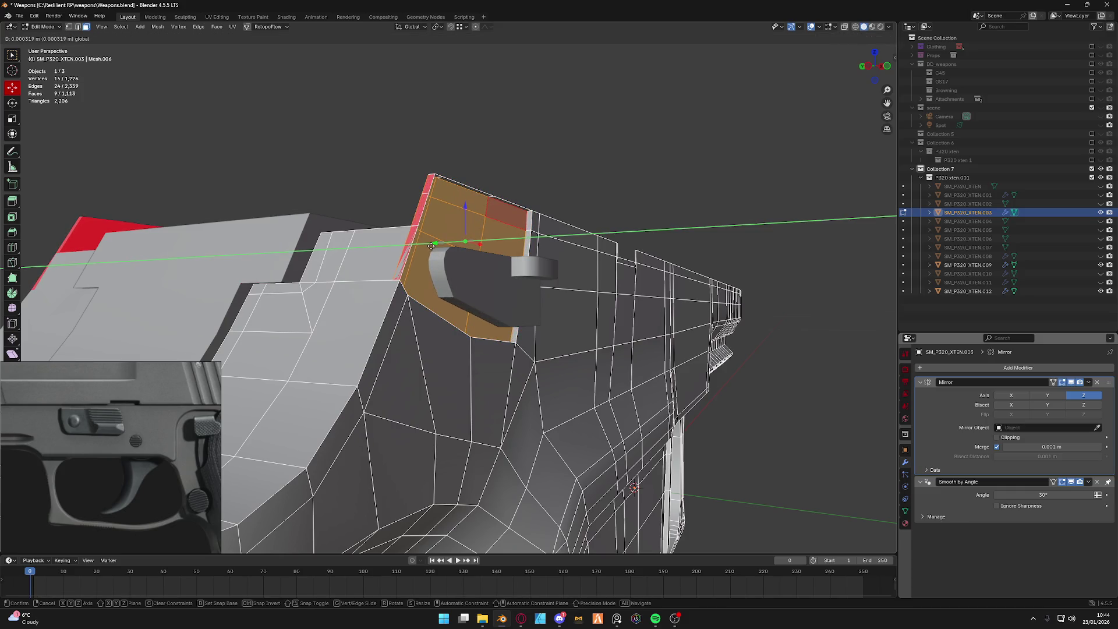
left_click(421, 205)
key("x")
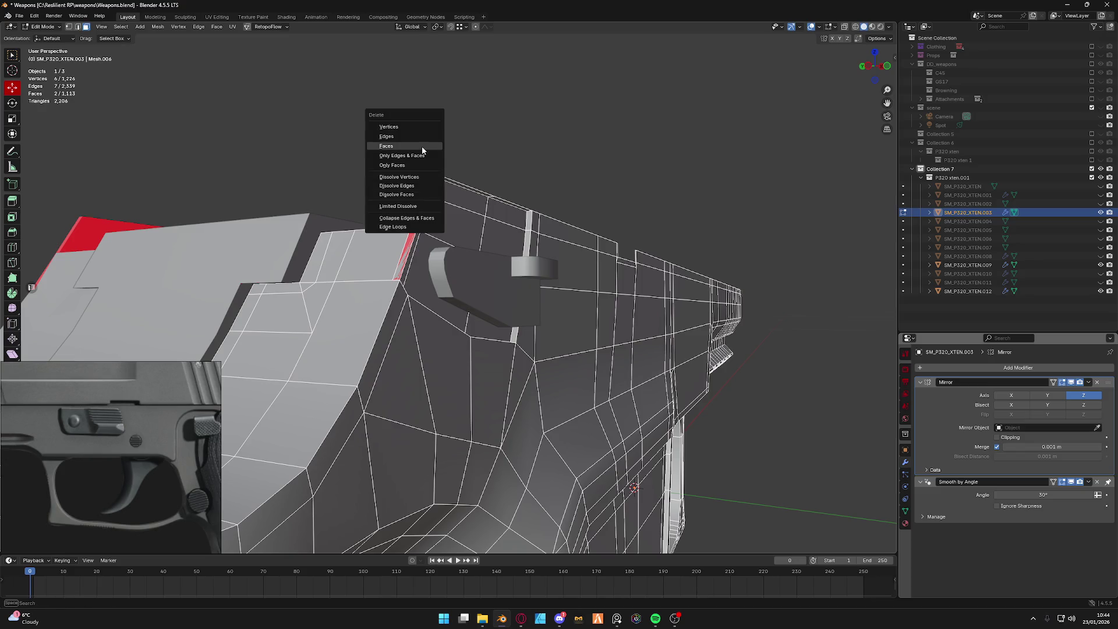
left_click(403, 148)
scroll(392, 217, "up", 2)
Delete the face next to the lever and fill the resulting hole with a new face.
key("x")
left_click(384, 218)
key("x")
key("Escape")
key("ctrl+Tab")
left_click(381, 225)
key("f")
mouse_move(369, 230)
middle_mouse_down()
mouse_move(435, 267)
mouse_move(482, 192)
middle_mouse_up()
Delete the edge strip along the top, then switch into editing the lever mesh.
key("ctrl+Tab")
left_click(433, 266)
left_click(481, 191, "alt")
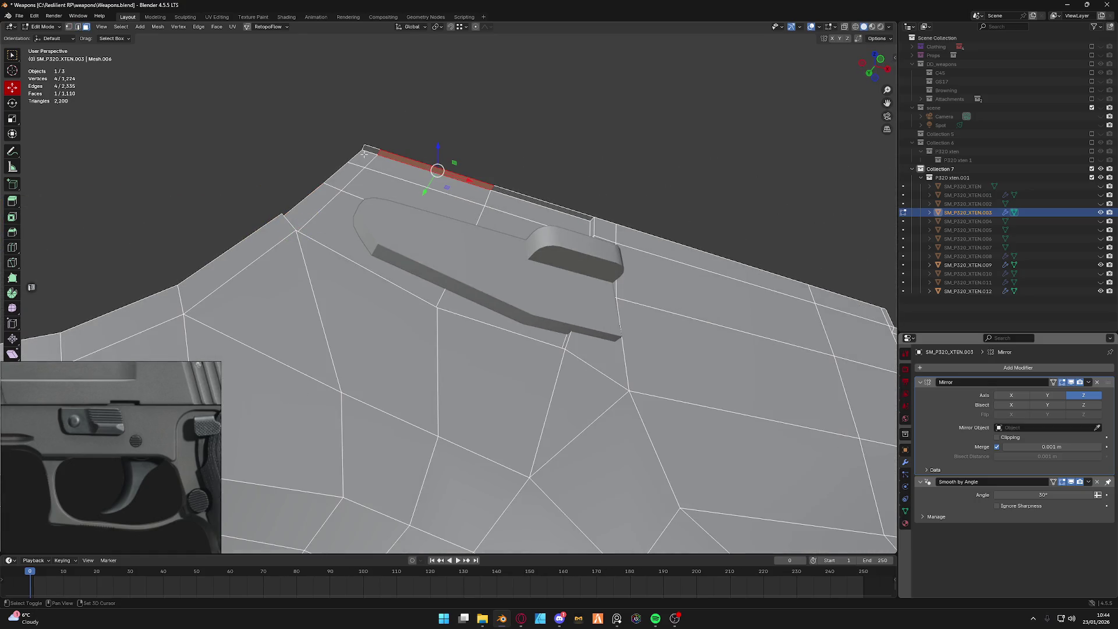
key("x")
left_click(524, 196)
mouse_move(523, 196)
middle_mouse_down()
mouse_move(546, 289)
mouse_move(557, 232)
middle_mouse_up()
key("ctrl+Tab")
left_click(555, 193)
key("Tab")
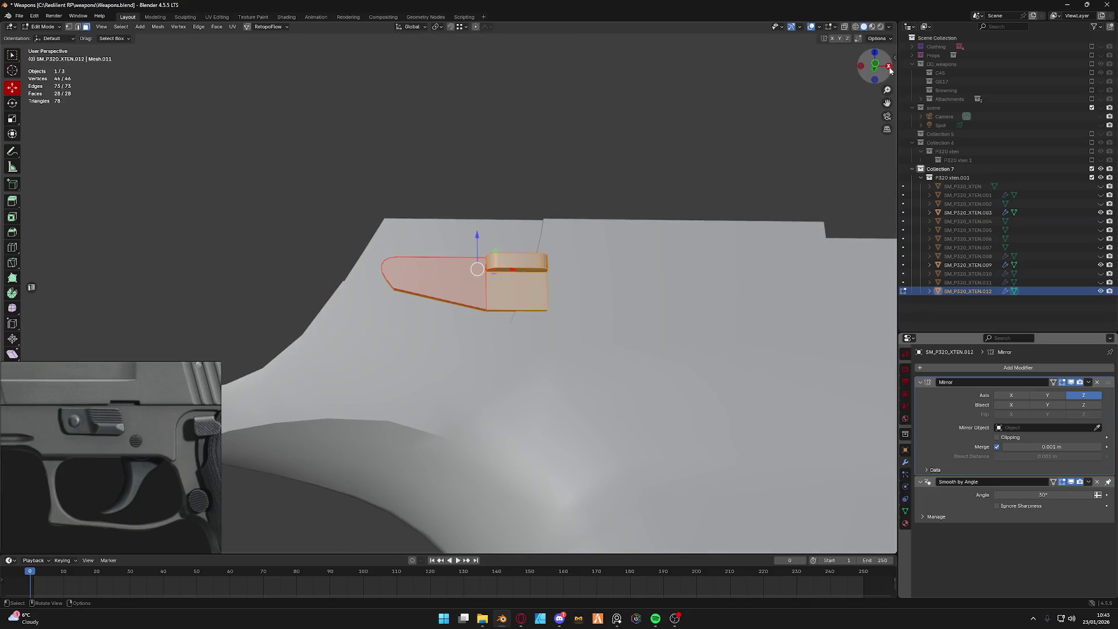
From front view, rotate the lever flat about X and move it left along X toward the frame.
left_click(875, 64)
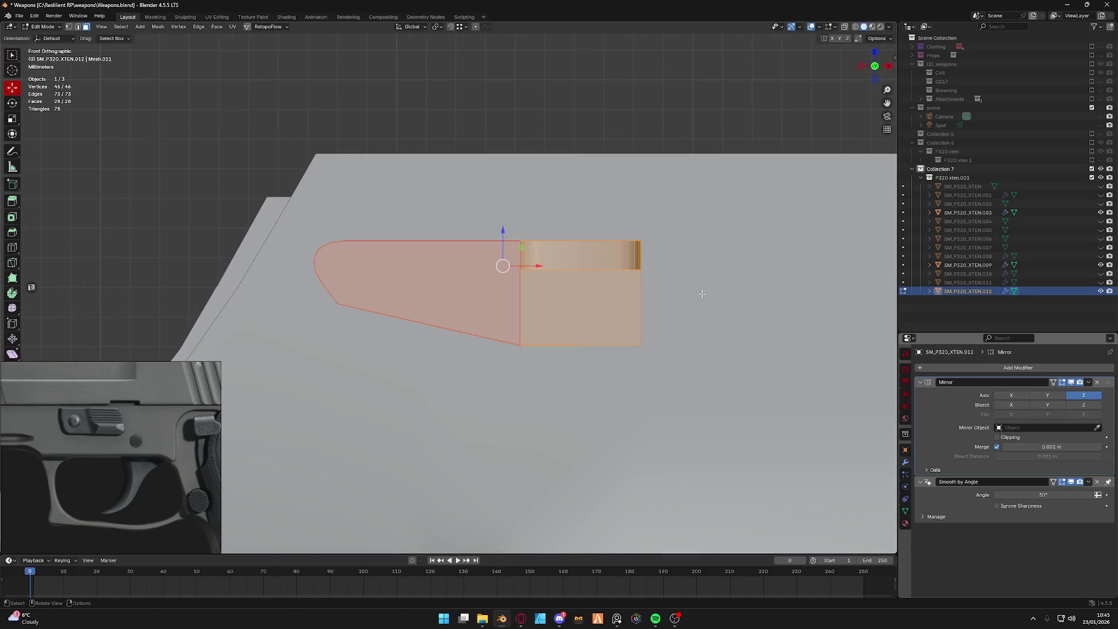
key("r")
key("x")
key("Return")
middle_click_drag(702, 293, 525, 224)
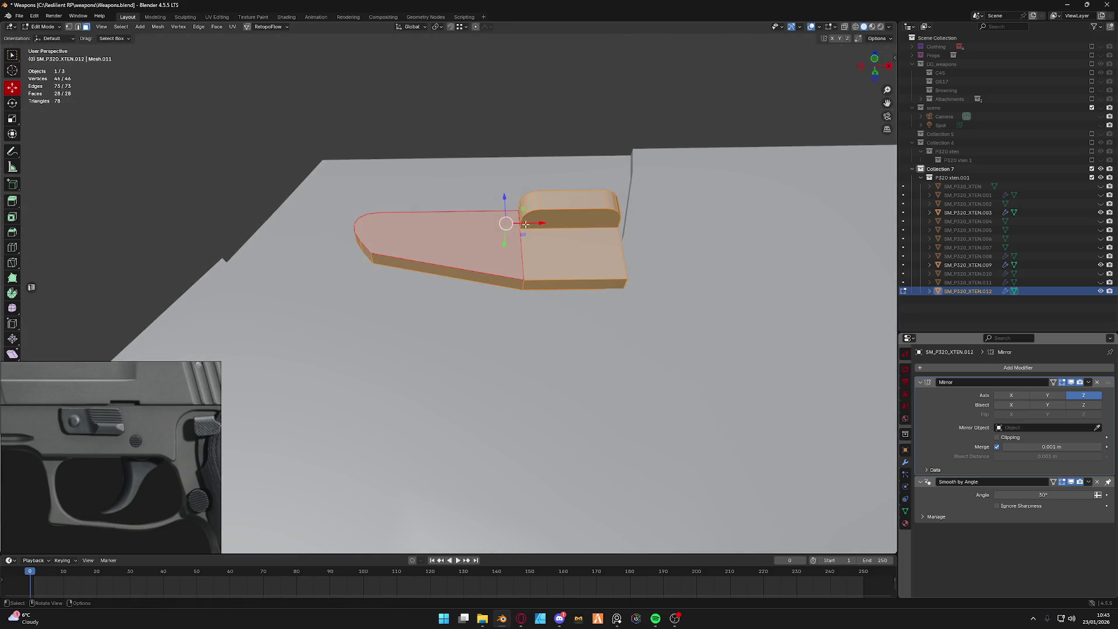
key("g")
key("x")
key("Return")
Raise the lever along Z and slide it along Y into its recessed slot, then leave edit mode.
mouse_move(455, 227)
middle_mouse_down()
mouse_move(488, 281)
mouse_move(455, 260)
middle_mouse_up()
left_click_drag(466, 244, 468, 239)
mouse_move(469, 237)
middle_mouse_down()
mouse_move(505, 307)
mouse_move(513, 230)
middle_mouse_up()
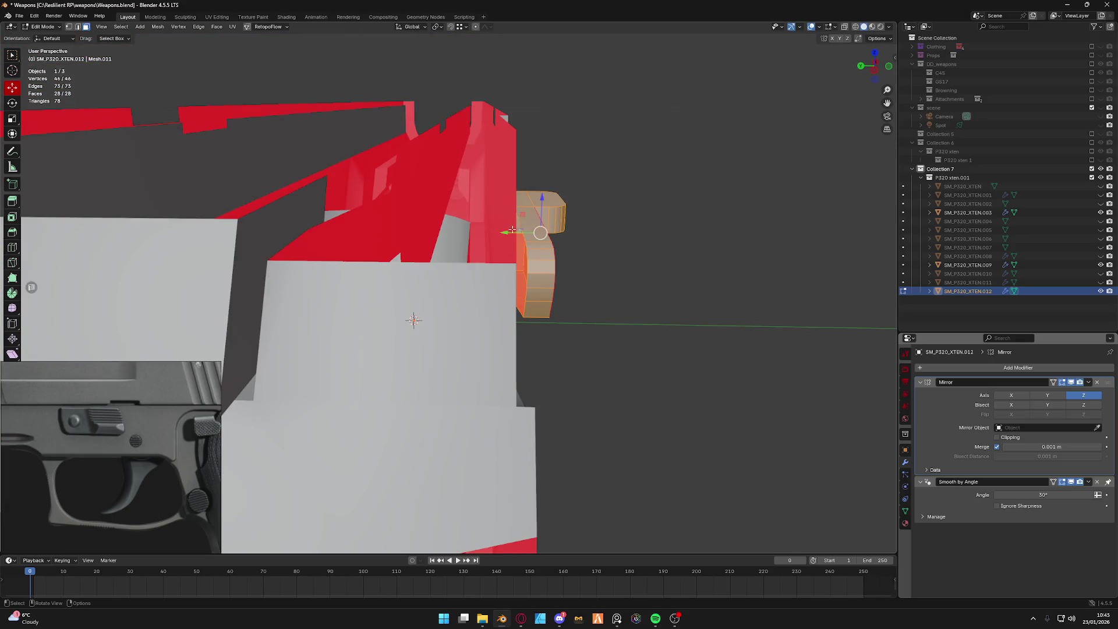
left_click_drag(512, 230, 488, 234)
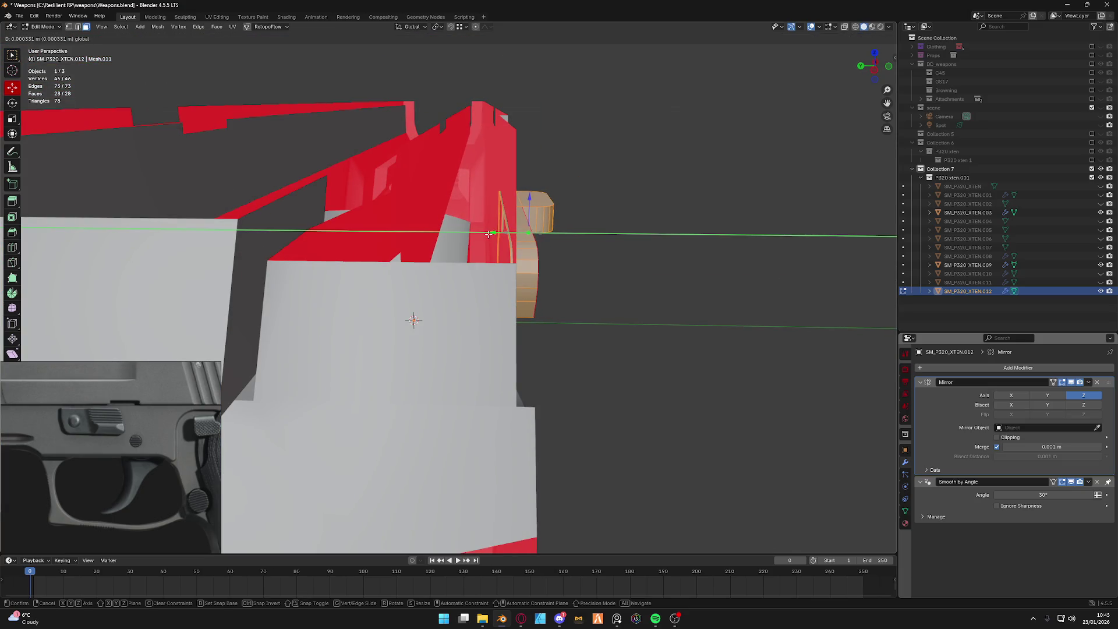
left_click(488, 233)
middle_click_drag(488, 233, 431, 205)
key("Tab")
scroll(418, 262, "down", 5)
From the pistol's other side, reselect the lever part and re-enter mesh editing.
mouse_move(418, 261)
middle_mouse_down()
mouse_move(575, 283)
mouse_move(540, 241)
mouse_move(475, 232)
mouse_move(505, 222)
middle_mouse_up()
left_click(574, 282)
left_click(480, 261)
key("Tab")
middle_click_drag(481, 260, 511, 288)
scroll(511, 298, "up", 3)
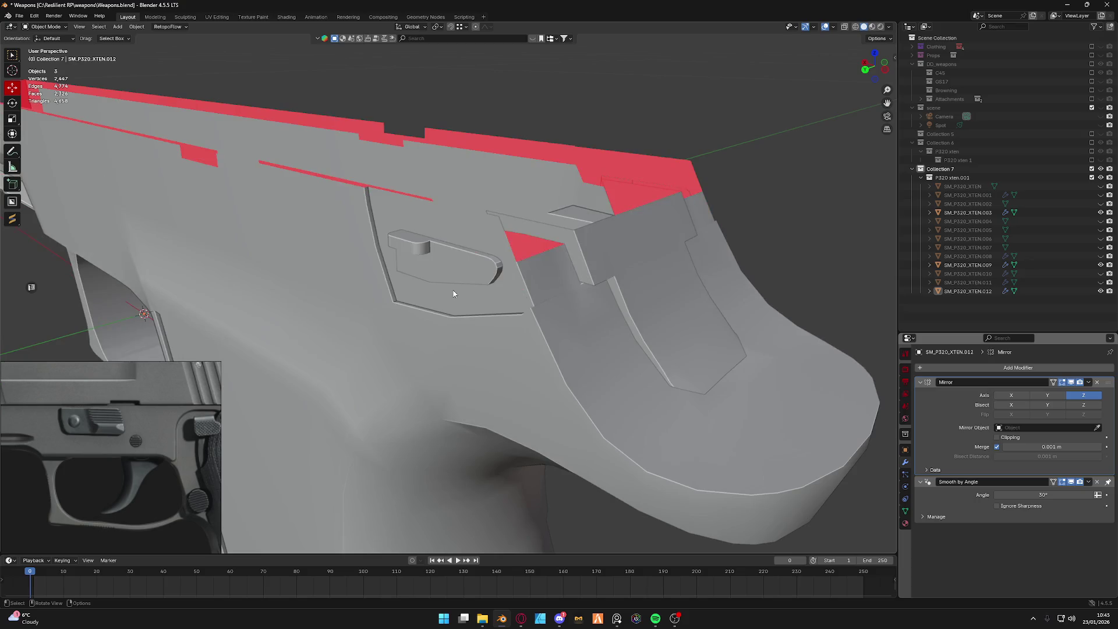
Select the slide-stop lever SM_P320_XTEN.012, enter mesh editing and isolate it in local view.
middle_click_drag(717, 266, 521, 246)
key("Tab")
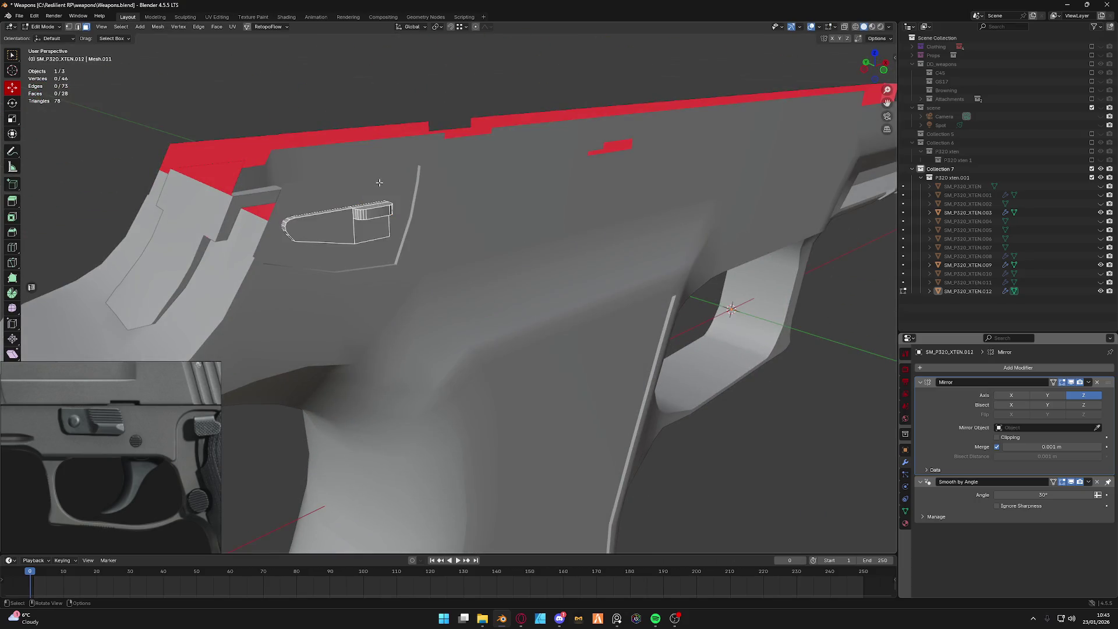
middle_click_drag(392, 245, 470, 275)
scroll(470, 276, "up", 5)
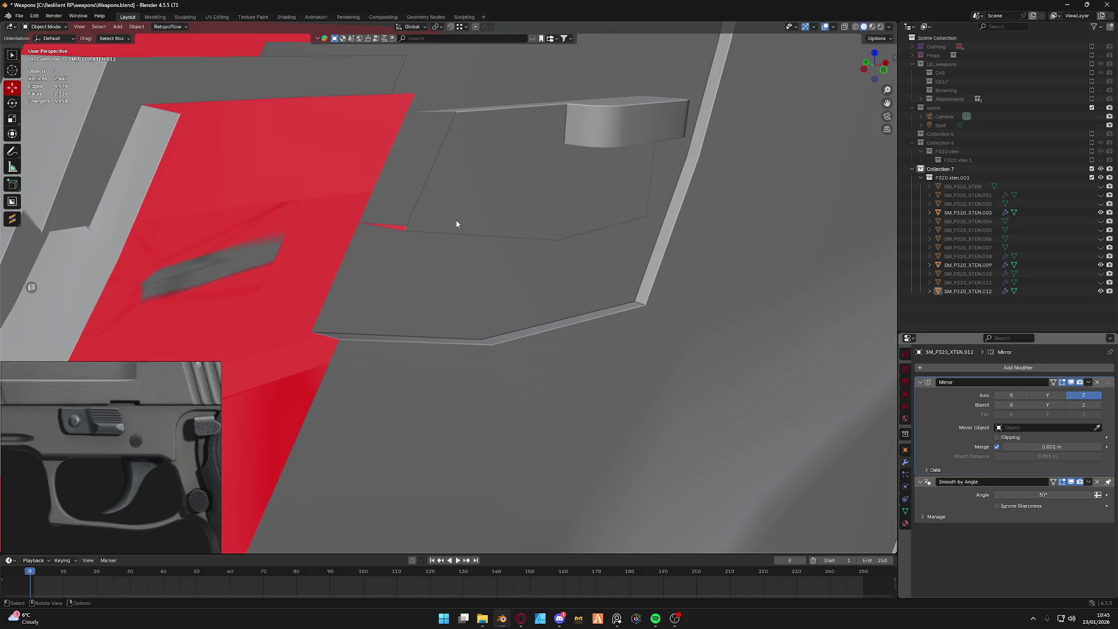
scroll(456, 224, "down", 5)
left_click(457, 230)
key("Tab")
key("KP_Divide")
middle_click_drag(479, 280, 552, 280)
scroll(340, 236, "up", 3)
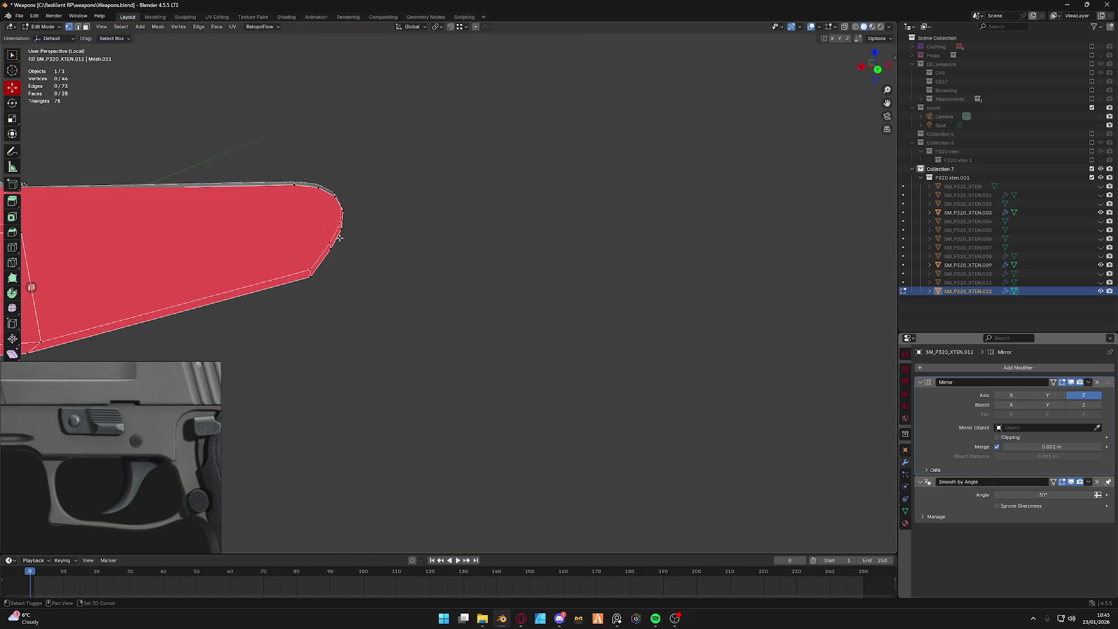
middle_click_drag(339, 237, 551, 263, "shift")
Merge the two tip vertices into one corner with gimbal orientation set, then leave mesh editing.
left_click(531, 282)
left_click(556, 289)
key("comma")
left_click(568, 375)
key("m")
left_click(561, 341)
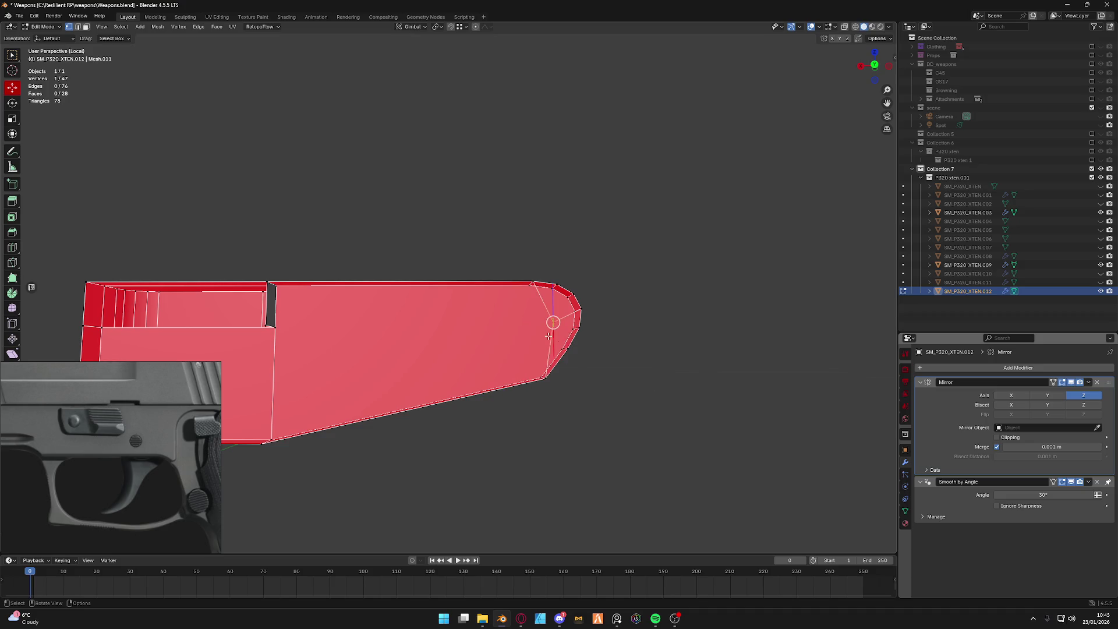
key("Tab")
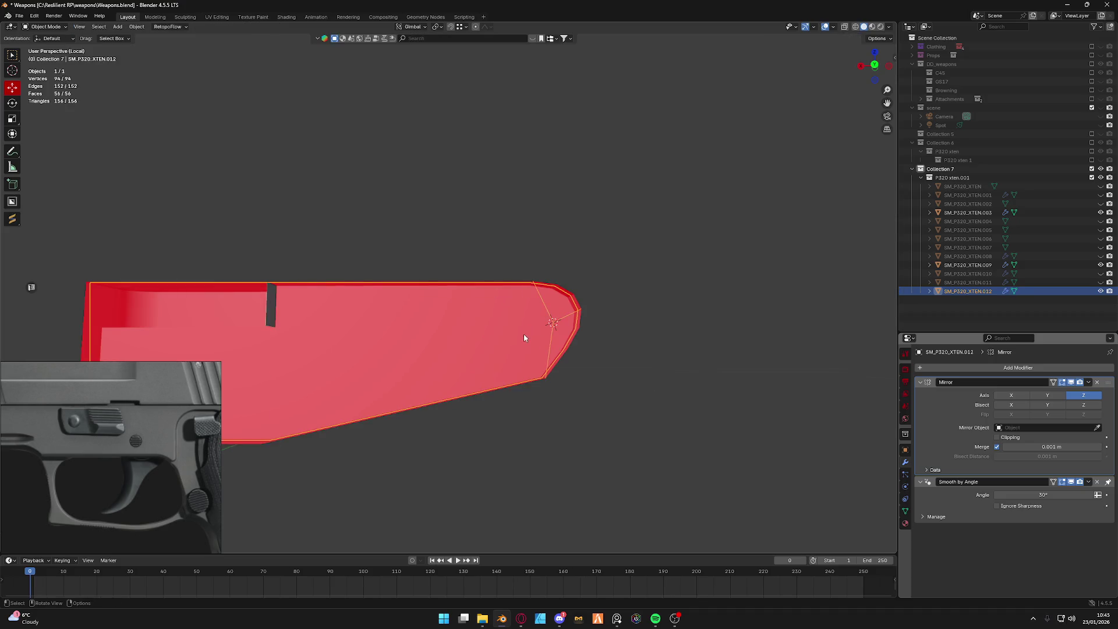
Move the lever's origin to the 3D cursor and view the pistol from the front.
left_click(133, 28)
mouse_move(153, 45)
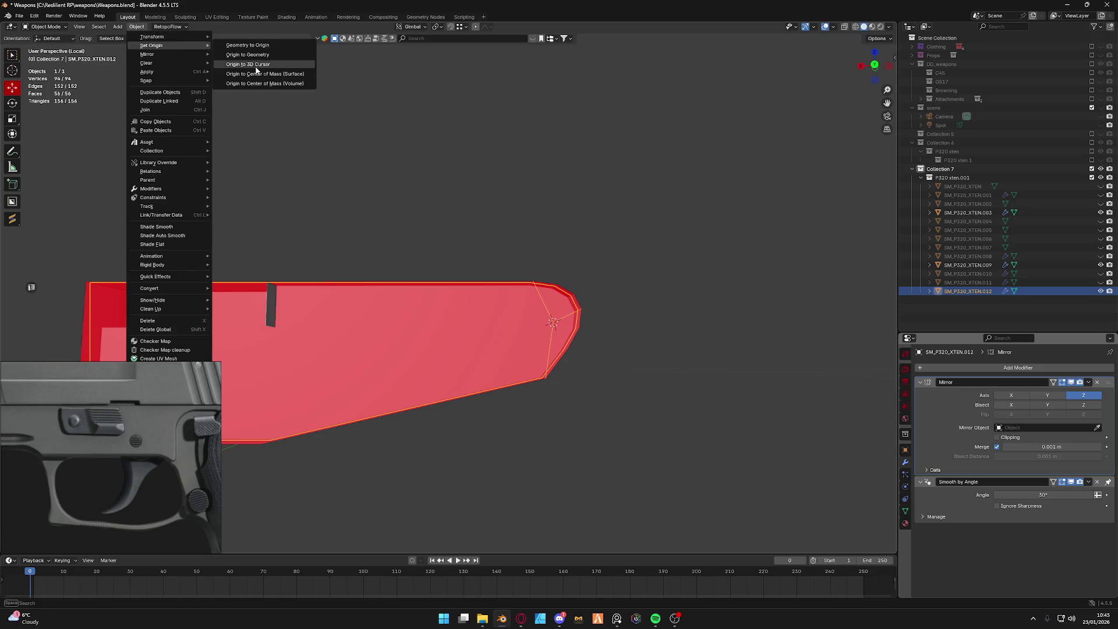
left_click(249, 64)
middle_click_drag(436, 262, 524, 244)
scroll(532, 252, "down", 3)
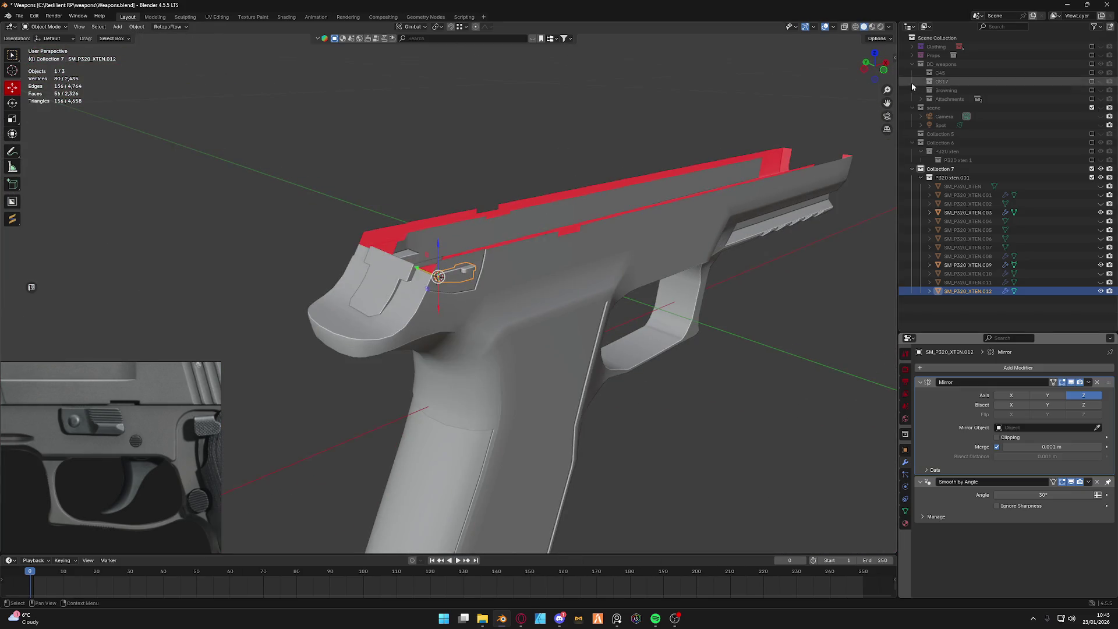
left_click(883, 70)
scroll(823, 126, "up", 3)
scroll(445, 215, "up", 3)
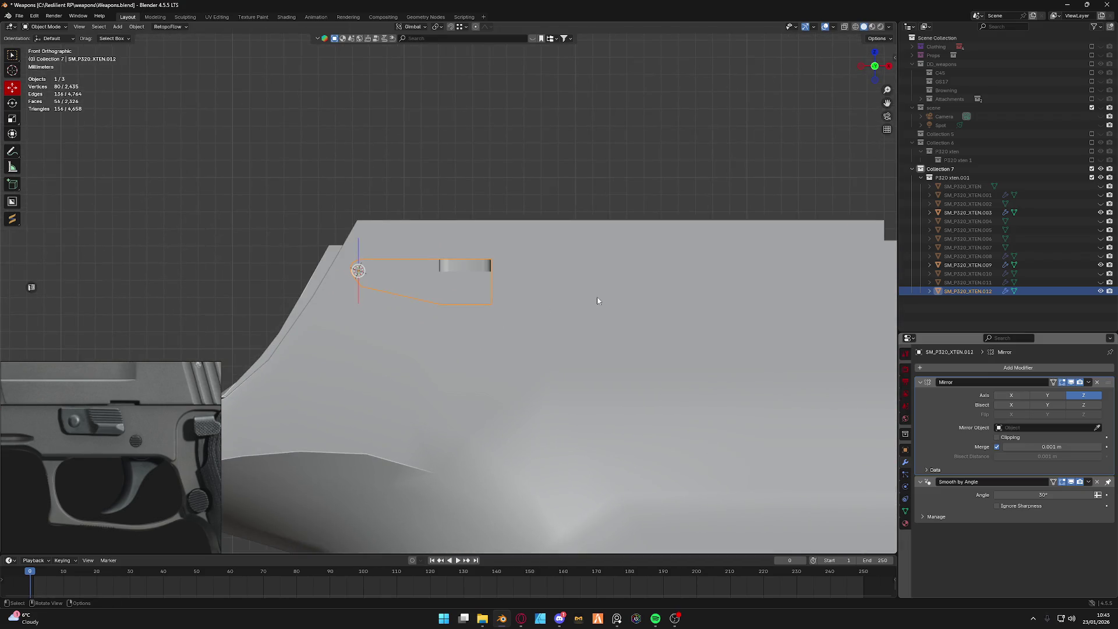
Rotate the lever around the gimbal Y axis so it lies angled along the frame's top edge.
key("r")
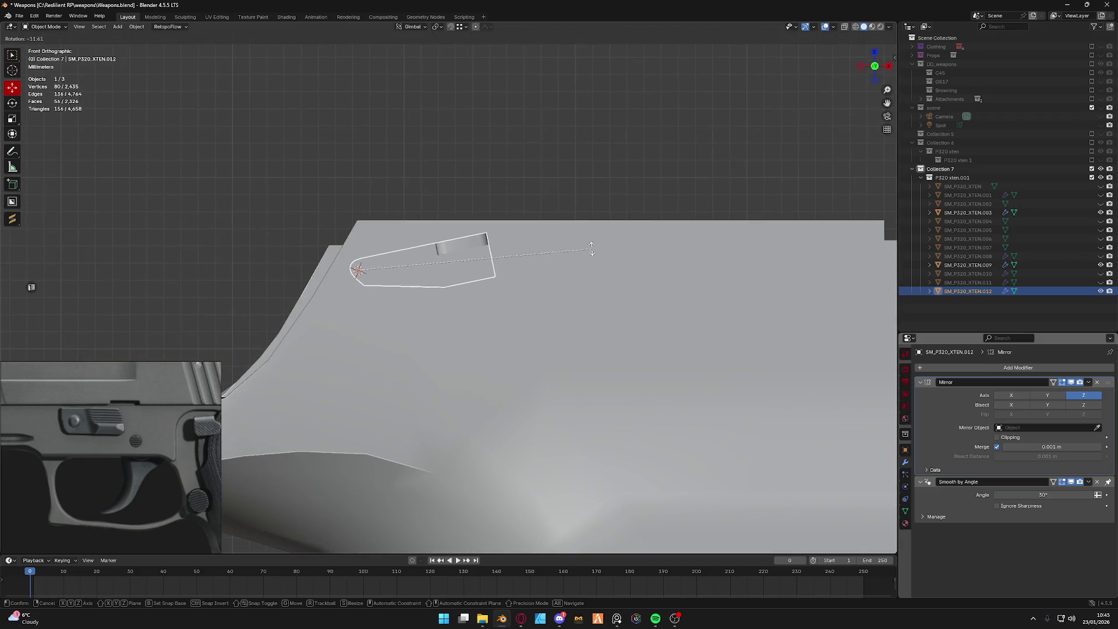
key("Escape")
middle_click_drag(565, 279, 616, 276)
key("r")
key("x")
key("z")
key("y")
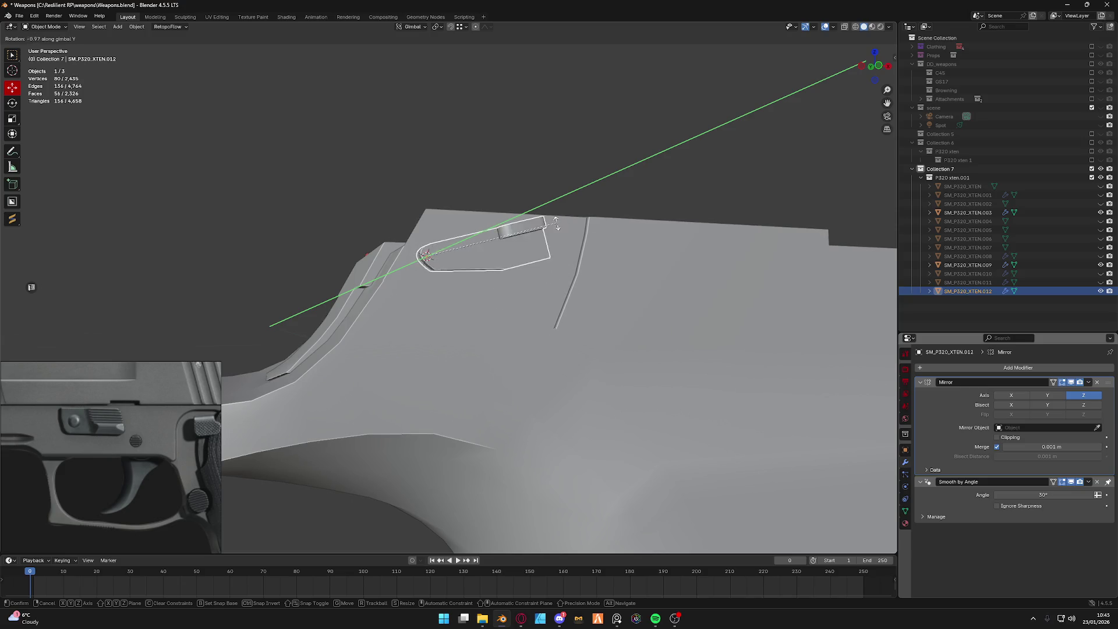
left_click(531, 256)
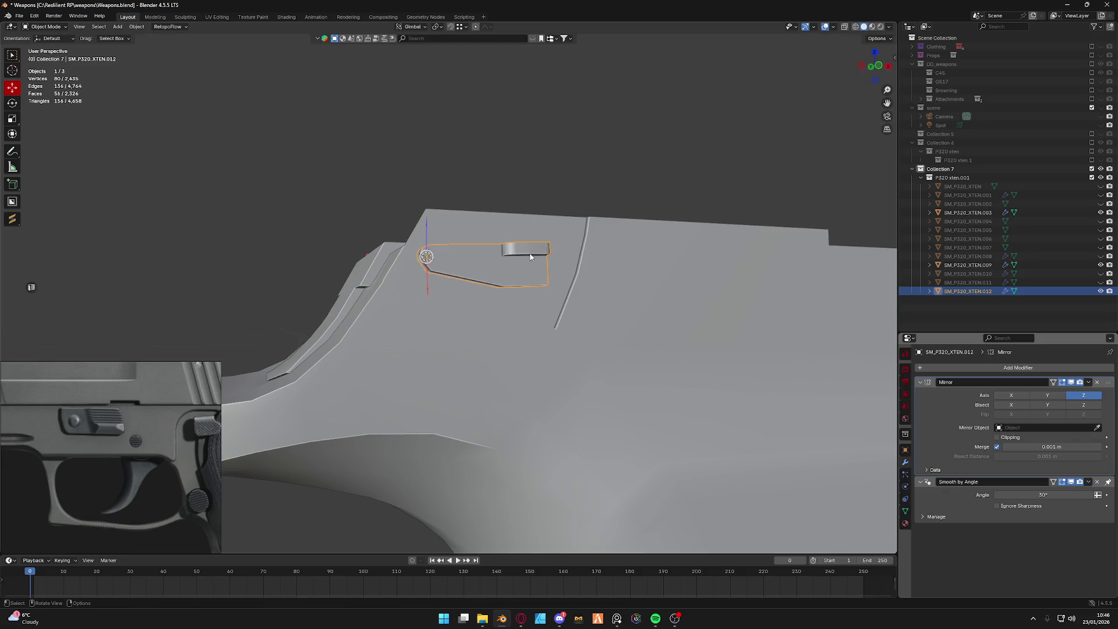
scroll(529, 278, "down", 3)
Isolate the lever in local view and enter mesh editing to inspect its other side.
middle_click_drag(528, 279, 525, 295)
key("grave")
key("Tab")
key("KP_Divide")
key("grave")
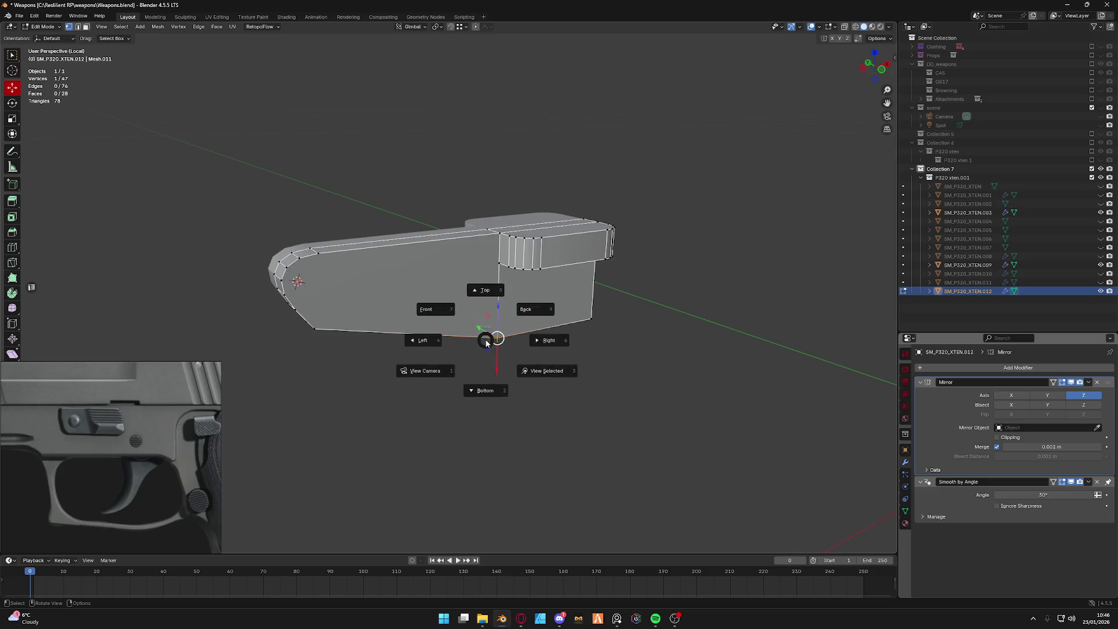
middle_click_drag(486, 341, 567, 256)
scroll(568, 263, "down", 2)
scroll(568, 262, "up", 2)
Make a vertex near the lever tip active, then return to the full pistol in object mode.
left_click(576, 262)
middle_click_drag(577, 262, 517, 256)
key("KP_Divide")
key("ctrl+Tab")
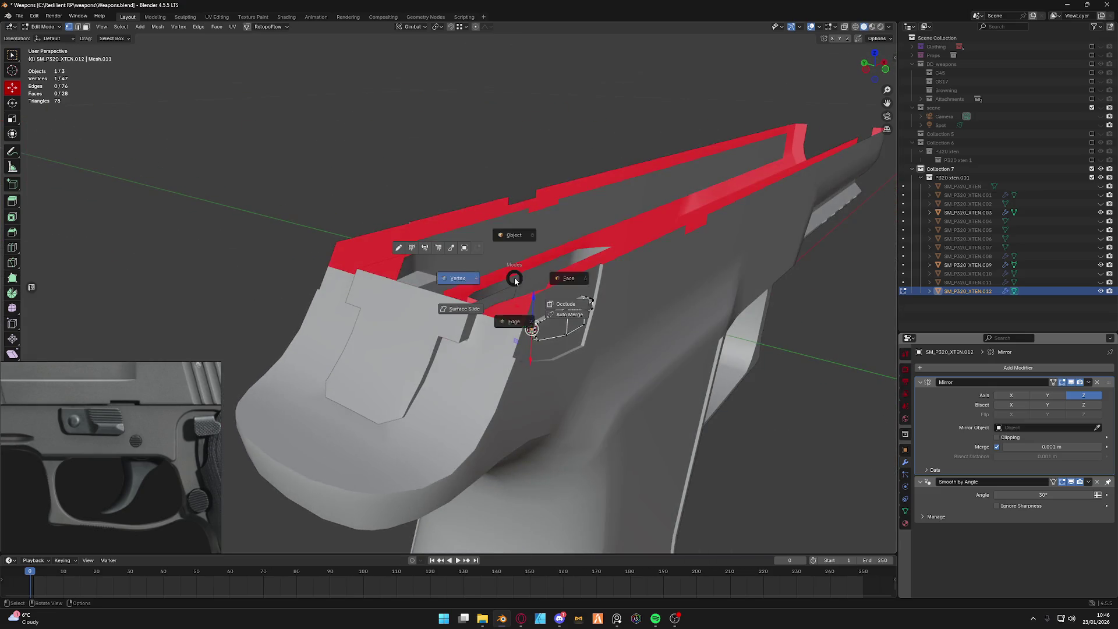
left_click(514, 235)
key("ctrl+Tab")
key("Escape")
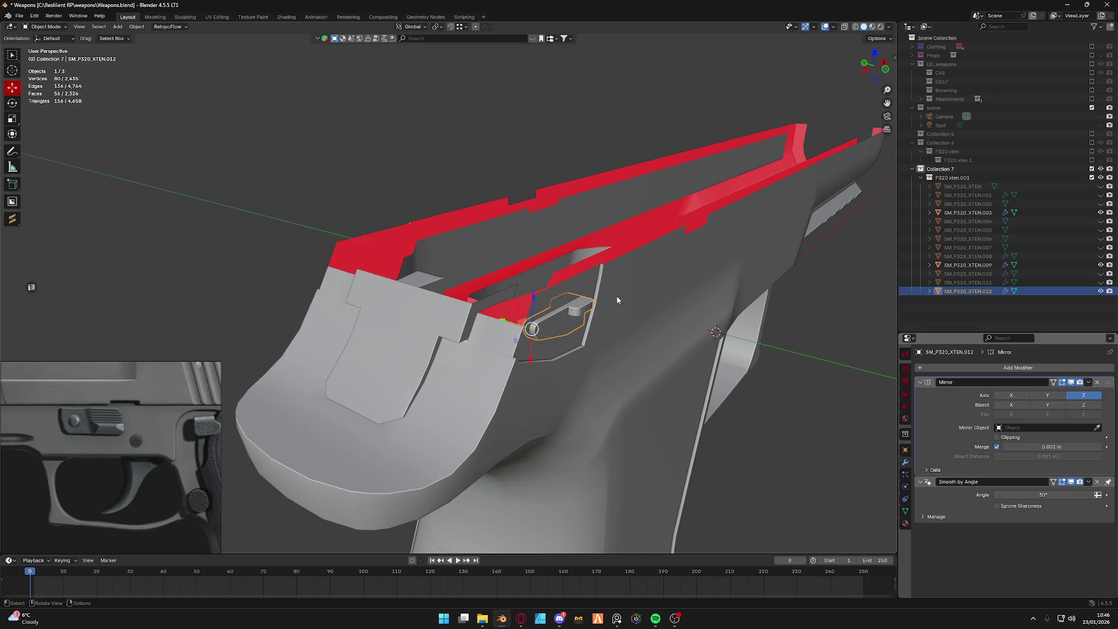
Set the lever's origin to the 3D cursor, isolate and frame it, and enter mesh editing.
middle_click_drag(616, 300, 327, 196, "shift")
left_click(136, 27)
mouse_move(153, 45)
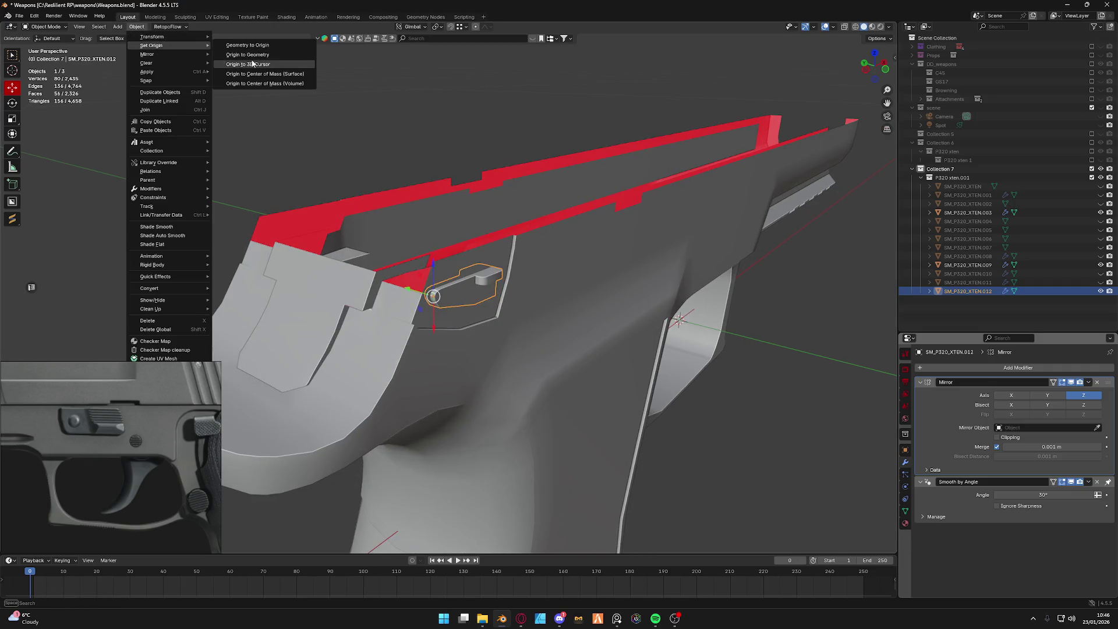
left_click(251, 64)
key("KP_Divide")
mouse_move(434, 305)
middle_mouse_down()
mouse_move(517, 311)
mouse_move(457, 285)
middle_mouse_up()
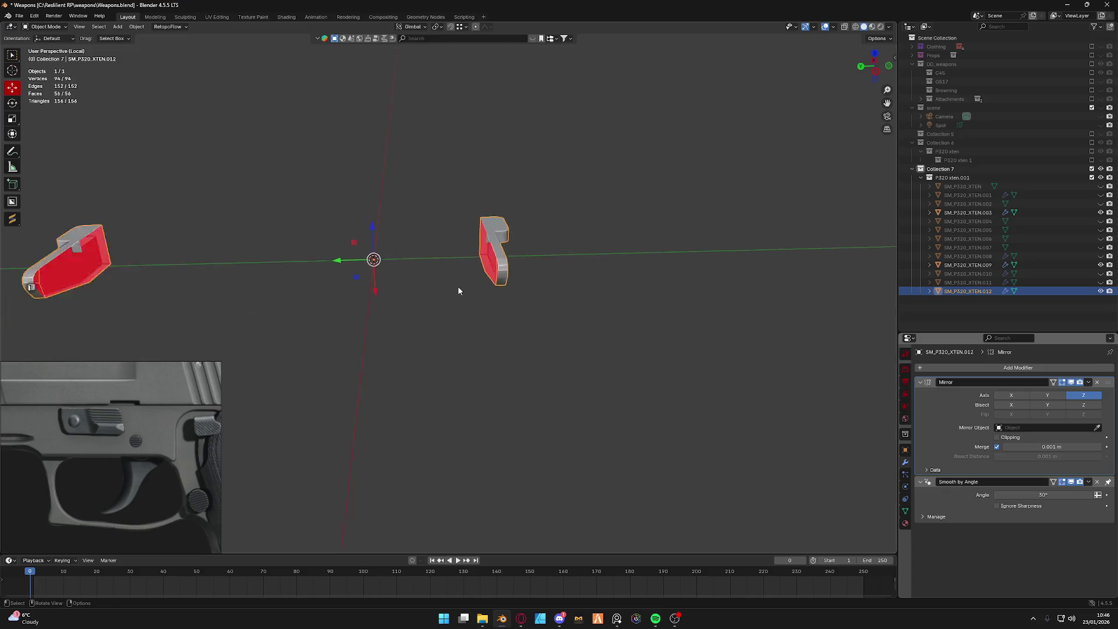
key("KP_Decimal")
key("ctrl+Tab")
left_click(387, 287)
middle_click_drag(387, 287, 562, 238)
Return to object mode and rename the lever object to Safety in the Outliner.
right_click(561, 238)
key("Escape")
key("KP_Divide")
key("ctrl+Tab")
left_click(560, 198)
double_click(972, 291)
type("Safet")
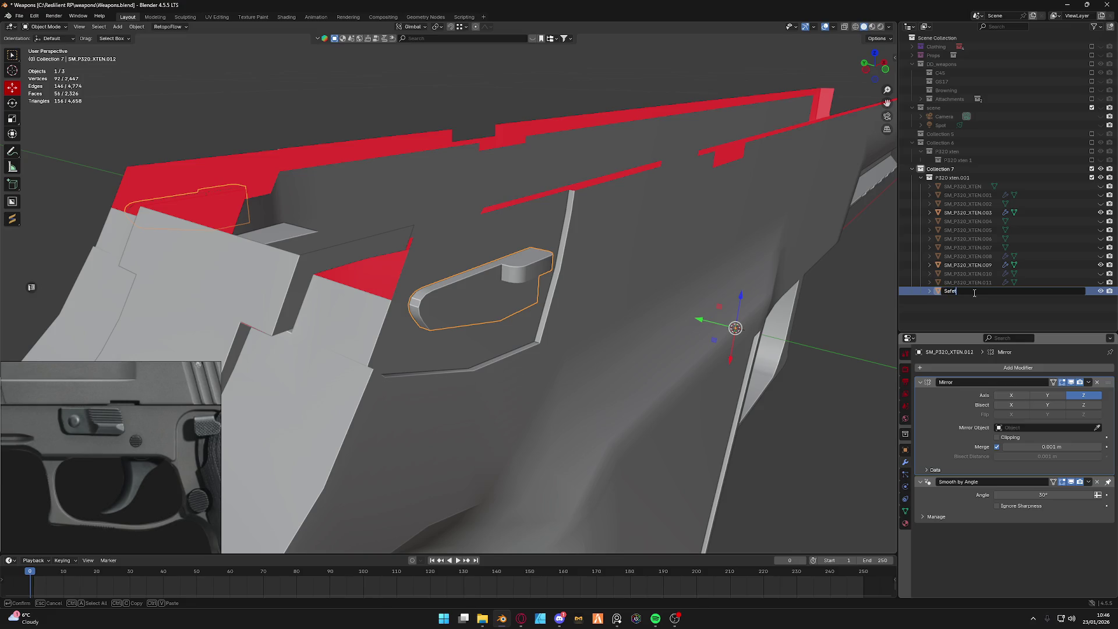
type("y")
key("Return")
Rename the frame body SM_P320_XTEN.003 to Bottom Base.
mouse_move(612, 306)
middle_mouse_down()
mouse_move(449, 298)
mouse_move(428, 322)
middle_mouse_up()
right_click(448, 298)
left_click(429, 323)
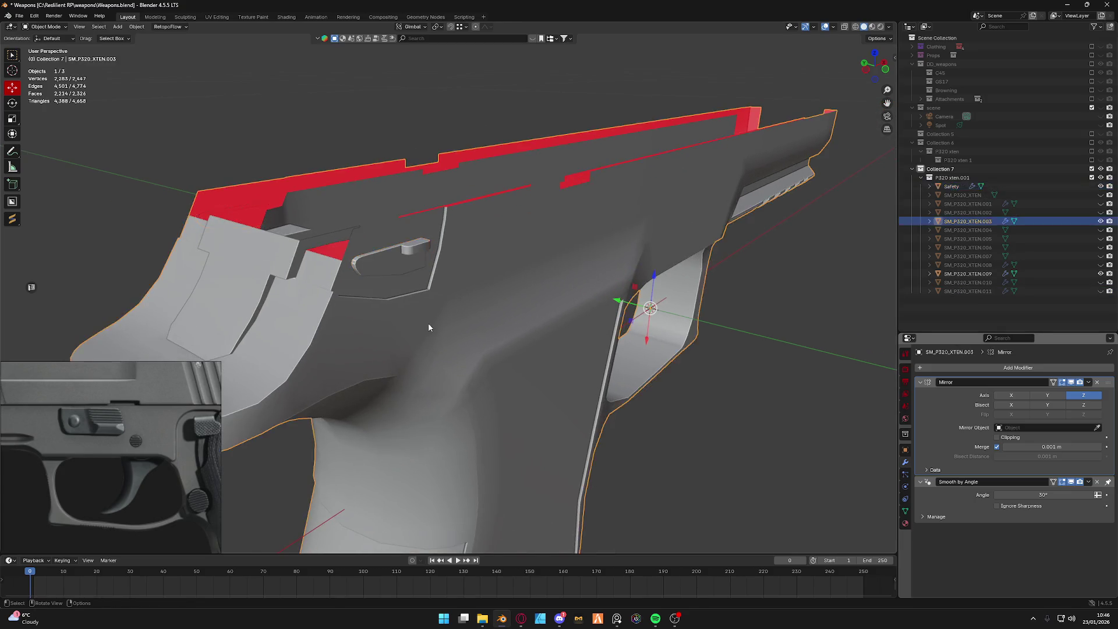
double_click(962, 221)
type("Ba")
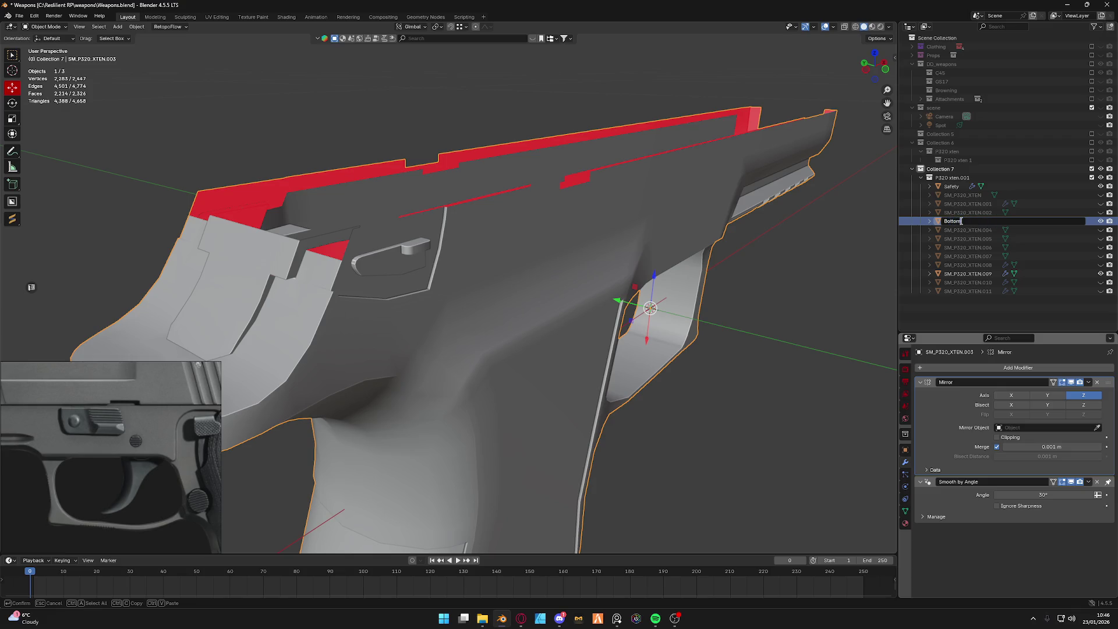
type("se")
key("Return")
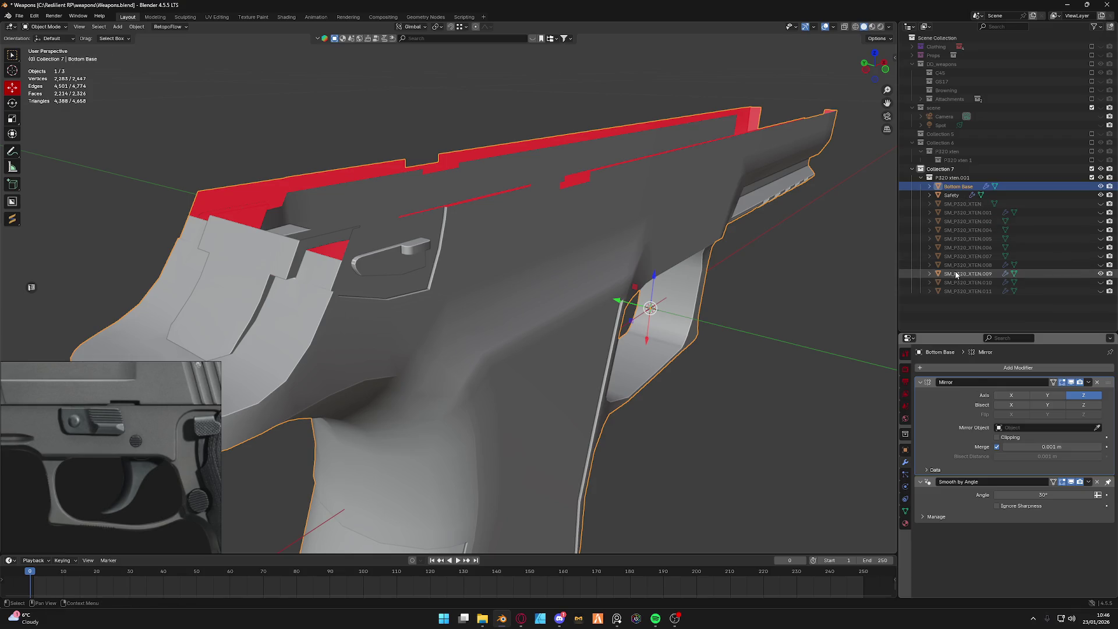
Rename SM_P320_XTEN.009 to back hammer, then reselect the Safety lever.
left_click(956, 273)
mouse_move(541, 318)
middle_mouse_down()
mouse_move(531, 332)
mouse_move(711, 295)
middle_mouse_up()
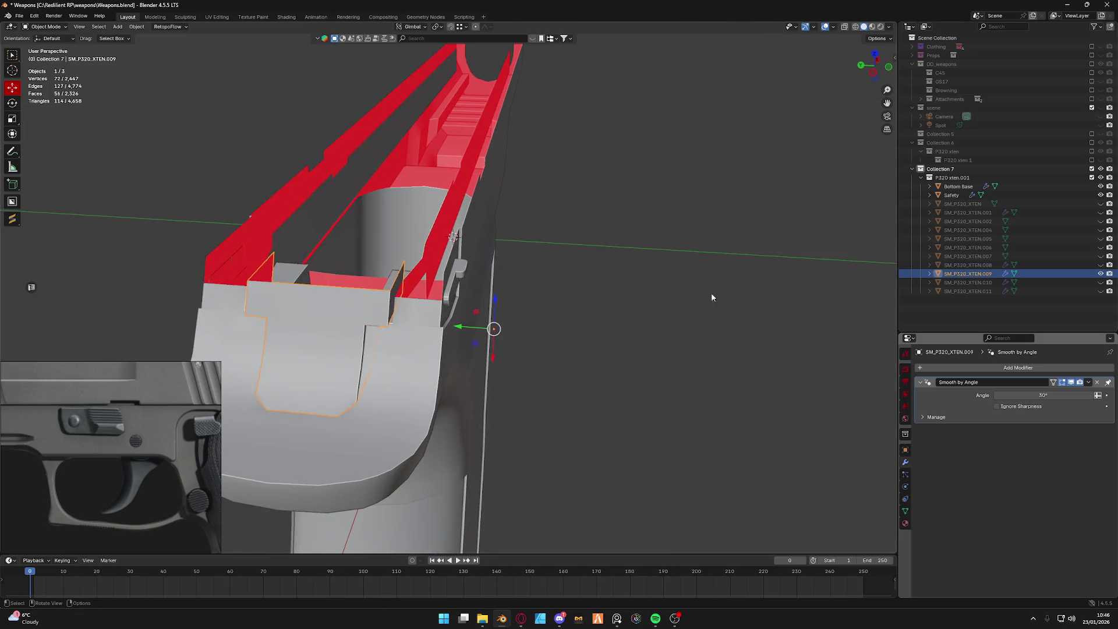
double_click(961, 274)
type("back hammer")
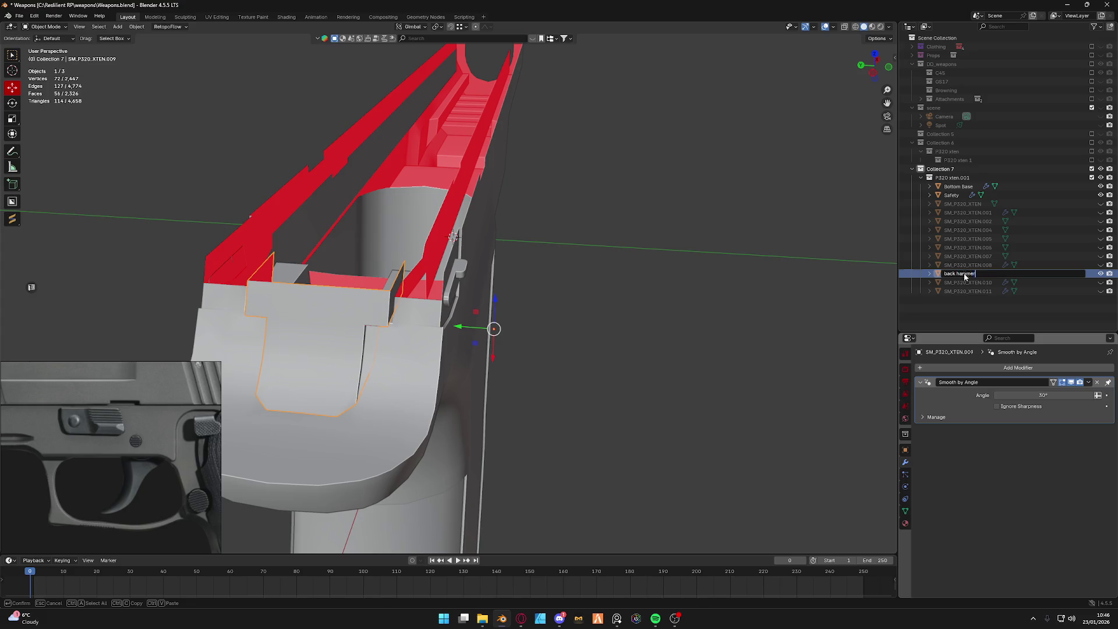
key("Return")
left_click(961, 212)
scroll(685, 264, "down", 5)
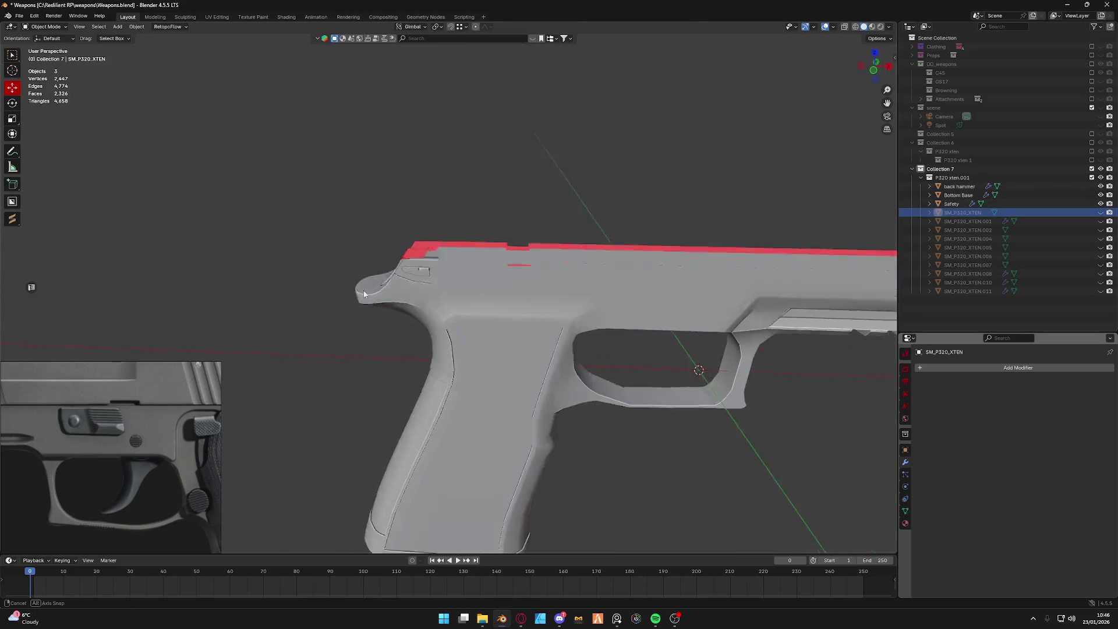
scroll(450, 300, "up", 3)
scroll(329, 245, "up", 2)
scroll(304, 201, "up", 2)
left_click(283, 189)
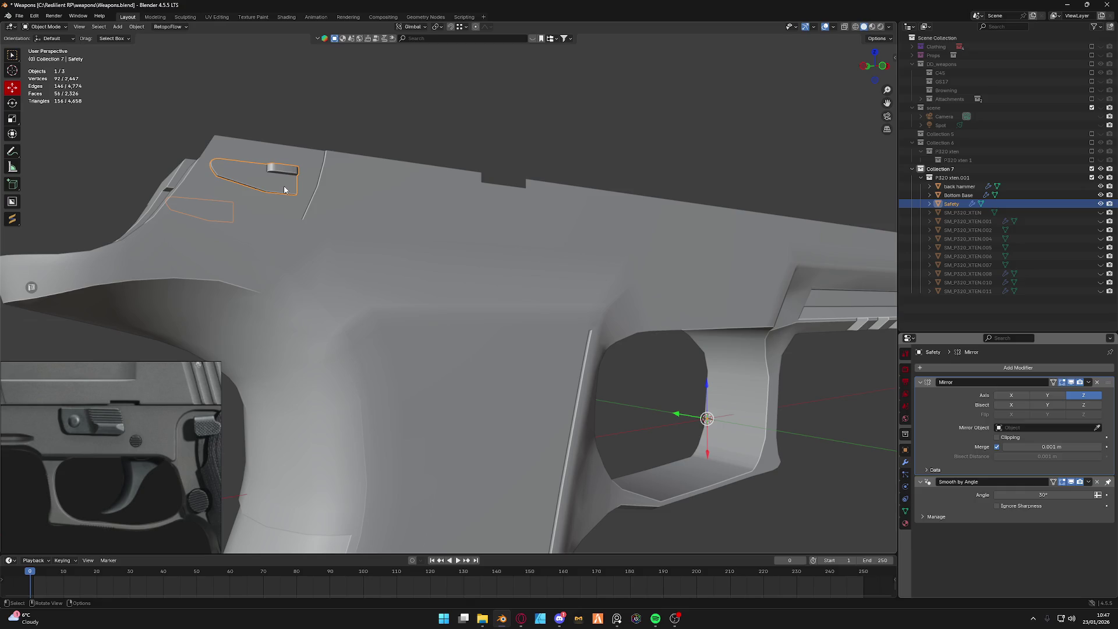
Unhide the ridged slide-catch SM_P320_XTEN.002 via its Outliner eye icon and select it.
left_click(1101, 212)
left_click(1101, 221)
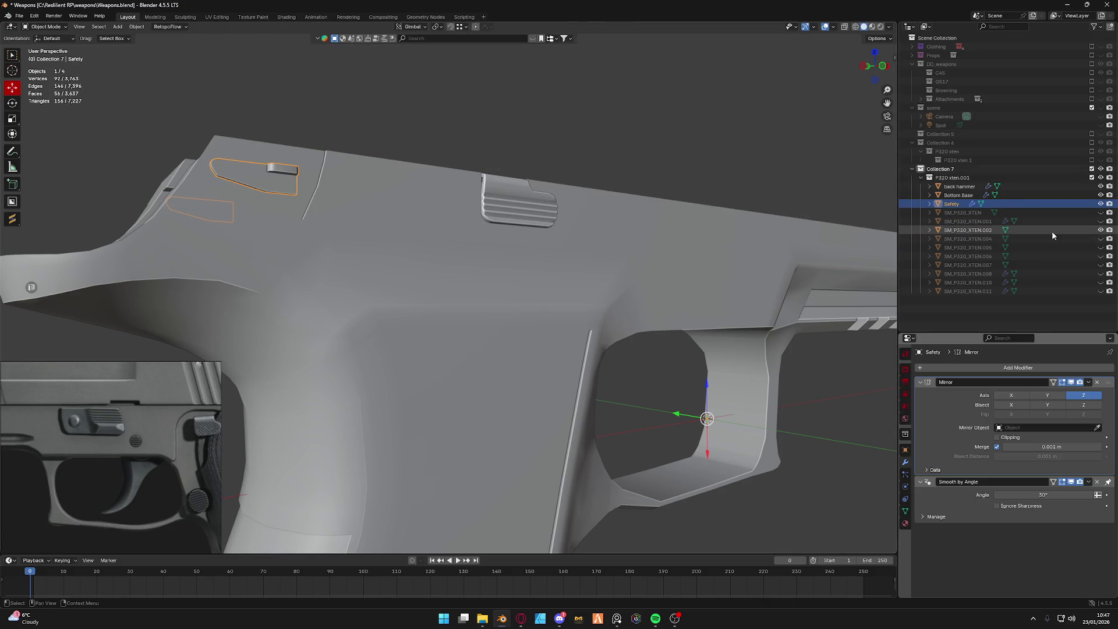
middle_click_drag(512, 260, 582, 240)
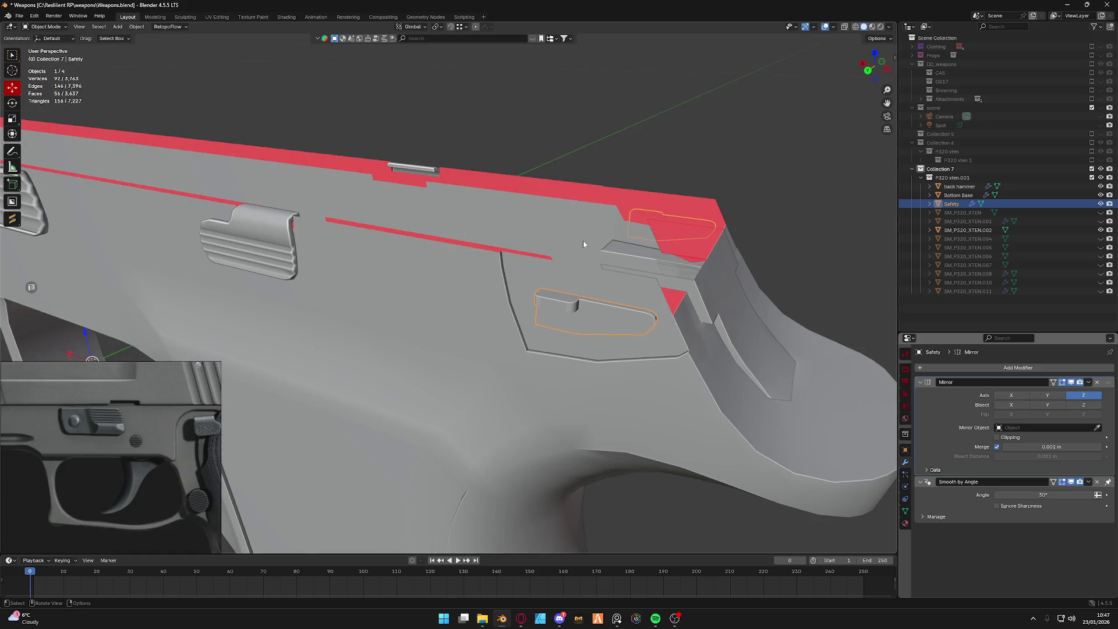
scroll(582, 240, "down", 3)
scroll(454, 240, "down", 3)
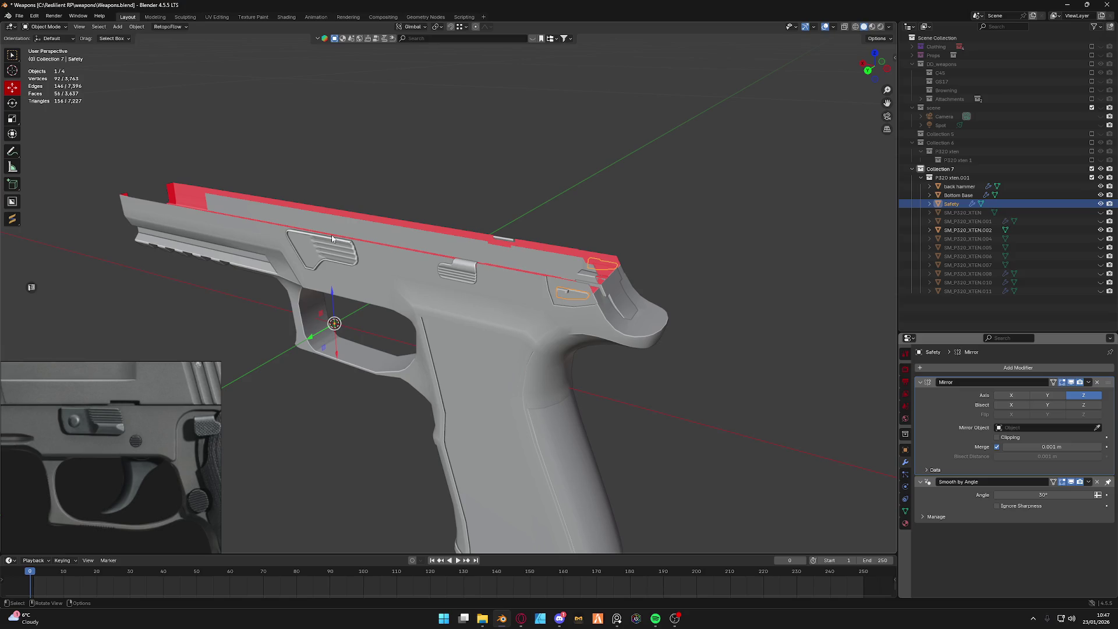
left_click(332, 238)
scroll(332, 238, "up", 3)
key("ctrl+Tab")
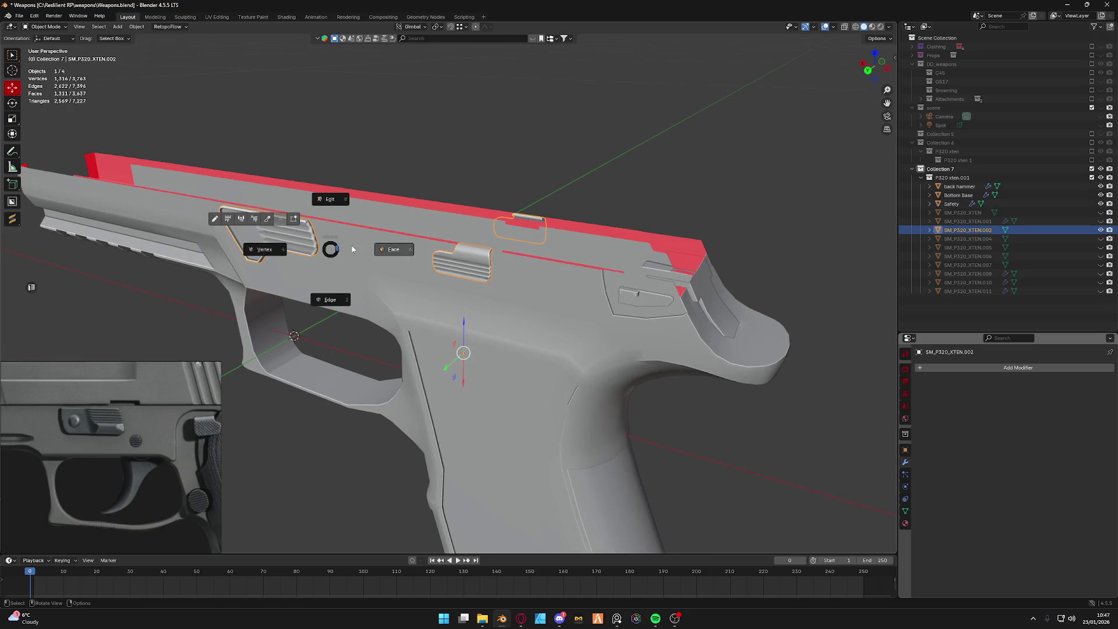
Isolate the slide-catch mesh, select its upper connected piece and return to object mode.
left_click(433, 252)
key("KP_Divide")
middle_click_drag(434, 251, 489, 262)
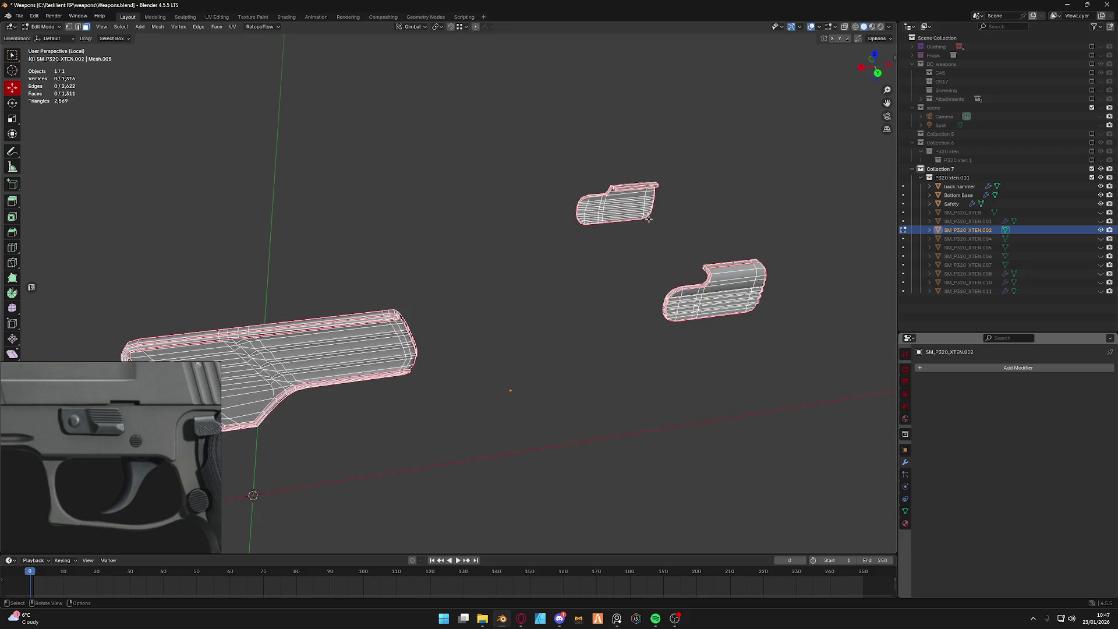
key("l")
scroll(529, 351, "down", 2)
scroll(529, 351, "down", 2)
middle_click_drag(529, 352, 515, 270)
key("Tab")
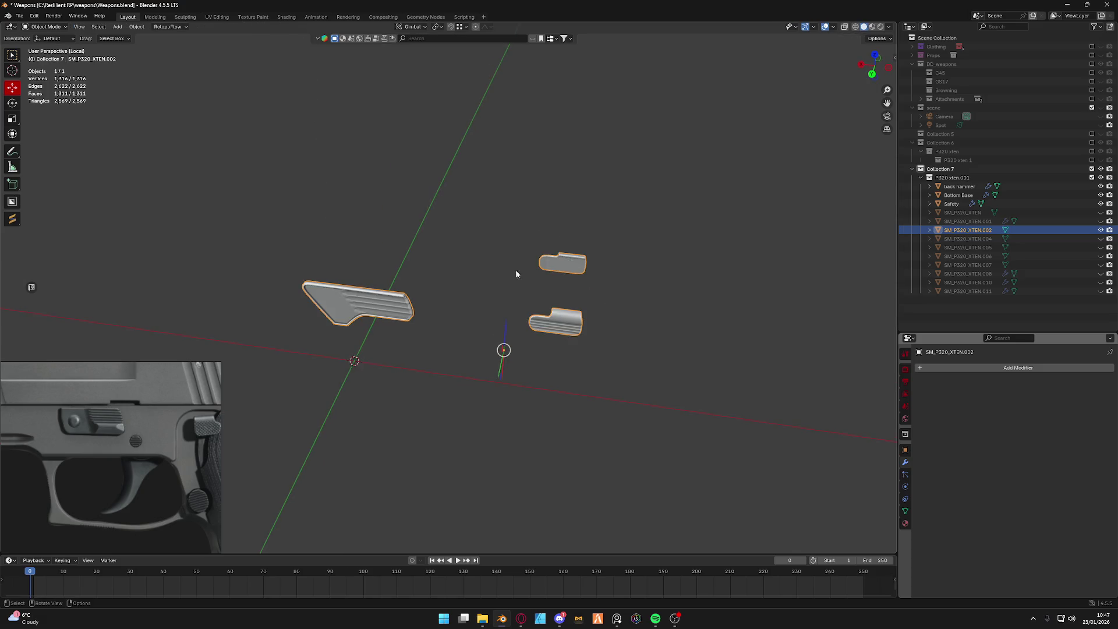
Mirror the copied lever pieces along global Y, undoing a wrong X mirror first.
left_click(137, 27)
mouse_move(146, 54)
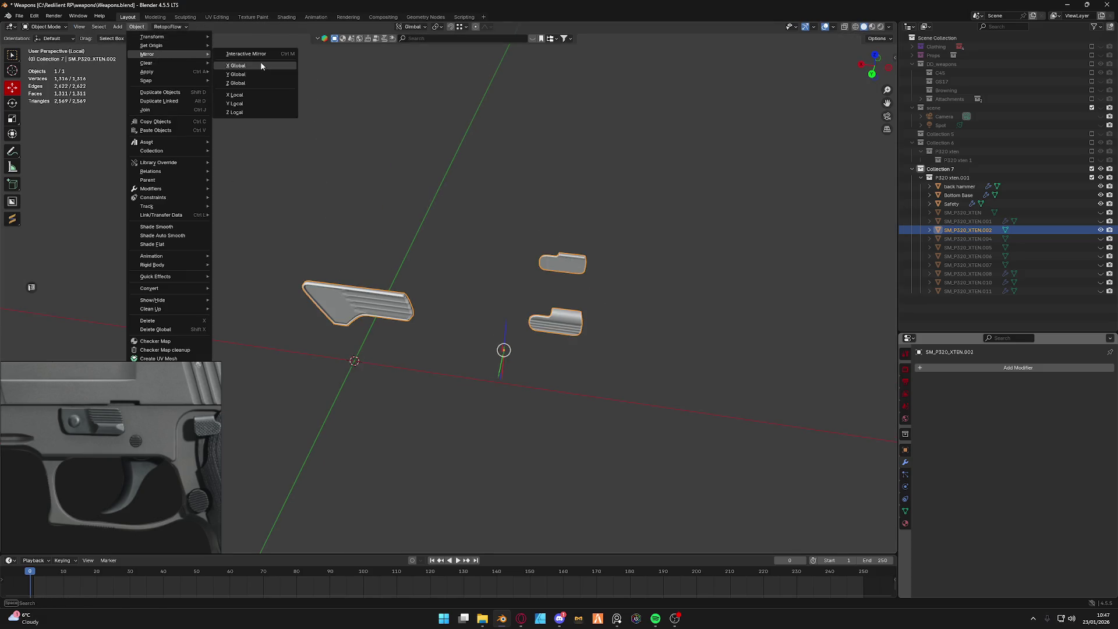
left_click(261, 61)
key("ctrl+z")
left_click(137, 27)
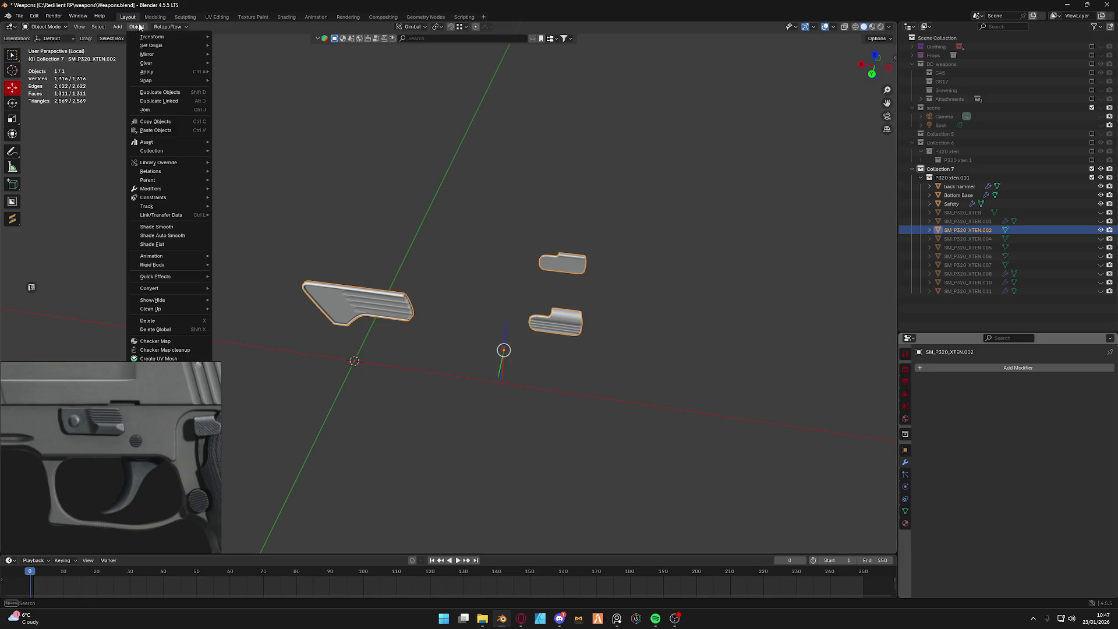
left_click(272, 75)
Box-select the unwanted left mesh part in edit mode and delete it.
key("Tab")
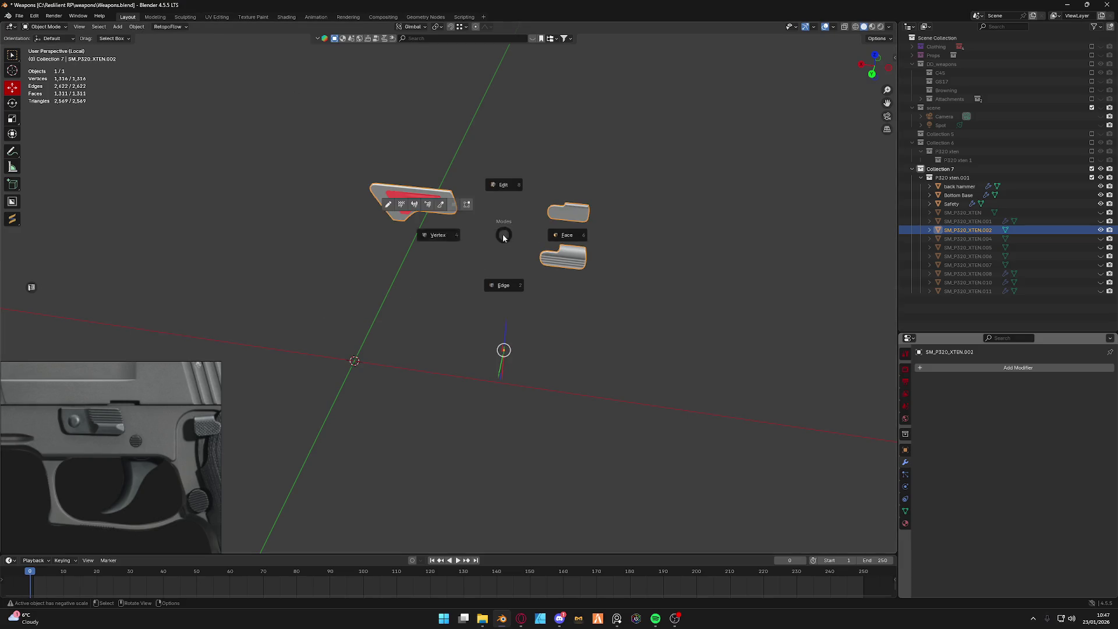
middle_click_drag(503, 238, 705, 140)
left_click_drag(329, 214, 463, 385)
key("x")
left_click(456, 360)
scroll(509, 283, "up", 5)
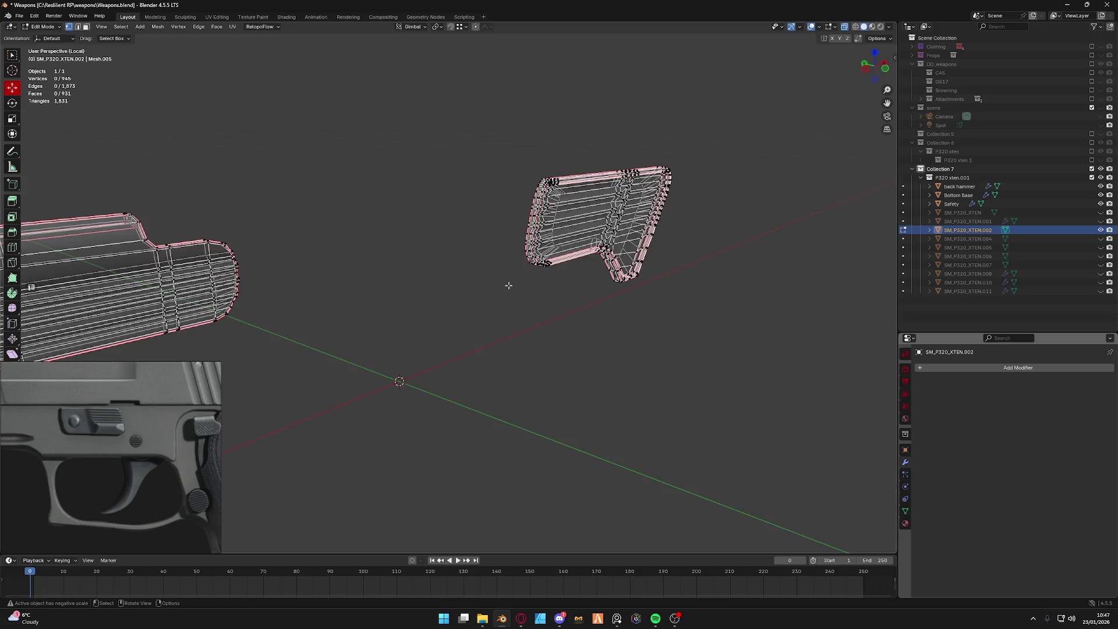
Show the full gun and slide the lever part along Y into place on the frame's side.
key("KP_Divide")
middle_click_drag(521, 284, 652, 259)
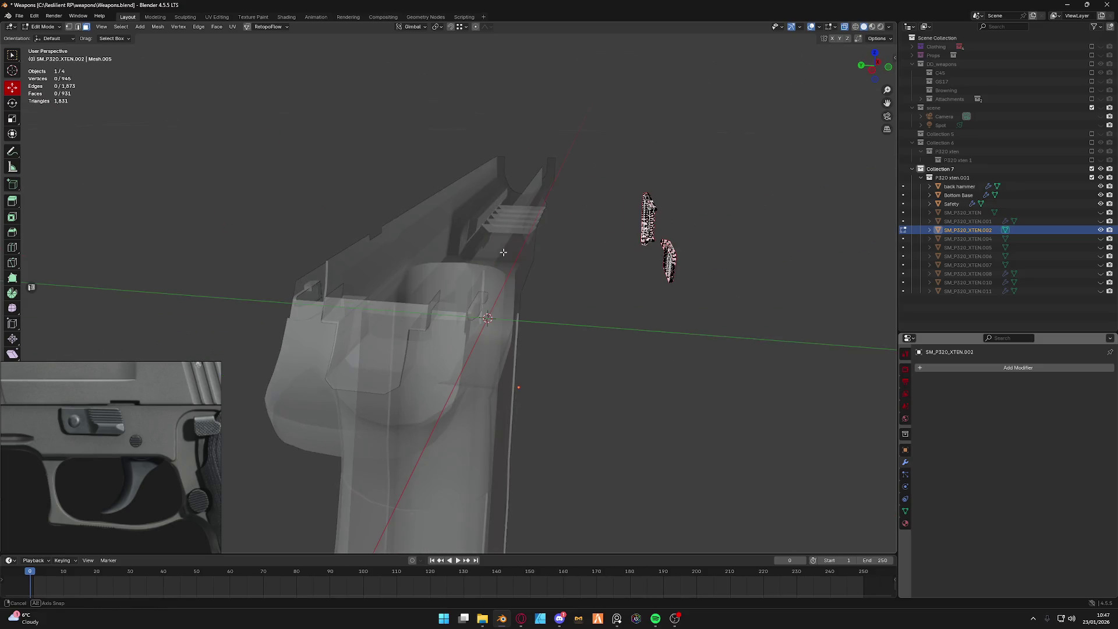
key("Tab")
key("Tab")
left_click(651, 207)
key("g")
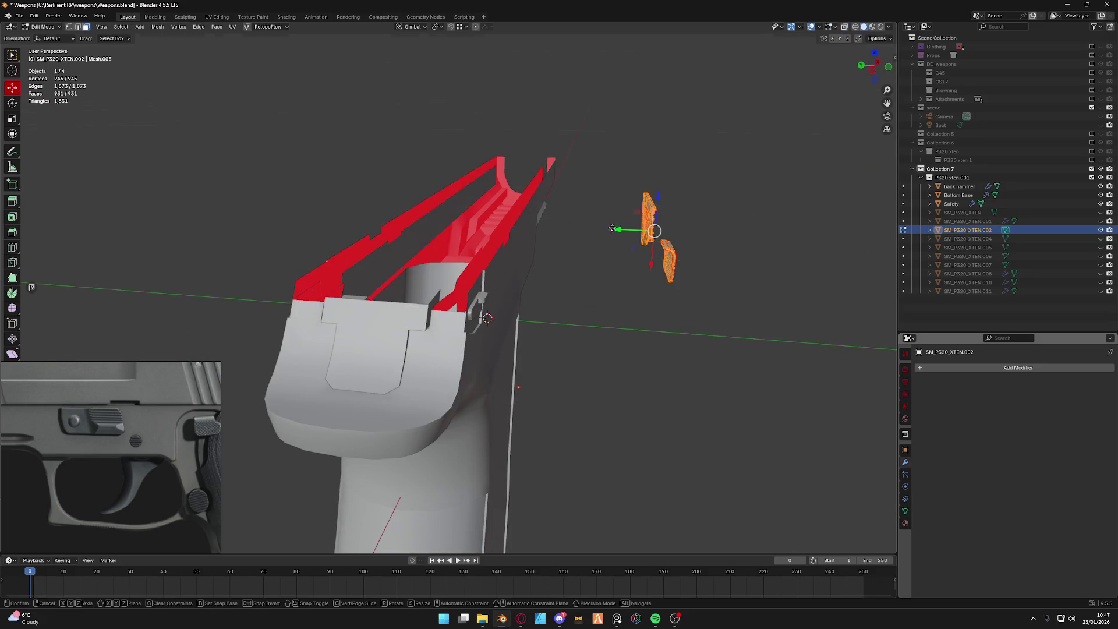
key("y")
left_click(515, 226)
mouse_move(515, 225)
middle_mouse_down()
mouse_move(516, 305)
mouse_move(470, 312)
middle_mouse_up()
key("Tab")
scroll(516, 305, "down", 3)
scroll(516, 304, "up", 3)
left_click(516, 301)
scroll(517, 302, "up", 2)
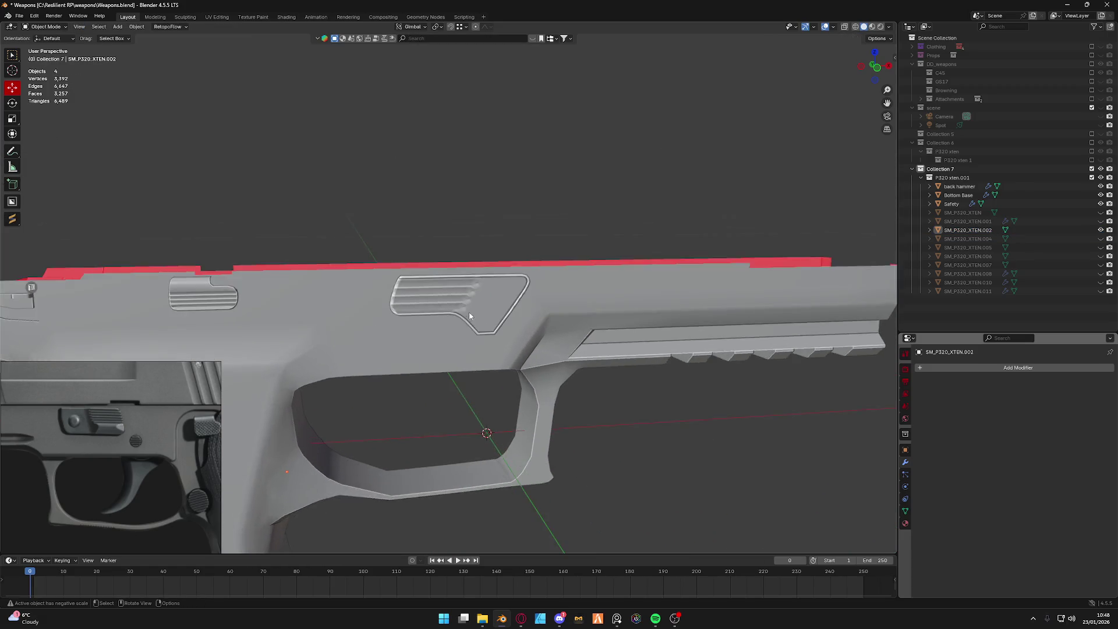
scroll(469, 312, "up", 3)
Apply Shade Auto Smooth to the lever object.
middle_click_drag(467, 270, 476, 275)
scroll(475, 276, "up", 2)
left_click(438, 228)
right_click(437, 228)
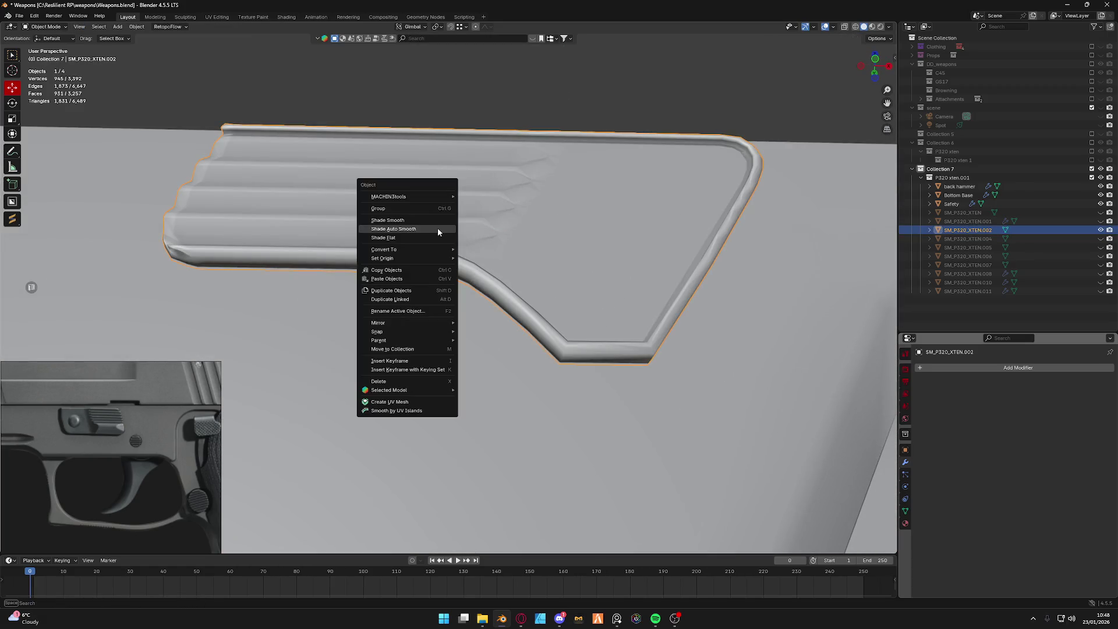
left_click(438, 229)
scroll(438, 228, "down", 3)
scroll(474, 162, "down", 3)
scroll(476, 166, "up", 2)
scroll(425, 190, "up", 2)
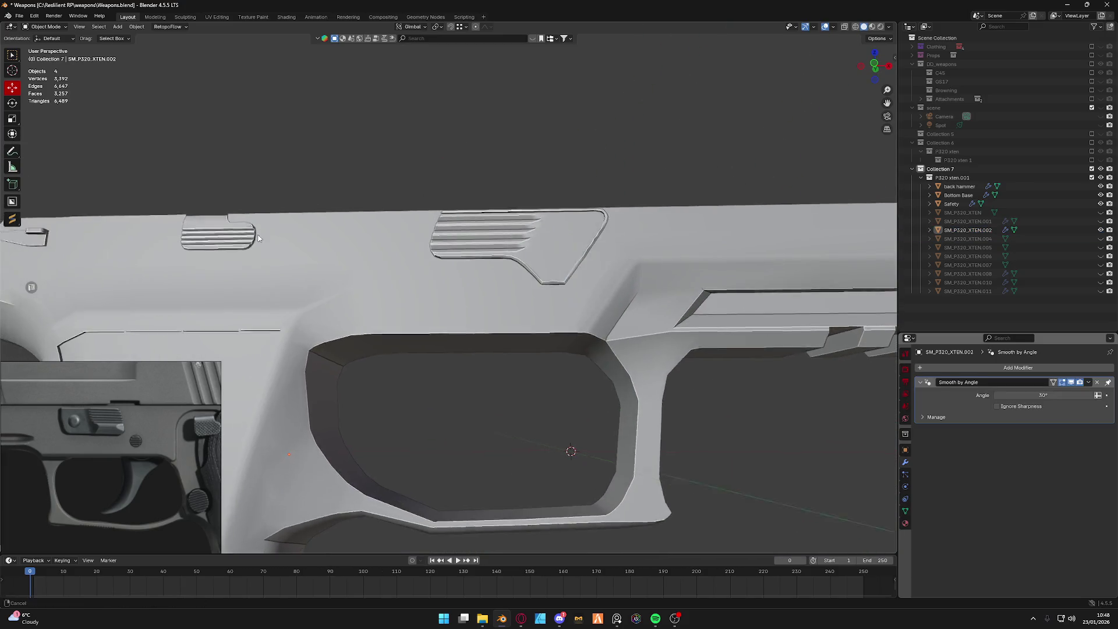
scroll(349, 183, "up", 2)
scroll(292, 178, "up", 2)
Select the small lever's linked geometry and separate it into its own object.
key("Tab")
left_click(291, 136)
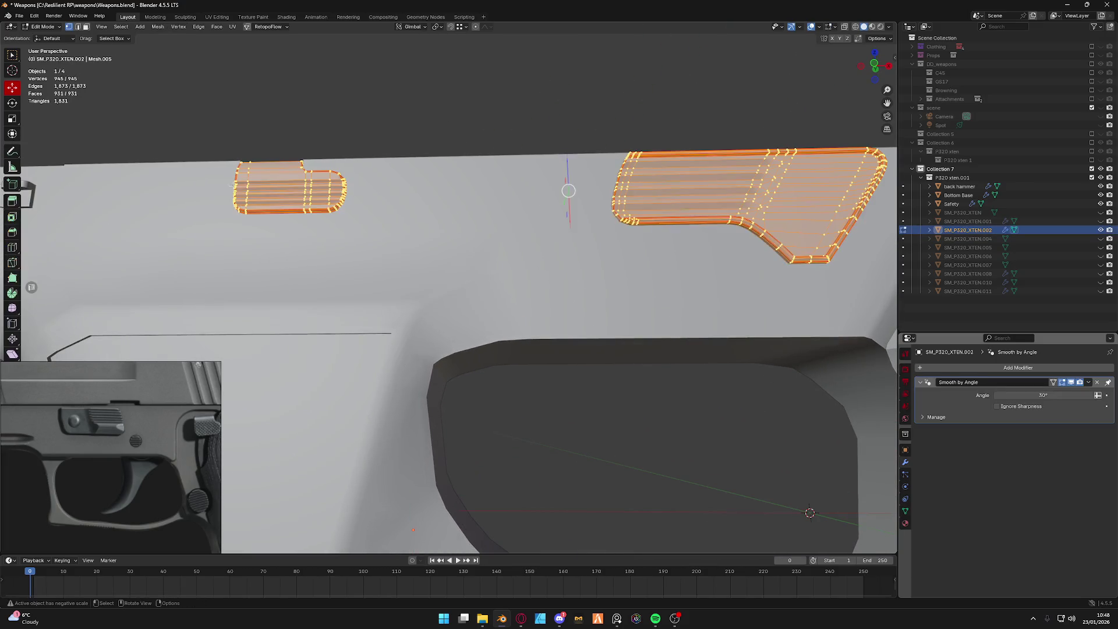
key("alt+a")
key("l")
key("p")
left_click(306, 199)
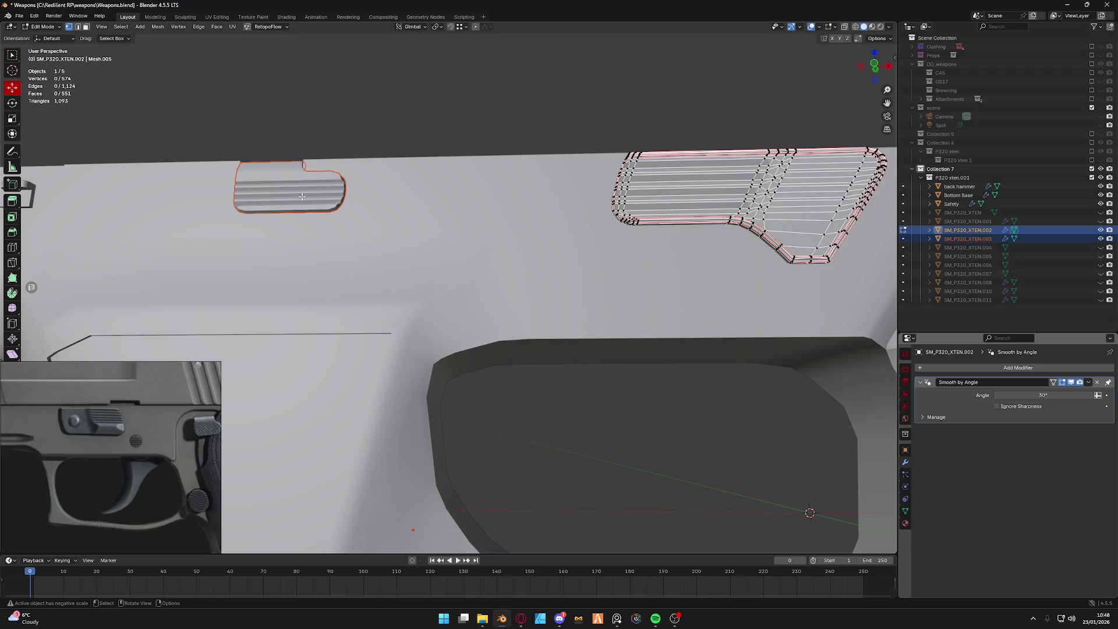
key("Tab")
Select the new small lever SM_P320_XTEN.003, isolate it and enter mesh editing.
left_click(294, 206)
key("Tab")
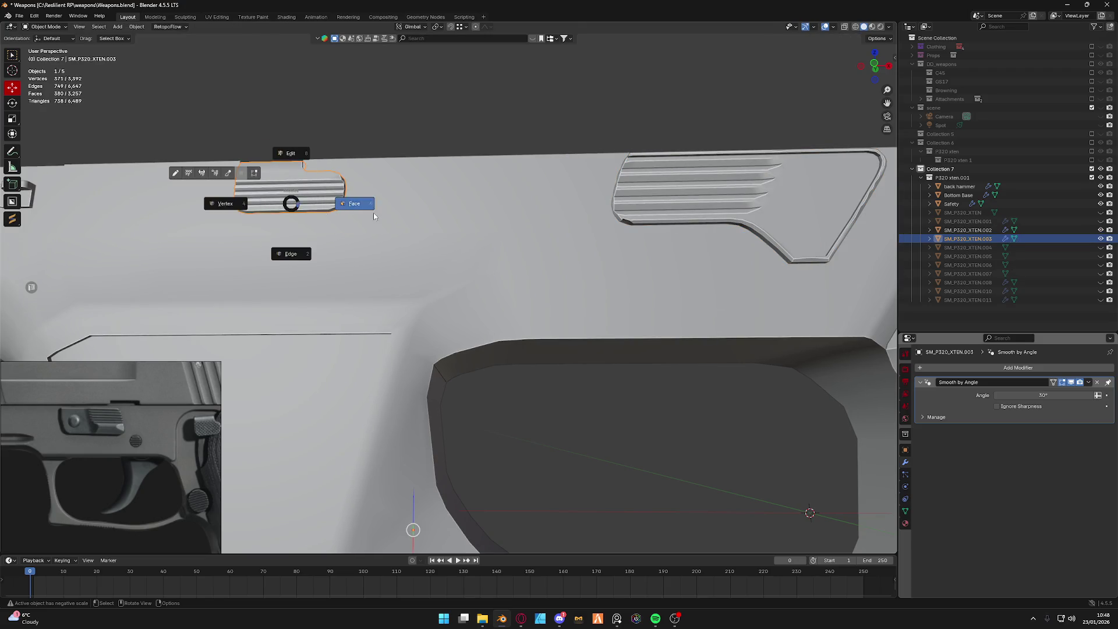
key("KP_Divide")
key("Tab")
mouse_move(415, 258)
middle_mouse_down()
mouse_move(367, 251)
mouse_move(348, 223)
mouse_move(372, 251)
mouse_move(308, 220)
middle_mouse_up()
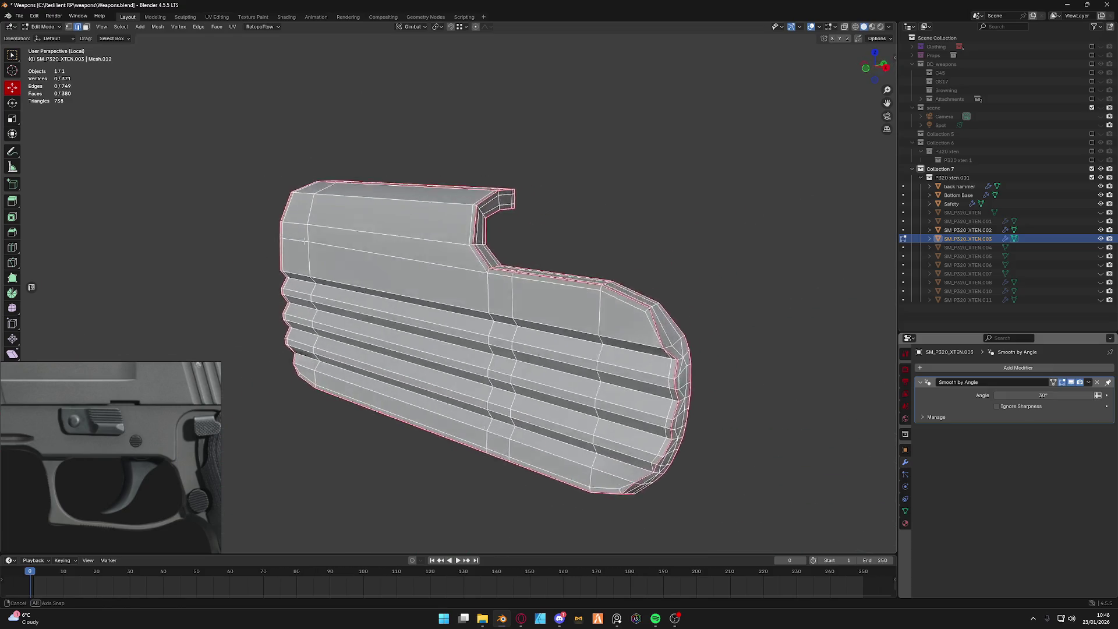
Dissolve the extra edge loop running along the top of the lever.
middle_click_drag(308, 220, 262, 234)
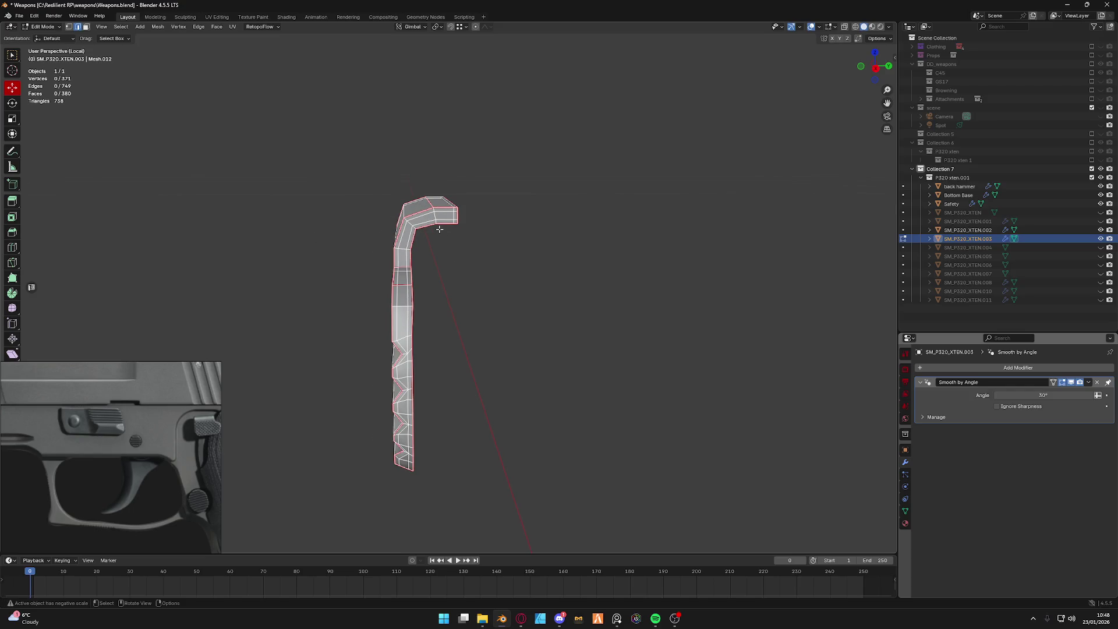
middle_click_drag(472, 257, 492, 267)
left_click(412, 215, "alt")
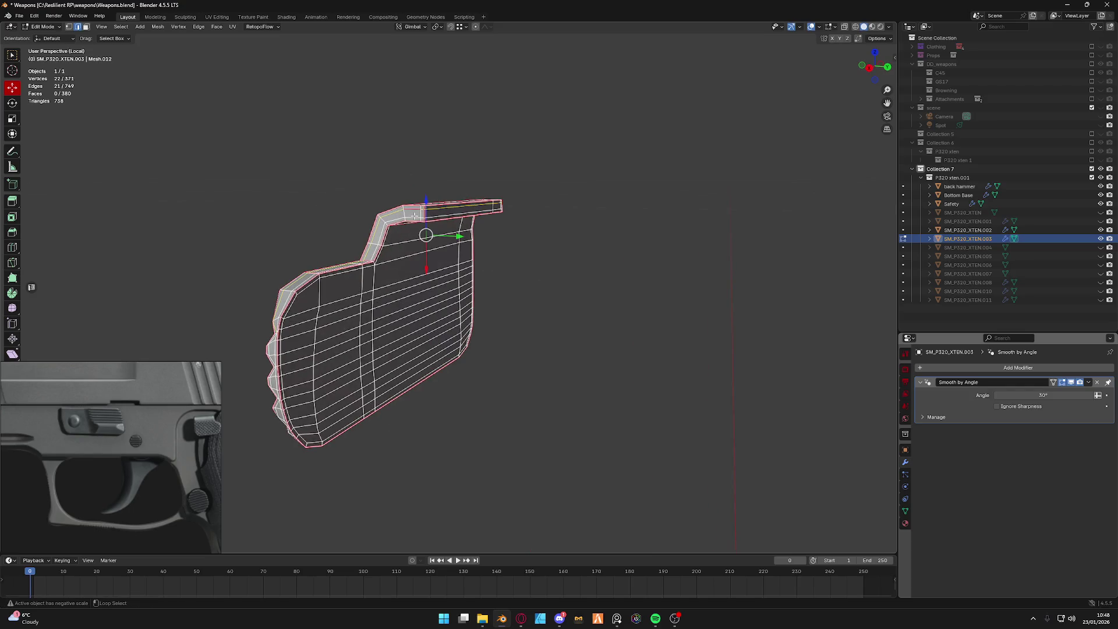
key("x")
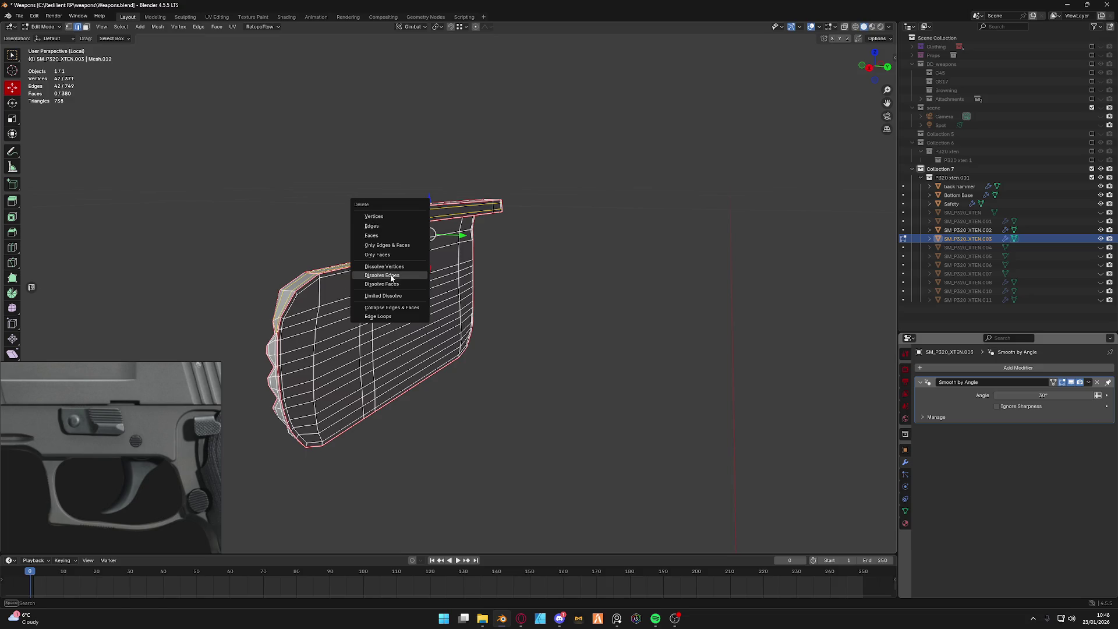
left_click(391, 278)
mouse_move(391, 278)
middle_mouse_down()
mouse_move(392, 243)
mouse_move(440, 246)
middle_mouse_up()
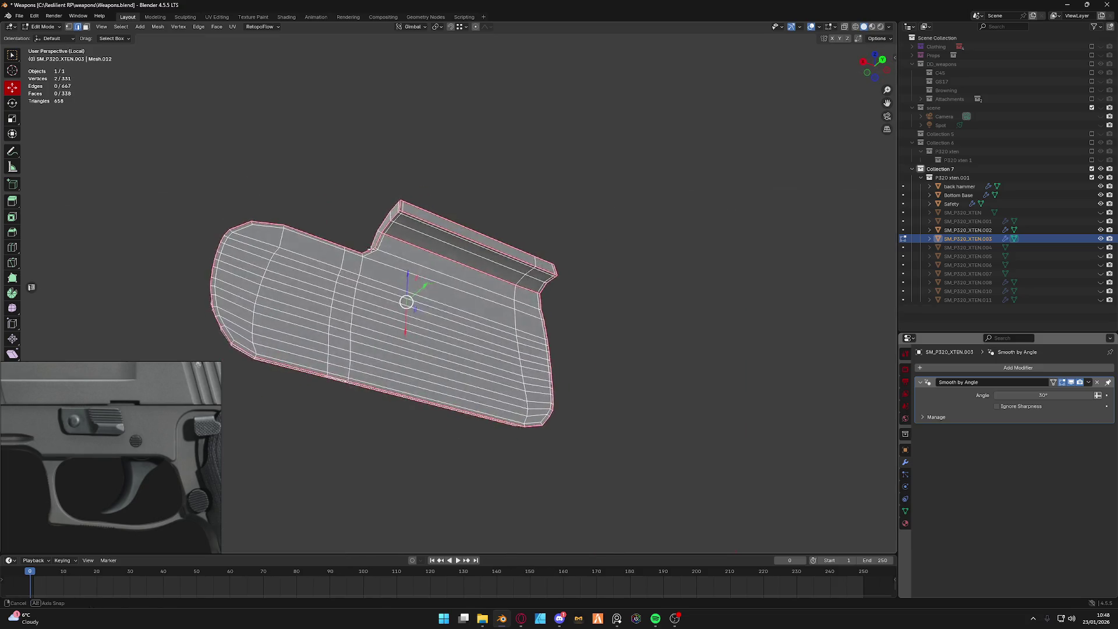
Select the redundant linked faces and delete them, then leave local view.
key("alt+a")
key("l")
mouse_move(379, 319)
middle_mouse_down()
mouse_move(531, 317)
mouse_move(392, 345)
middle_mouse_up()
key("x")
left_click(525, 281)
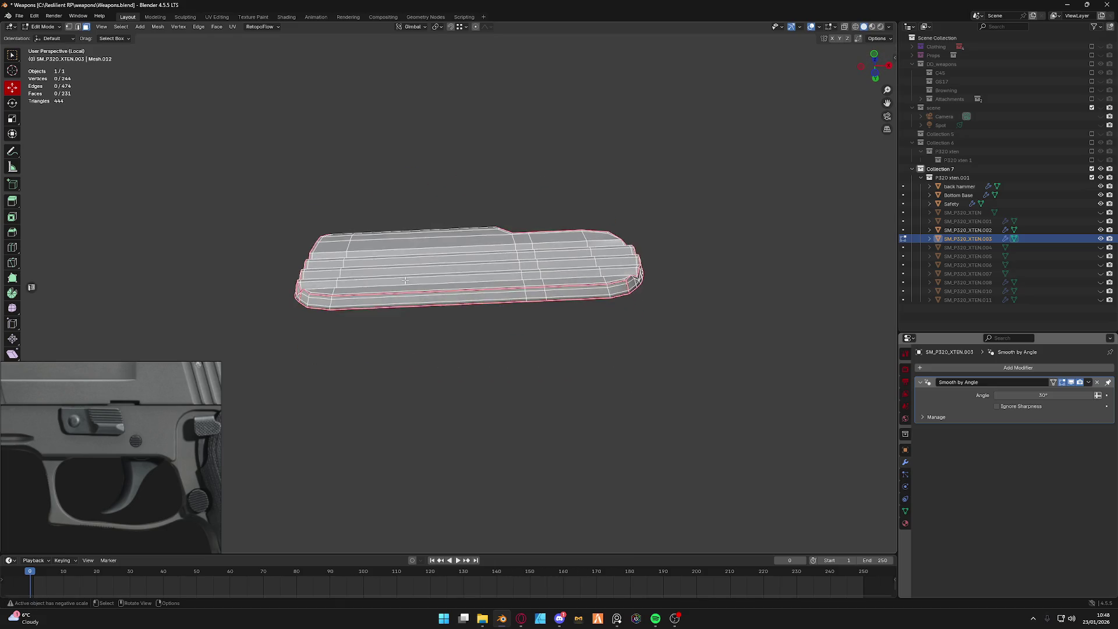
key("KP_Divide")
middle_click_drag(457, 253, 416, 242)
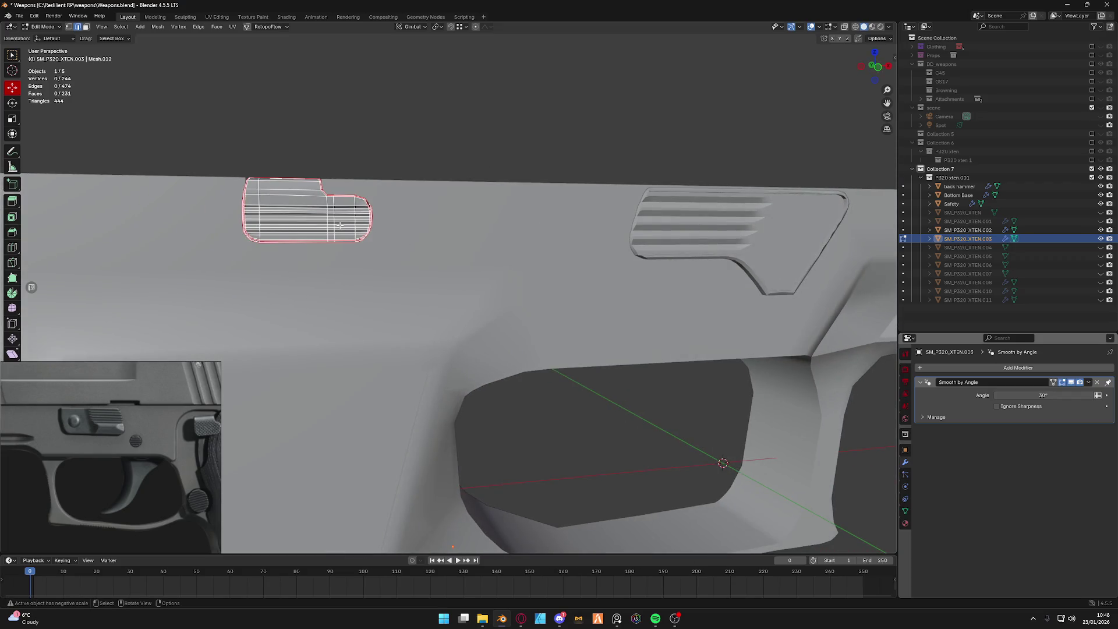
Isolate the small lever again in local view and re-enter mesh editing on it.
key("ctrl+Tab")
left_click(325, 183)
key("KP_Decimal")
mouse_move(436, 245)
middle_mouse_down()
mouse_move(499, 232)
mouse_move(425, 230)
mouse_move(469, 251)
mouse_move(476, 205)
middle_mouse_up()
key("KP_Divide")
mouse_move(469, 270)
middle_mouse_down()
mouse_move(454, 265)
mouse_move(455, 232)
middle_mouse_up()
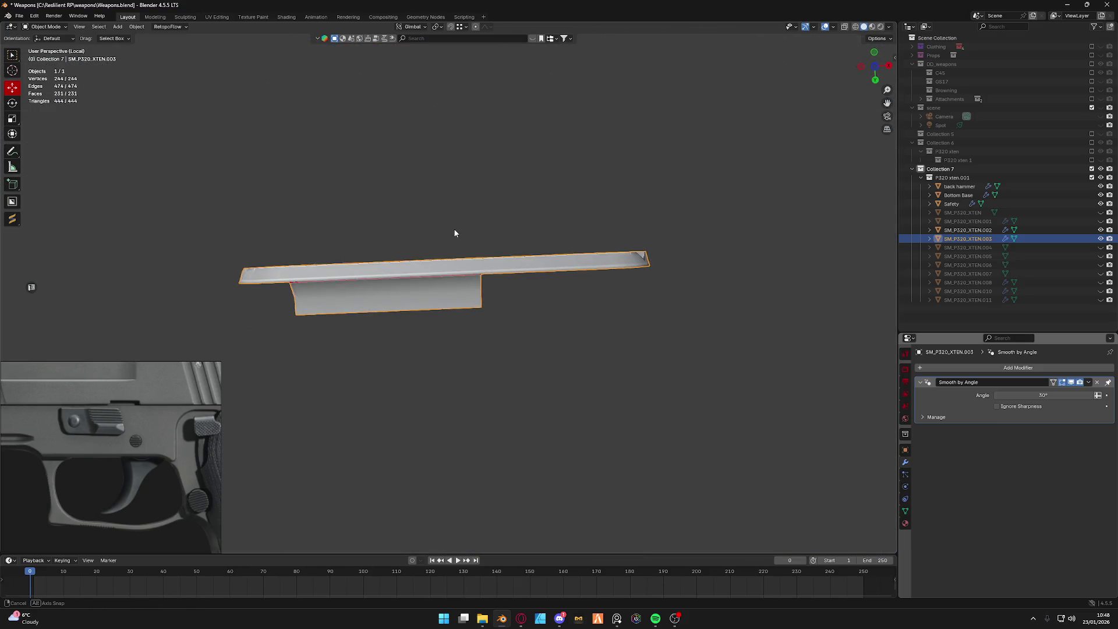
left_click(874, 66)
scroll(637, 309, "up", 4)
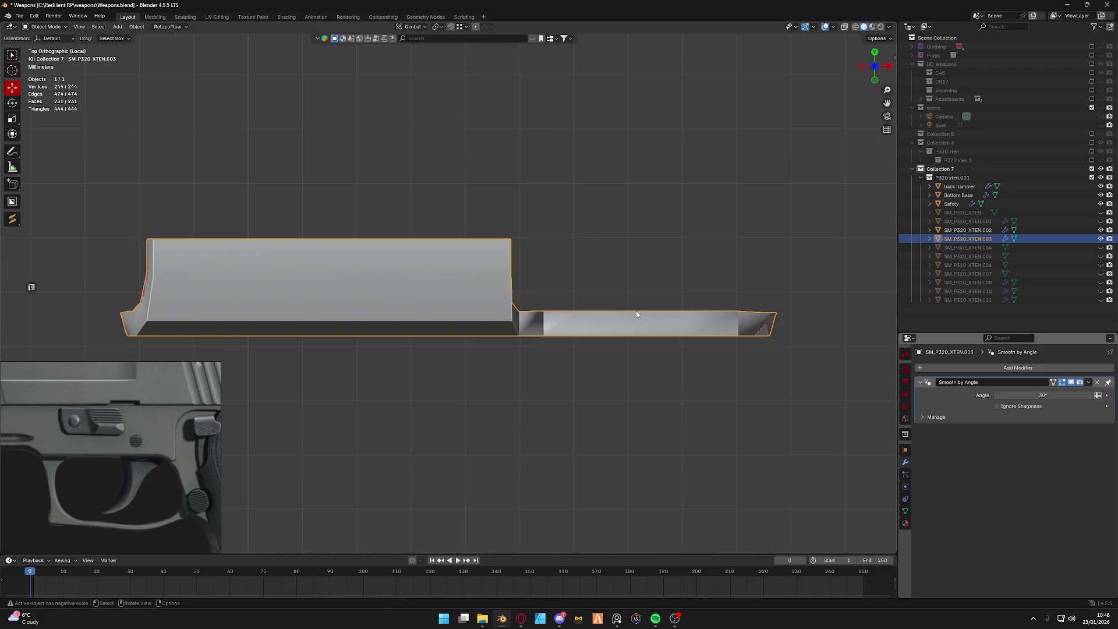
middle_click_drag(738, 318, 513, 271)
key("Tab")
mouse_move(656, 330)
middle_mouse_down()
mouse_move(557, 255)
mouse_move(497, 254)
mouse_move(527, 260)
middle_mouse_up()
Dissolve the edge loop along the lever's lower edge, undoing and redoing to check it.
key("b")
middle_click_drag(590, 395, 548, 291)
left_click(481, 388, "alt")
right_click(481, 386)
left_click(464, 429)
middle_click_drag(464, 429, 486, 362)
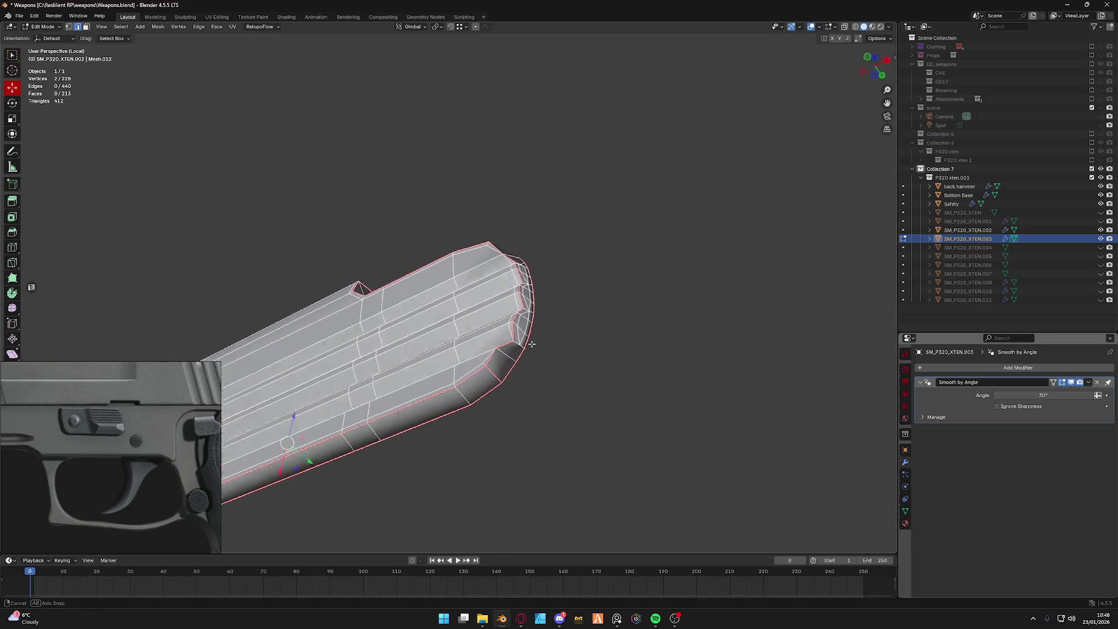
key("ctrl+z")
key("ctrl+z")
key("ctrl+shift+z")
Select the run of edges along the notched end and dissolve them.
left_click(499, 325, "alt")
left_click(491, 325, "alt")
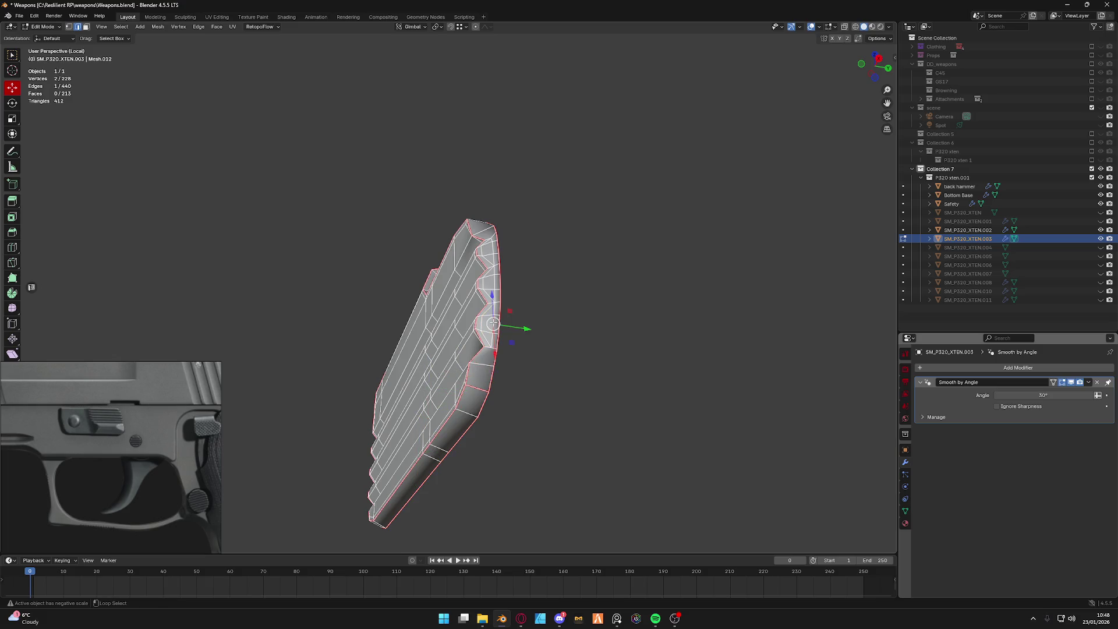
left_click(483, 305, "alt+shift")
left_click(486, 280, "alt+shift")
left_click(491, 251, "alt+shift")
right_click(492, 247)
left_click(491, 247)
mouse_move(493, 247)
middle_mouse_down()
mouse_move(494, 314)
mouse_move(475, 325)
mouse_move(550, 304)
mouse_move(472, 297)
middle_mouse_up()
Dissolve the left-side edge loop and the long edge path across the lever.
left_click(455, 288, "alt+shift")
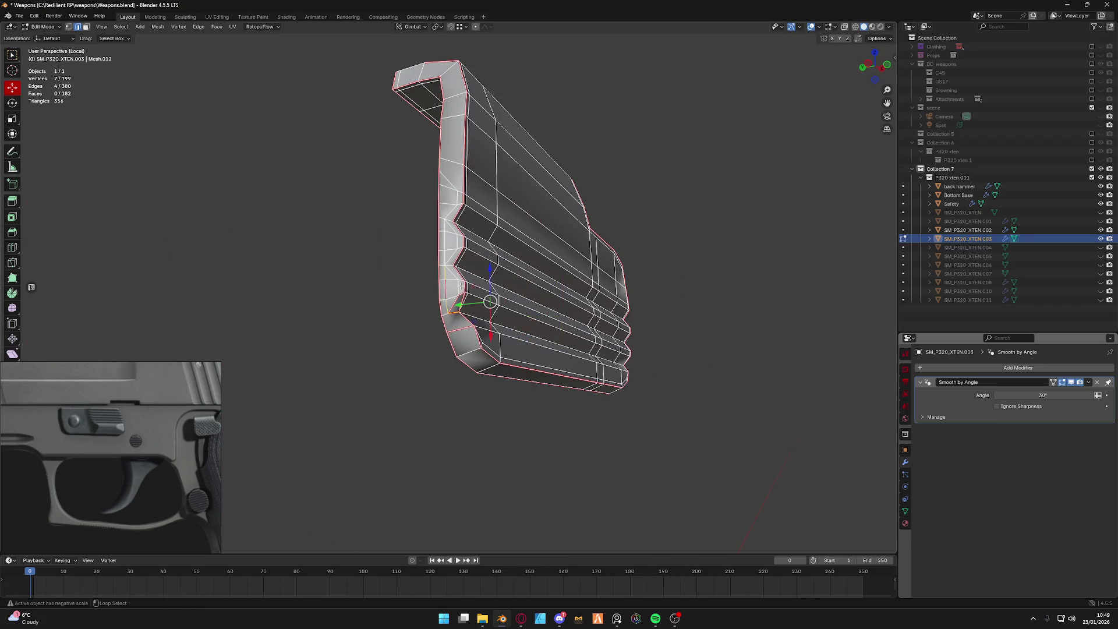
left_click(456, 200, "alt+shift")
key("x")
mouse_move(367, 236)
middle_mouse_down()
mouse_move(394, 278)
mouse_move(396, 325)
middle_mouse_up()
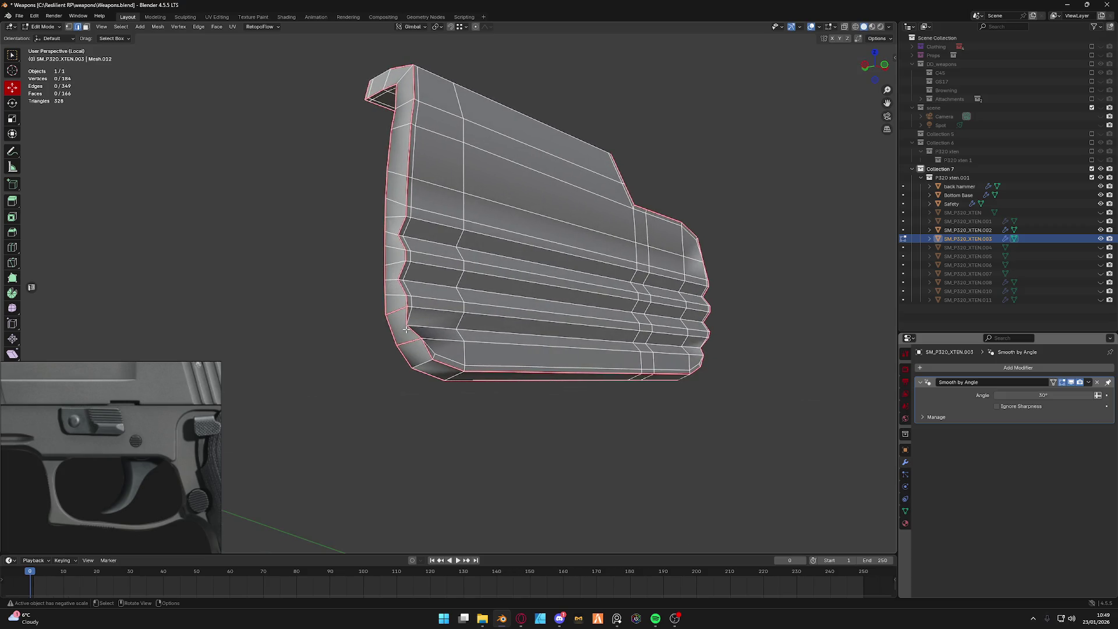
left_click(497, 330, "alt")
key("x")
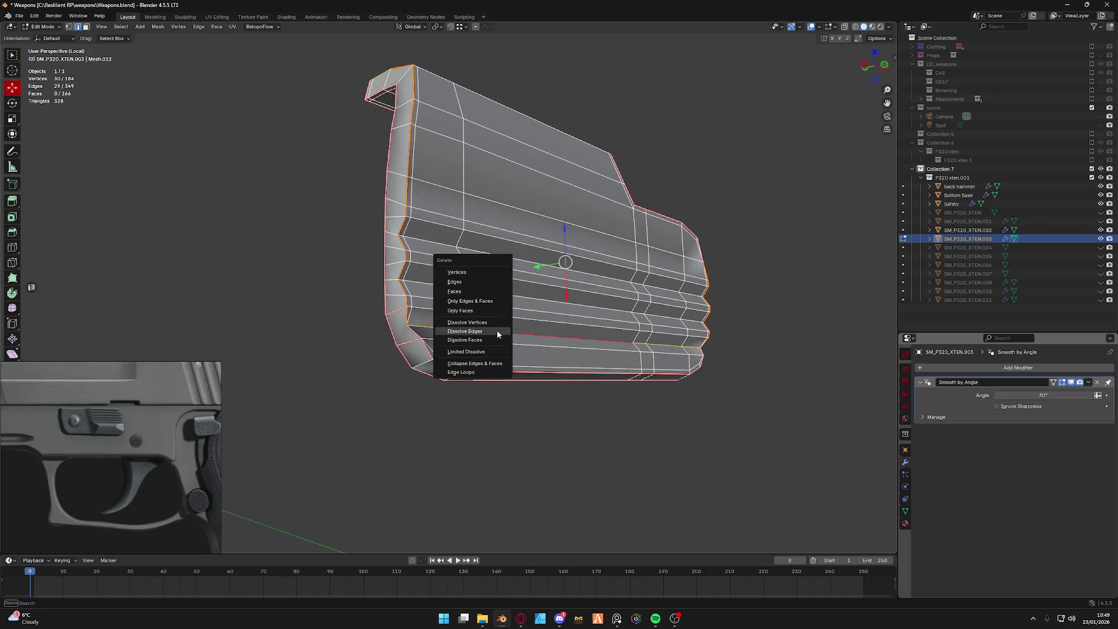
left_click(467, 331, "ctrl")
key("x")
left_click(467, 332)
Deselect the leftover vertex and check the reduced vertex count in the mesh data properties.
middle_click_drag(467, 331, 522, 318)
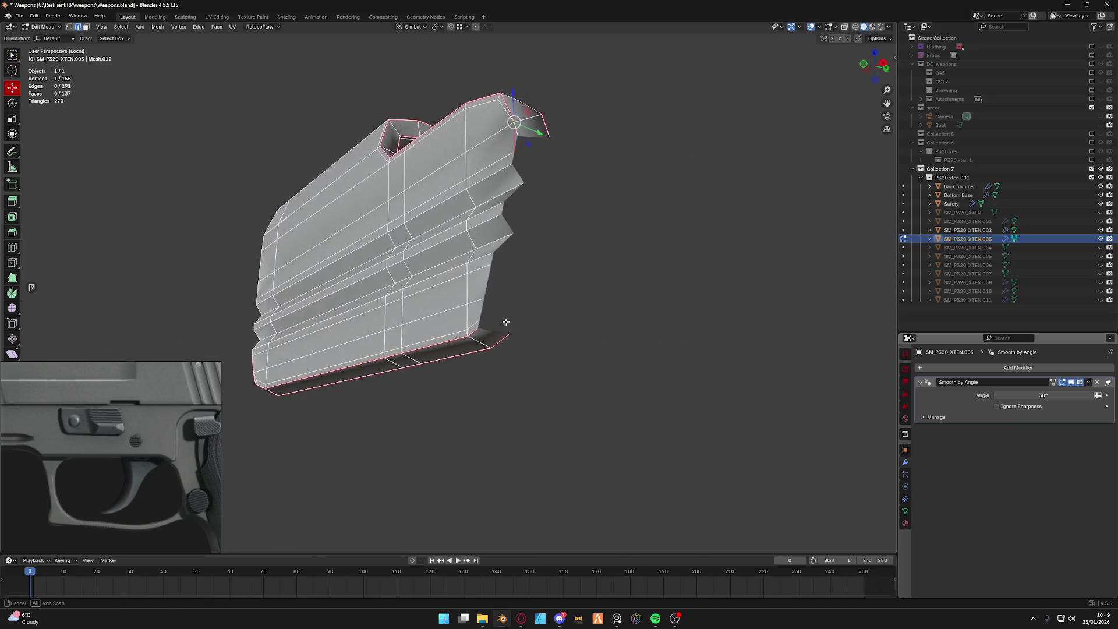
left_click(602, 364)
middle_click_drag(601, 364, 549, 318)
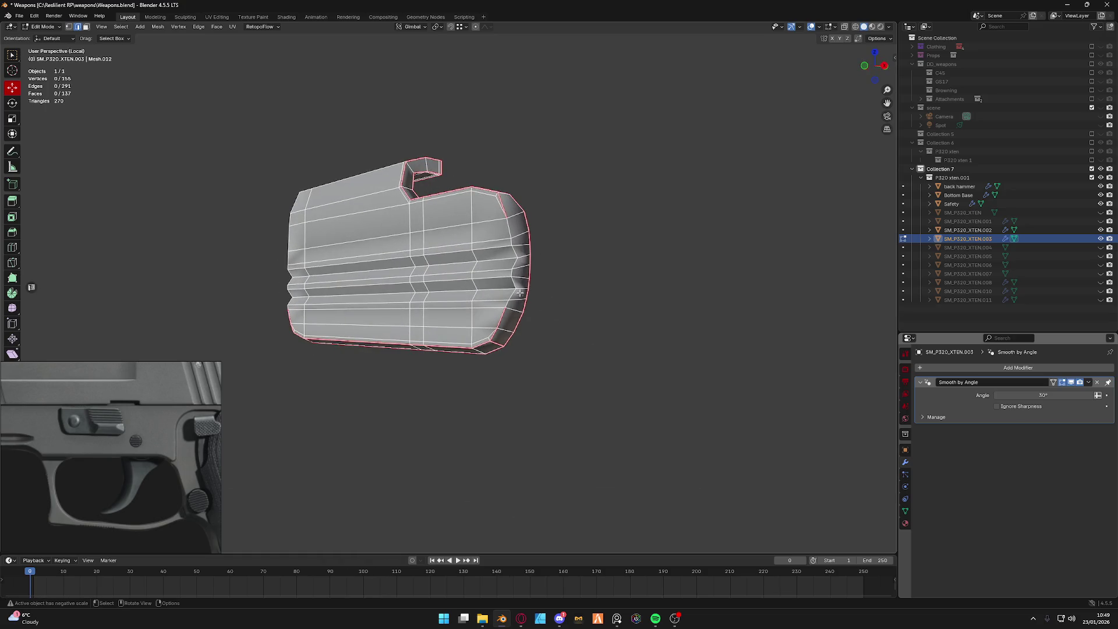
key("Tab")
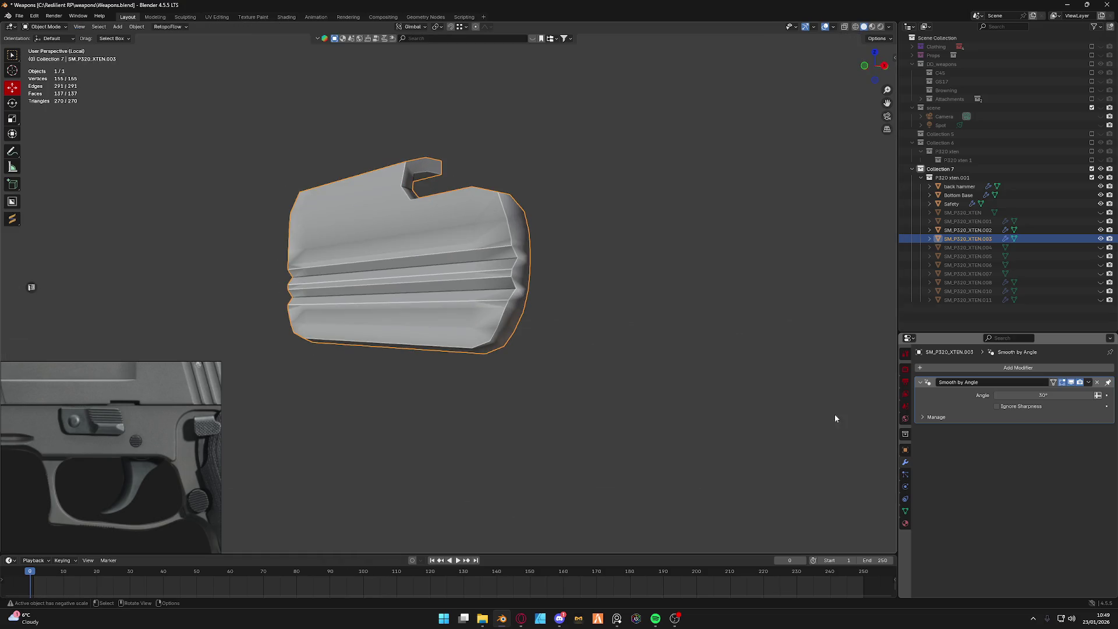
left_click(905, 511)
scroll(931, 524, "down", 3)
mouse_move(597, 344)
middle_mouse_down()
mouse_move(512, 269)
mouse_move(585, 268)
middle_mouse_up()
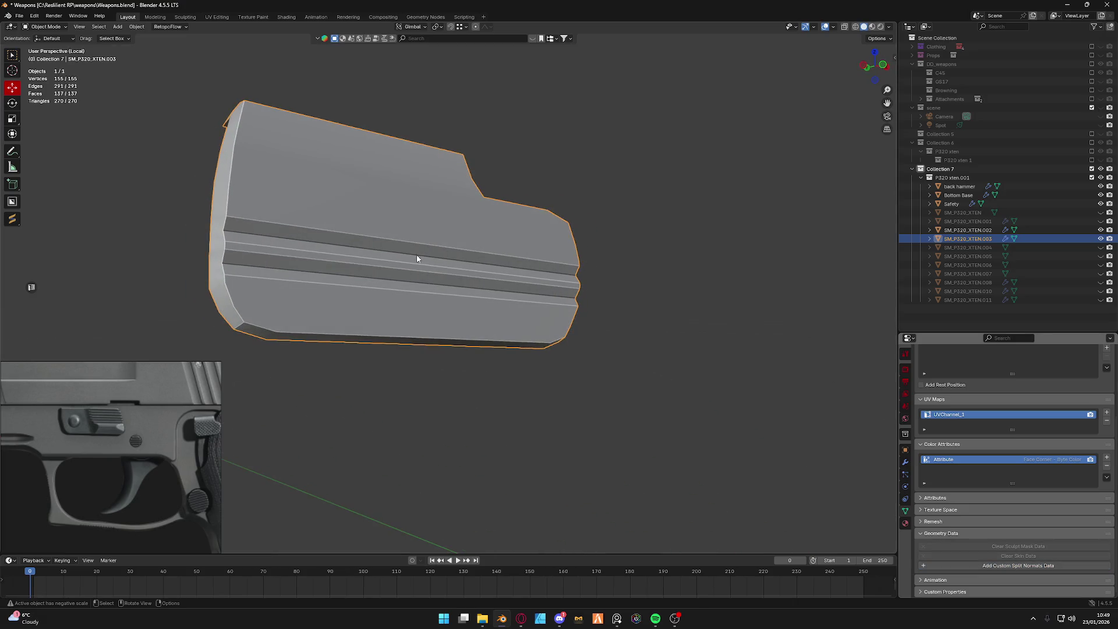
key("Tab")
mouse_move(497, 399)
middle_mouse_down()
mouse_move(397, 327)
mouse_move(391, 281)
middle_mouse_up()
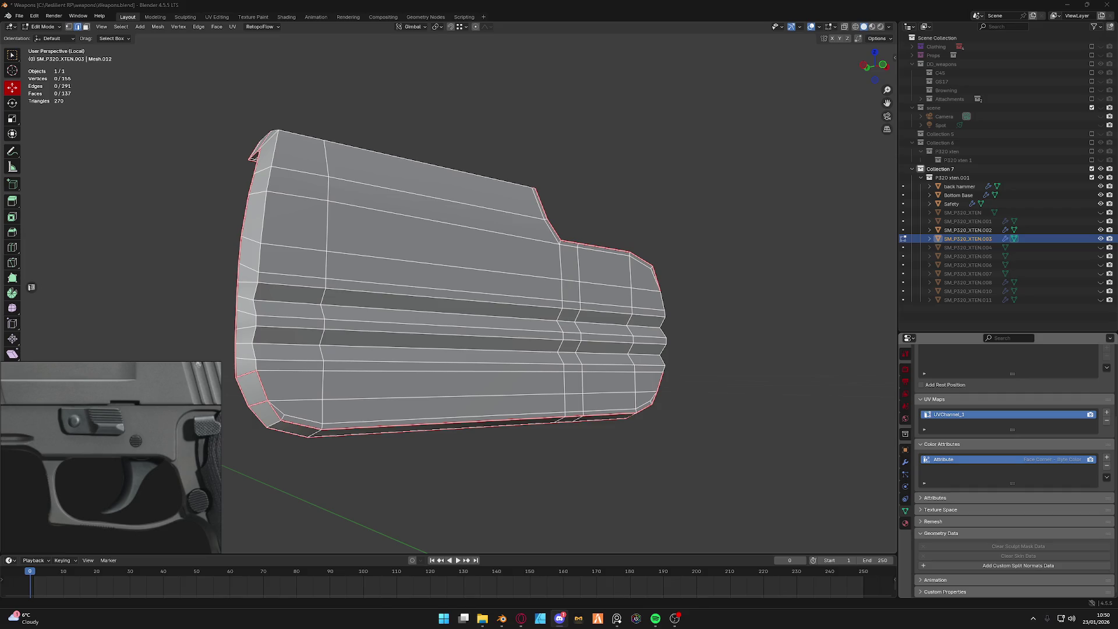
scroll(450, 284, "down", 5)
Leave local view and orbit to face the grooved side of the lever.
middle_click_drag(428, 332, 459, 345)
key("KP_Divide")
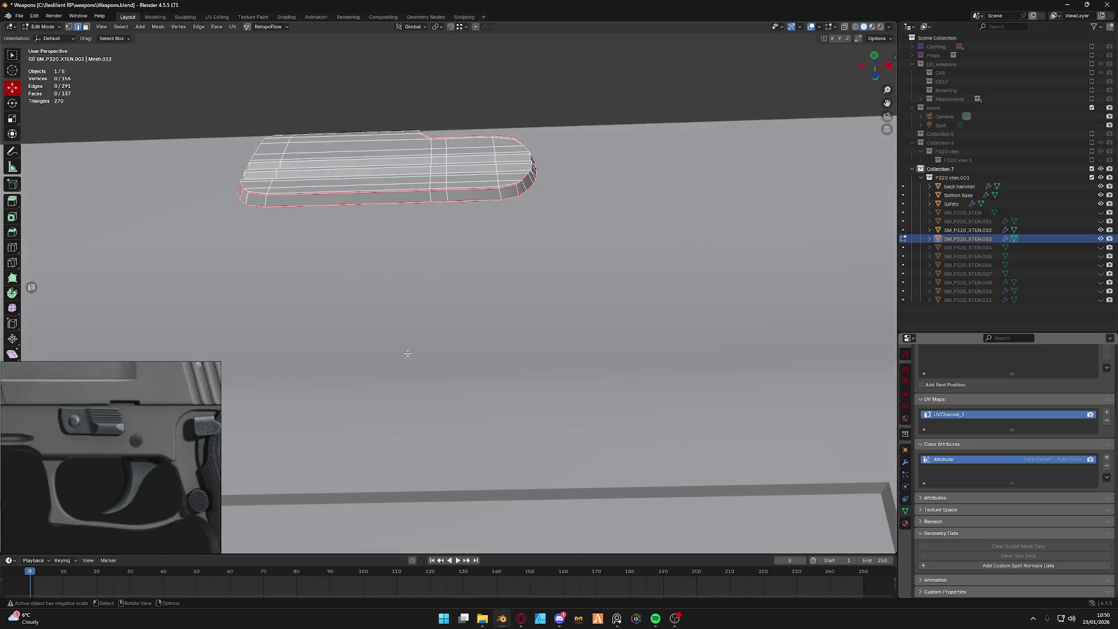
scroll(434, 318, "up", 4)
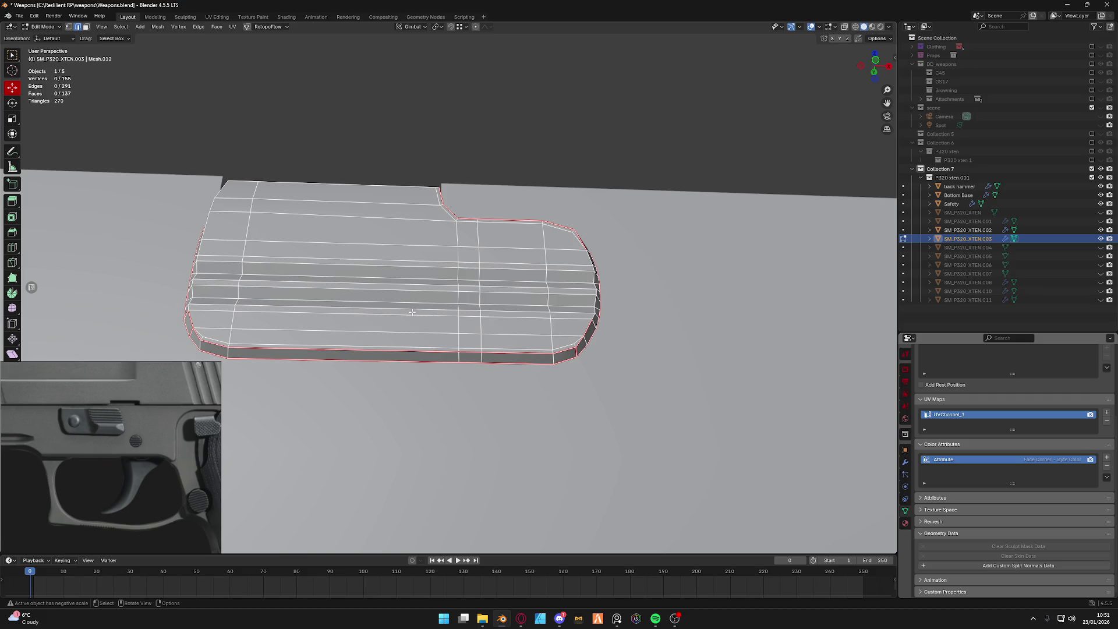
middle_click_drag(434, 318, 500, 330)
key("z")
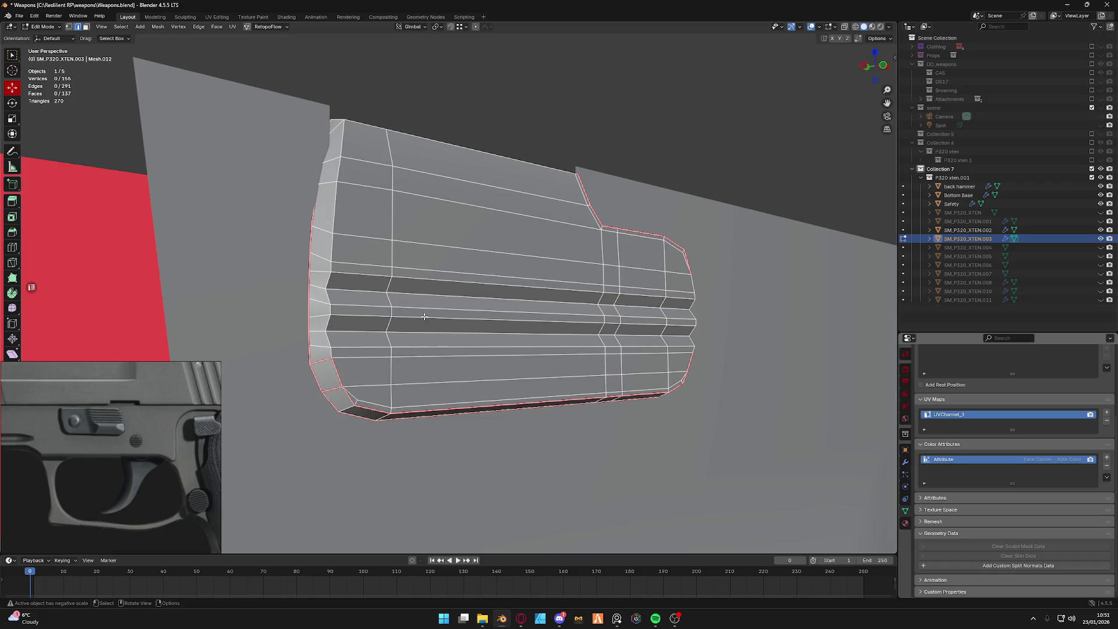
Alt+Shift-select the groove edge loops forming the band across the lever and save the file.
key("alt")
left_click(355, 333, "alt")
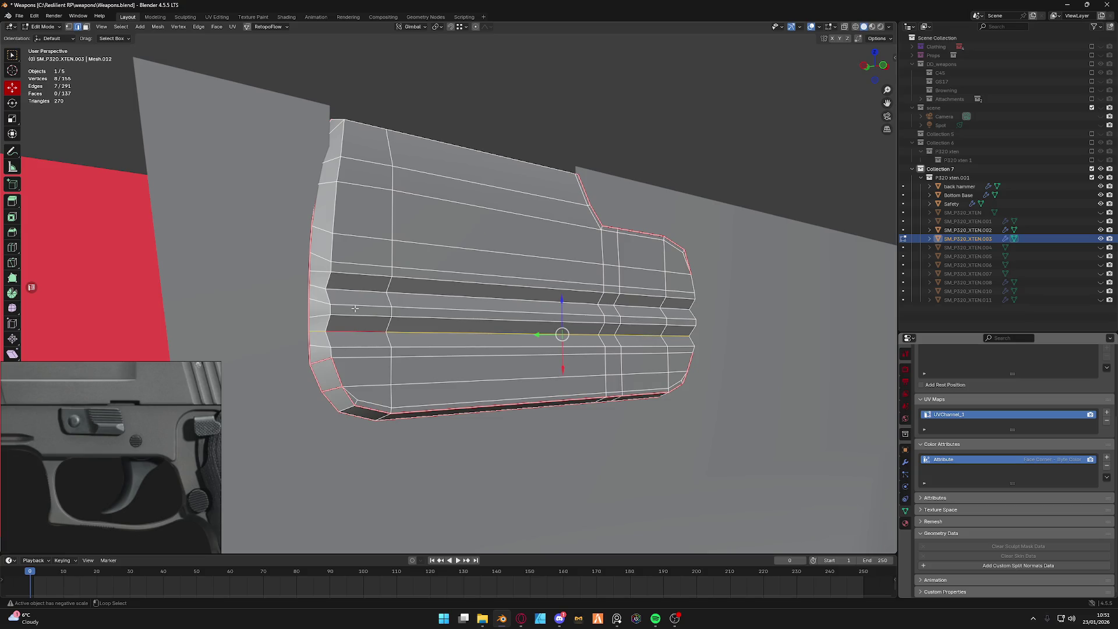
left_click(353, 313, "alt+shift")
left_click(353, 302, "alt+shift")
left_click(352, 276, "alt+shift")
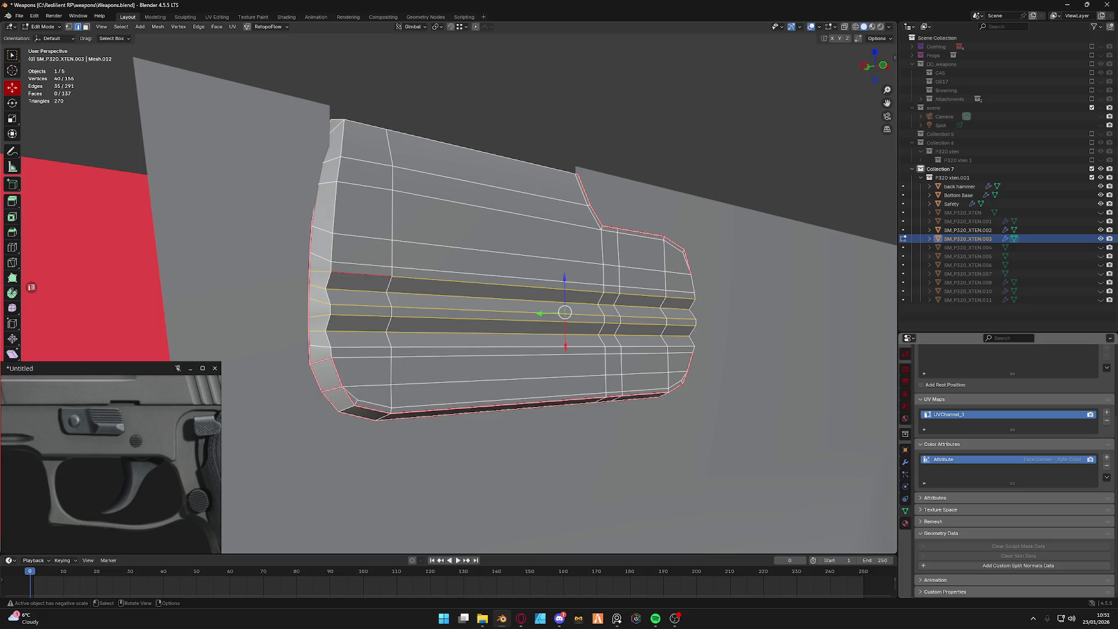
key("alt+Tab")
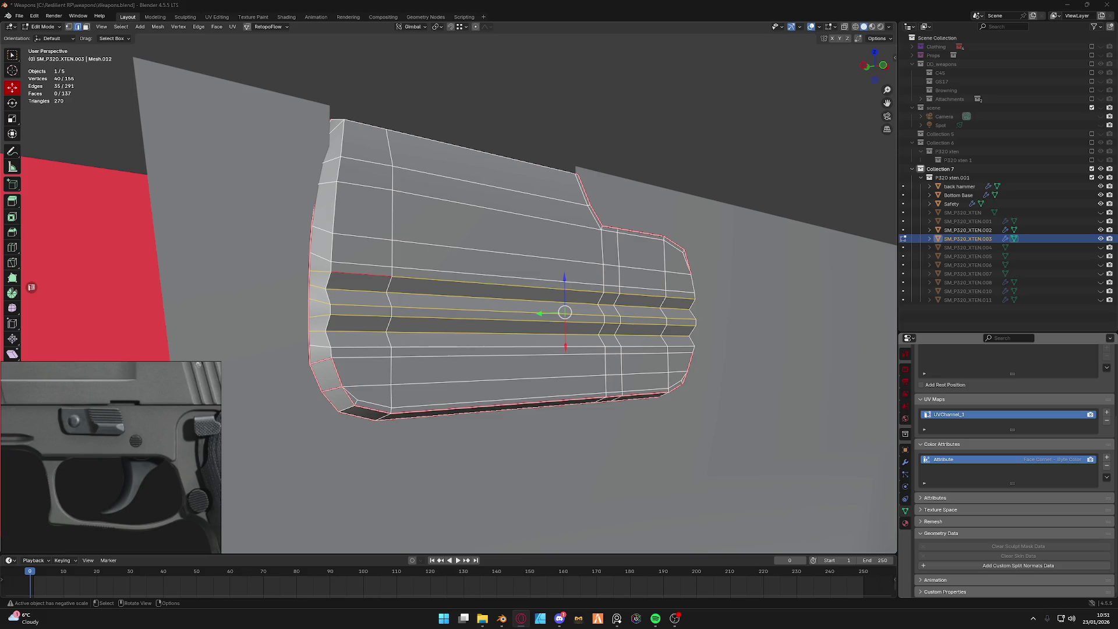
key("ctrl+s")
Delete the selected grooved band faces and remove the stray bottom edge.
key("x")
left_click(448, 351)
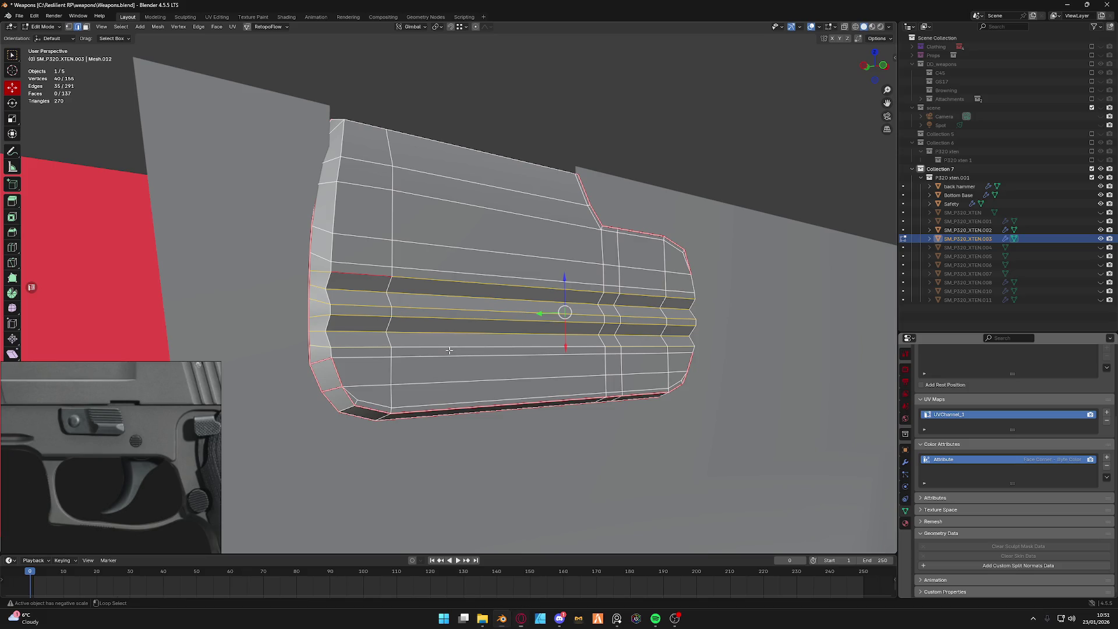
left_click(572, 394)
mouse_move(572, 394)
middle_mouse_down()
mouse_move(420, 367)
mouse_move(465, 393)
mouse_move(392, 367)
mouse_move(400, 296)
middle_mouse_up()
key("x")
left_click(441, 398)
Dissolve the remaining extra edge loops and isolate the lever in local view.
left_click(402, 289, "alt")
key("x")
left_click(409, 268)
left_click(463, 373, "alt")
key("x")
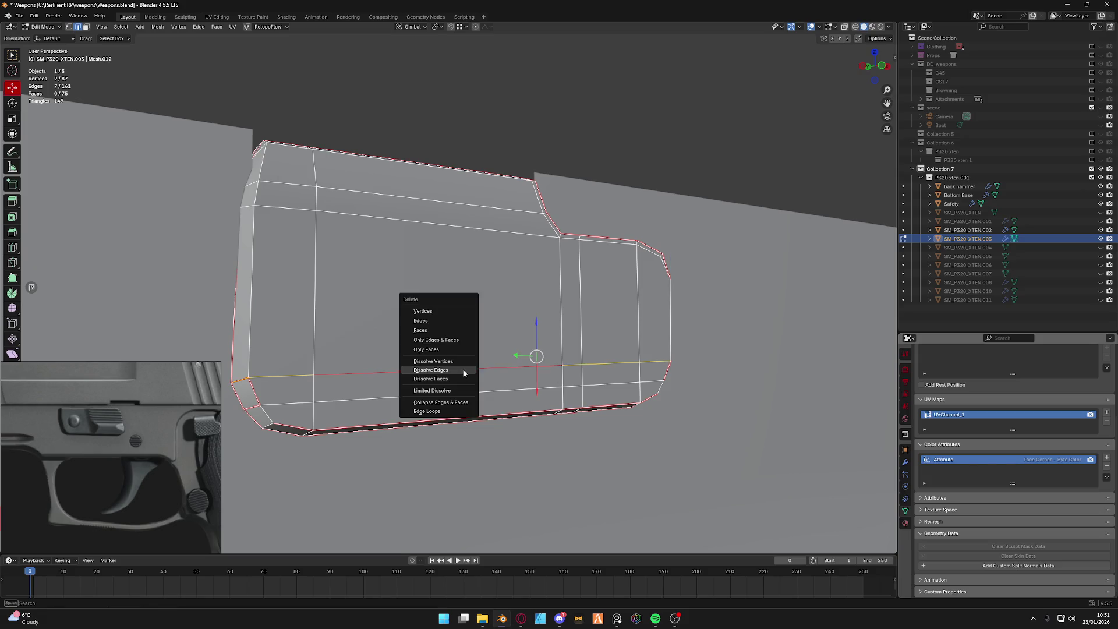
scroll(463, 373, "down", 3)
key("KP_Divide")
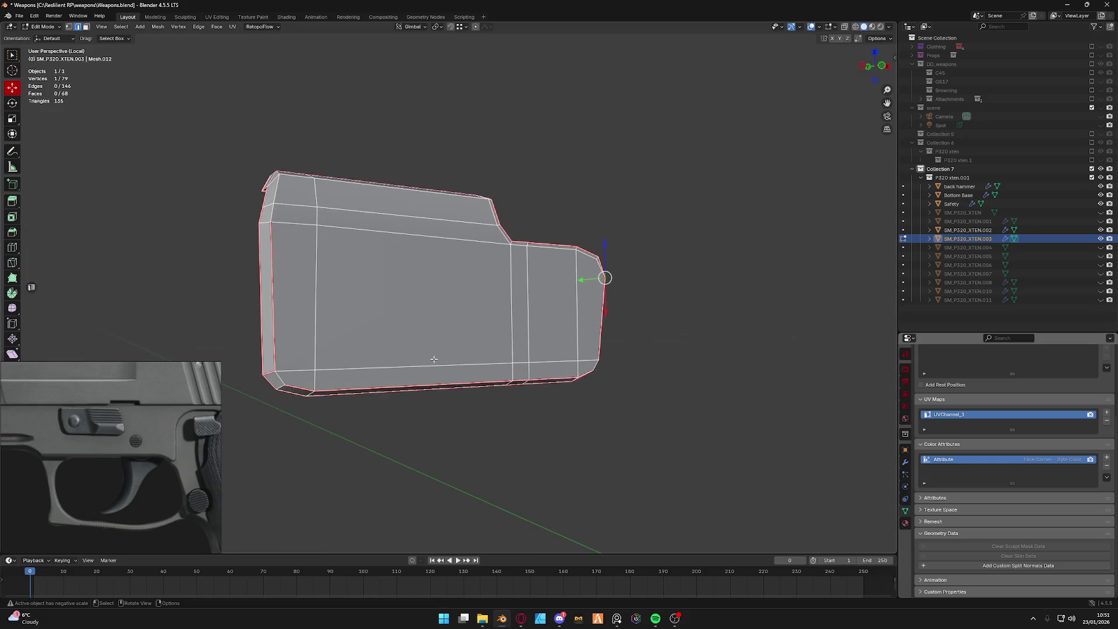
Test-move a corner vertex along Y and X, switching transform orientation to Global, cancelling each move.
left_click(261, 371)
middle_click_drag(260, 370, 295, 317)
key("g")
key("y")
key("Escape")
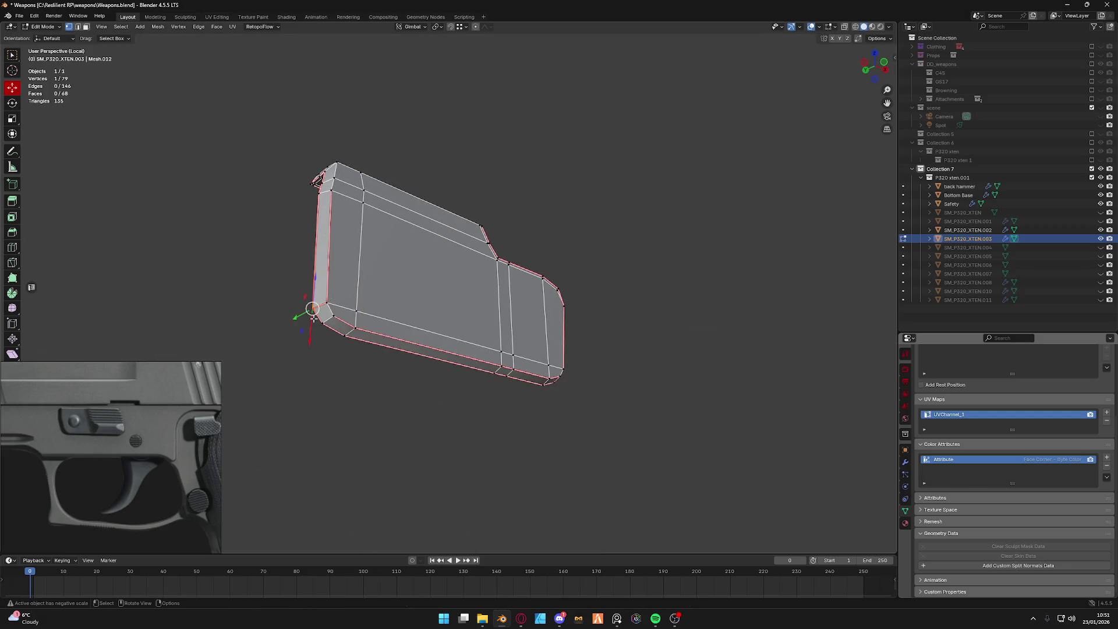
middle_click_drag(315, 315, 419, 175)
left_click(411, 26)
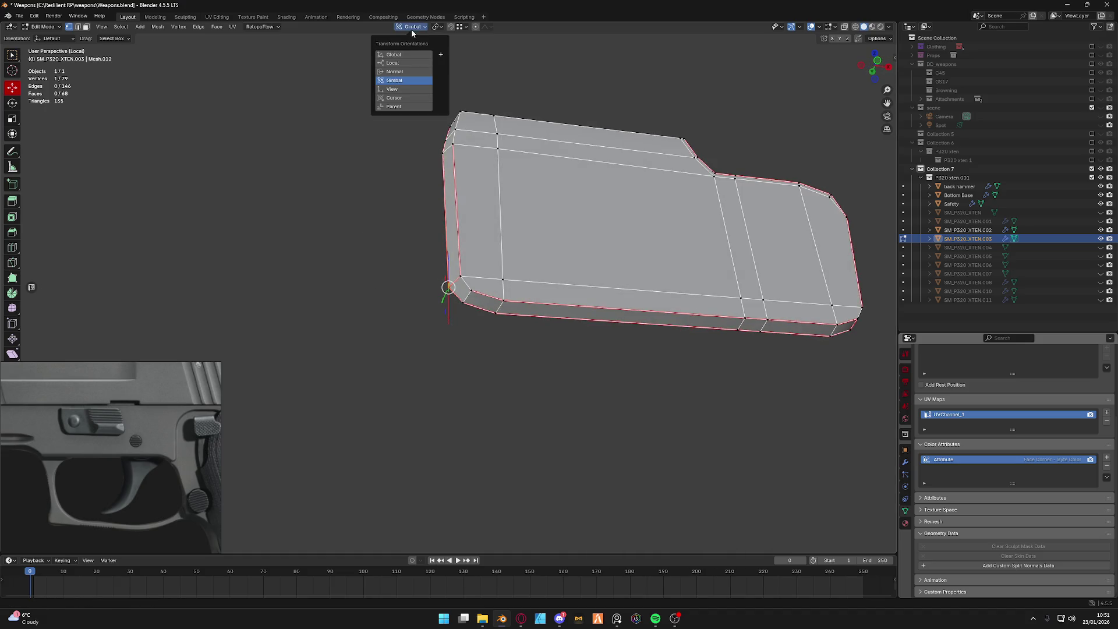
left_click(407, 55)
key("g")
key("x")
key("Escape")
Return the plain lever slab to object mode.
mouse_move(474, 289)
middle_mouse_down()
mouse_move(408, 330)
mouse_move(413, 369)
middle_mouse_up()
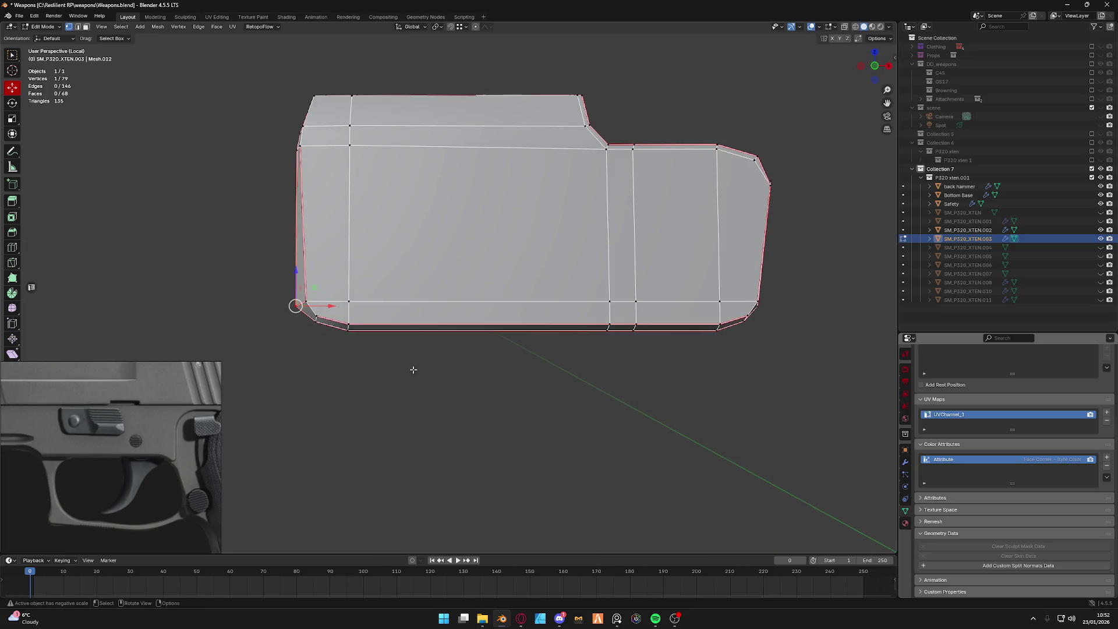
scroll(449, 357, "down", 5)
middle_click_drag(450, 358, 454, 367)
key("Tab")
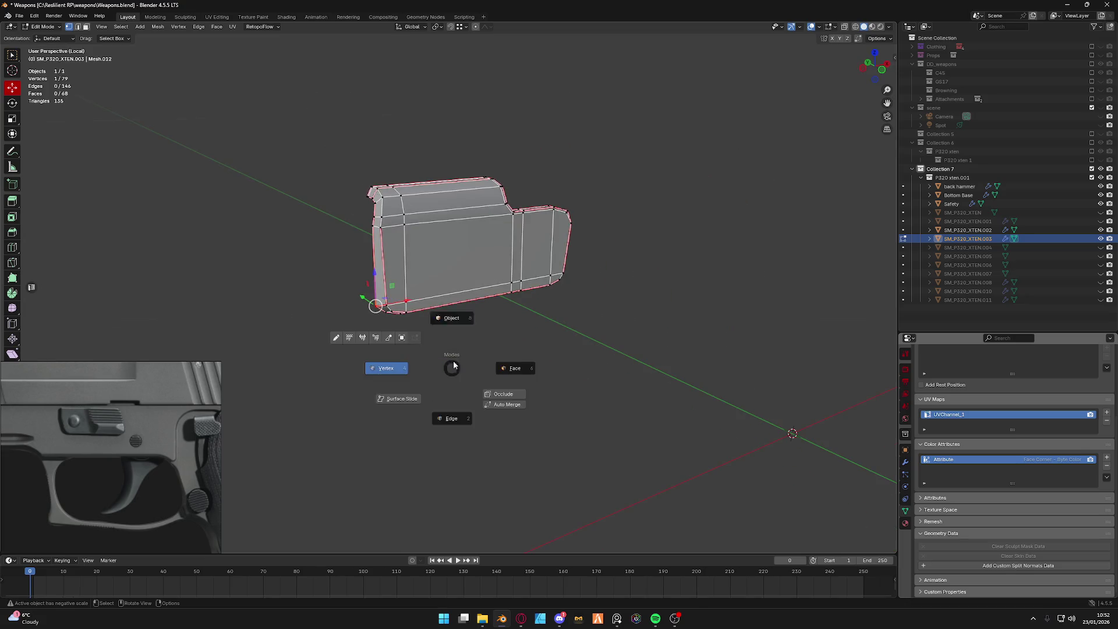
left_click(458, 328)
middle_click_drag(458, 328, 467, 324)
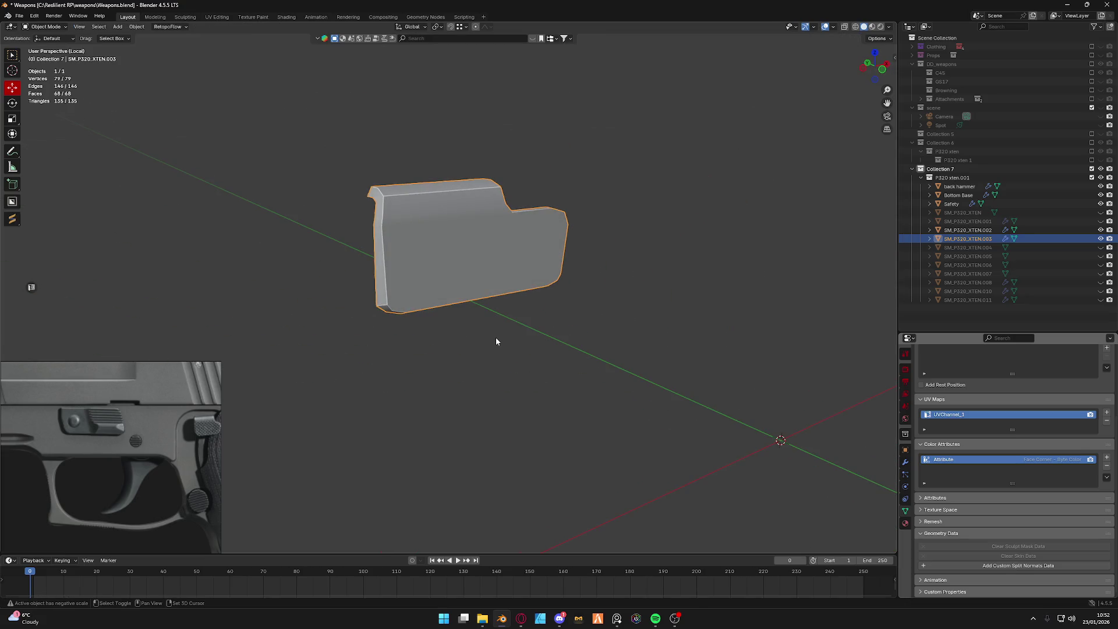
Add a new plane and rotate it 90° upright, viewed face-on from the front.
key("shift+a")
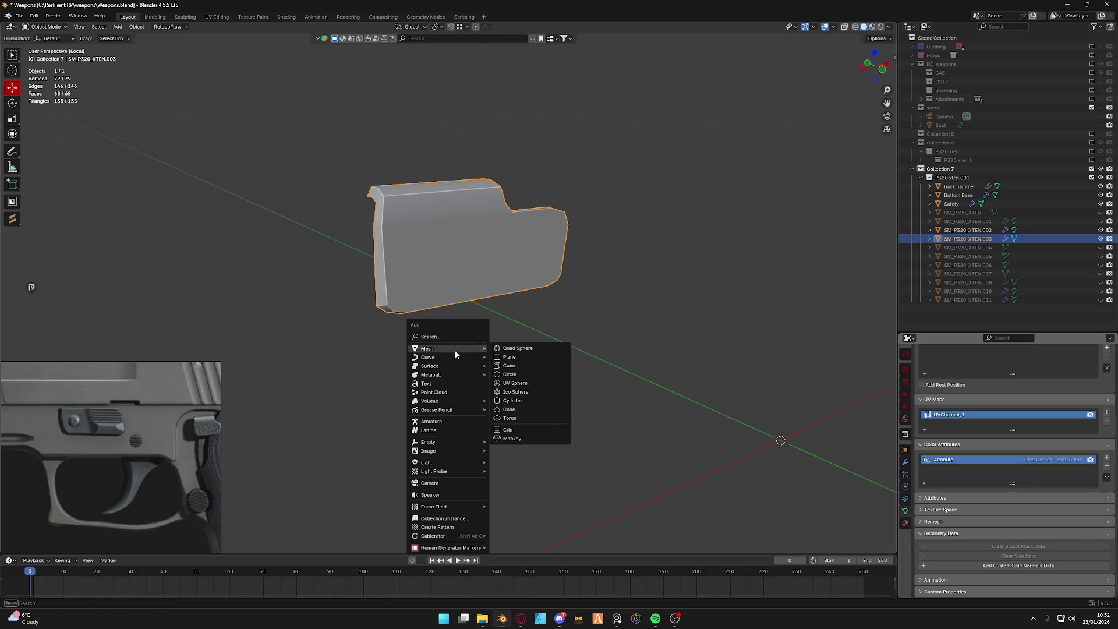
left_click(539, 358)
key("Tab")
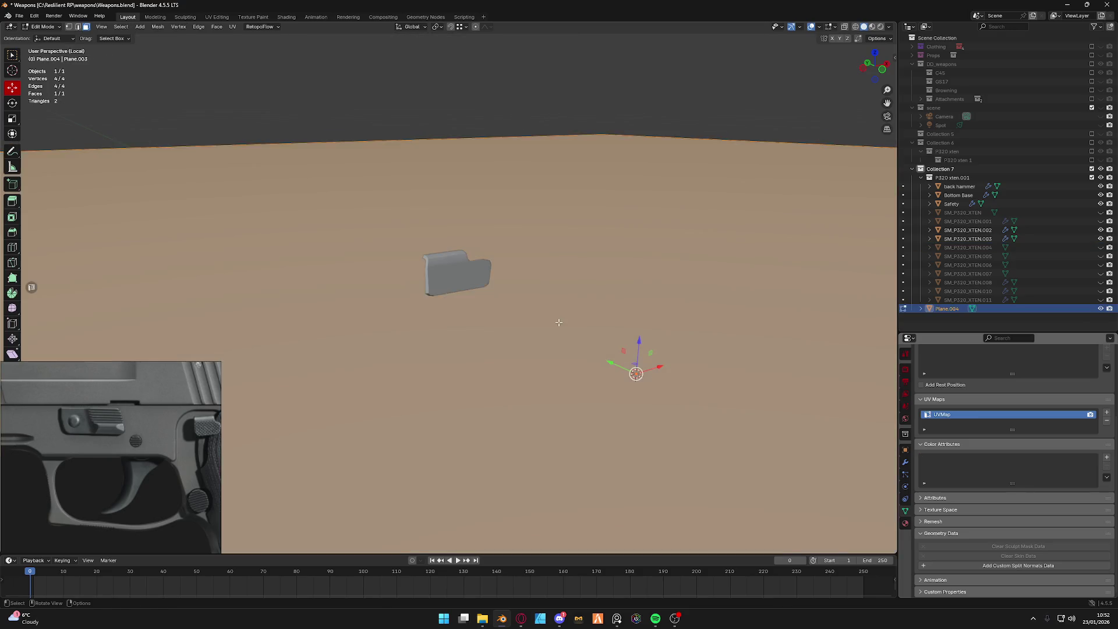
middle_click_drag(559, 322, 566, 327)
key("ctrl+KP_3")
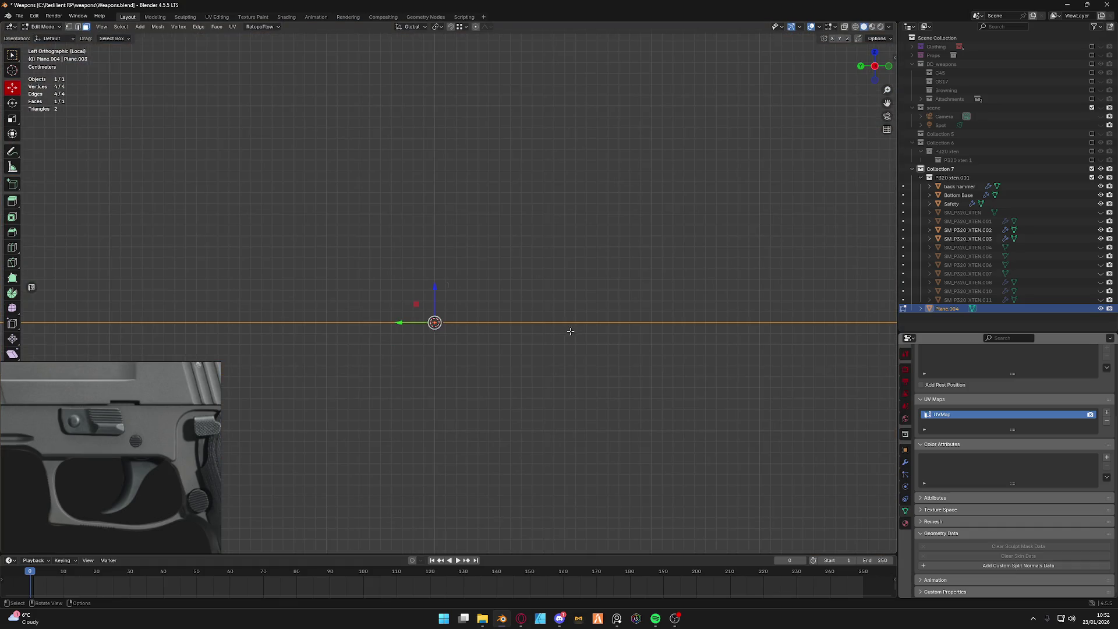
key("r")
left_click(463, 444)
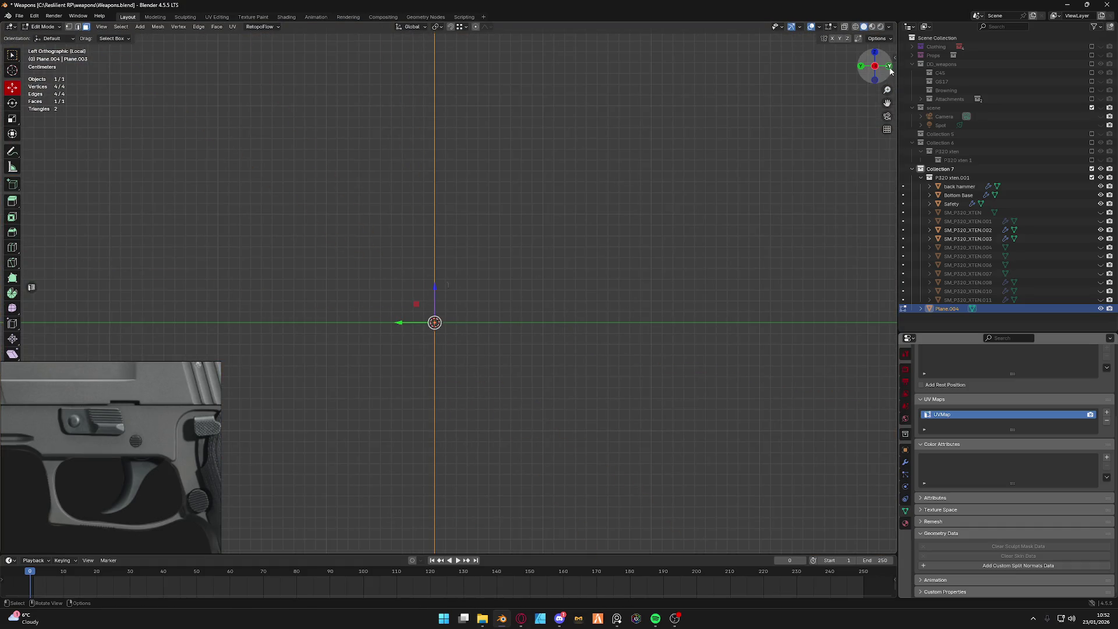
left_click(889, 67)
scroll(514, 320, "down", 5)
scroll(514, 319, "down", 10)
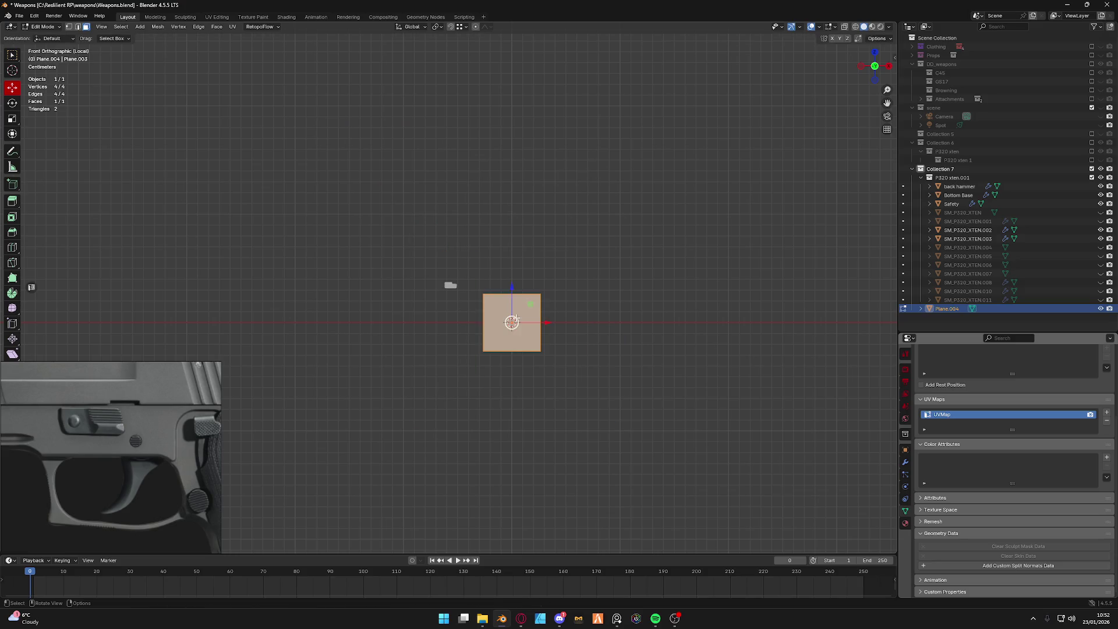
Move and shrink the plane roughly over the lever in front view.
key("g")
left_click(454, 289)
key("s")
left_click(472, 292)
key("grave")
left_click(529, 321)
mouse_move(519, 333)
middle_mouse_down()
mouse_move(410, 288)
mouse_move(548, 297)
middle_mouse_up()
left_click(885, 68)
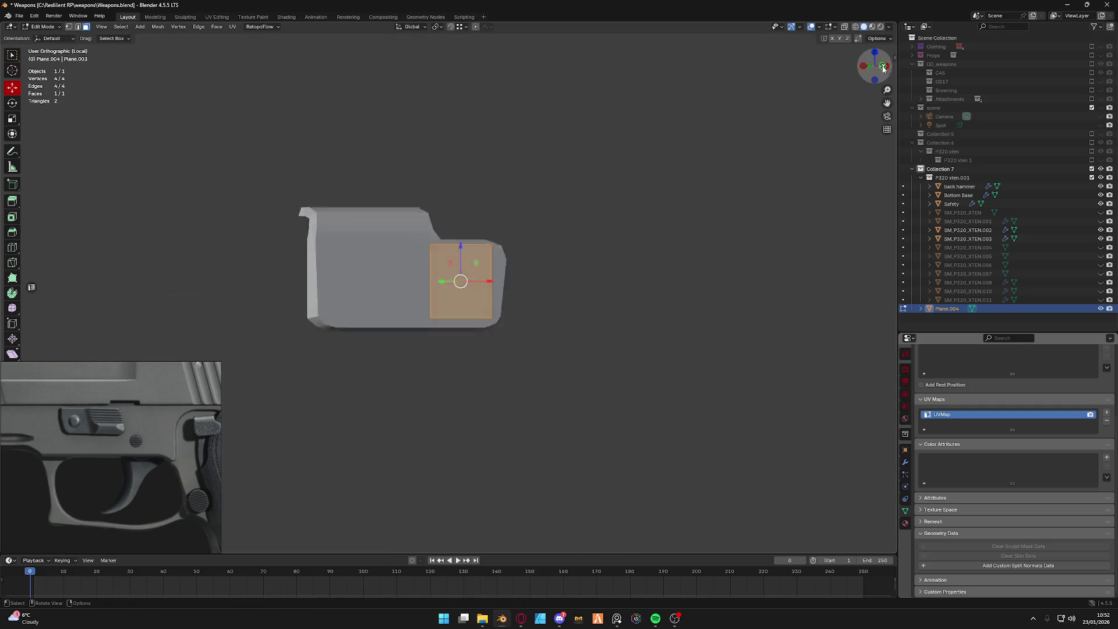
left_click(874, 66)
scroll(544, 265, "up", 4)
Fit the plane to the lever, aligning its left and right edges with the lever's back and front.
key("s")
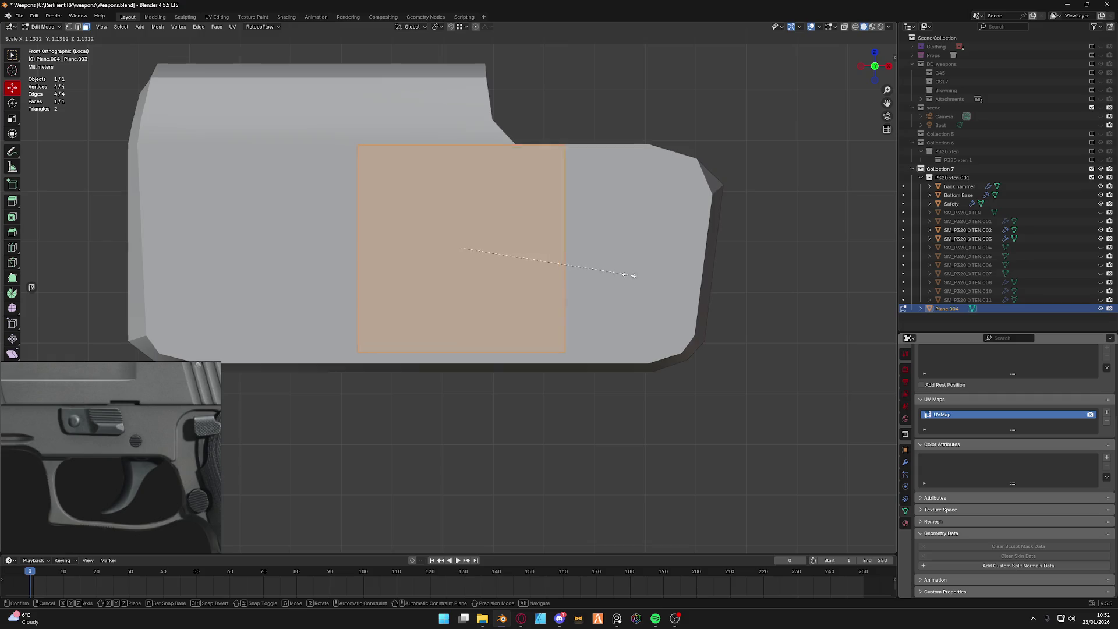
left_click(625, 276)
key("g")
key("z")
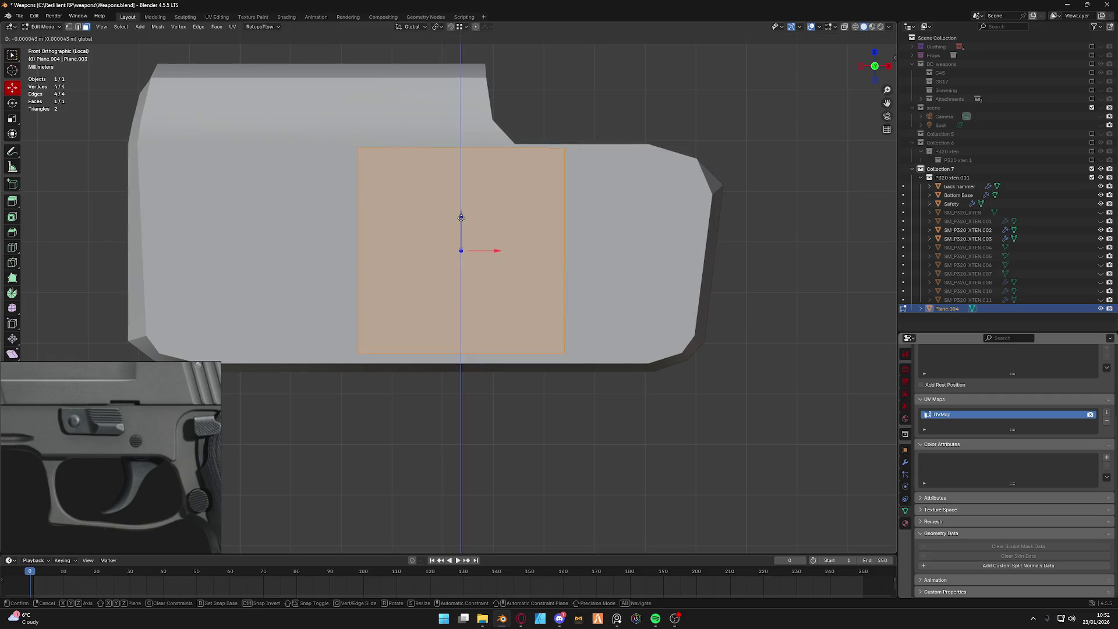
left_click(462, 216)
left_click(359, 252)
key("g")
key("x")
left_click(165, 249)
left_click(564, 250)
key("g")
key("x")
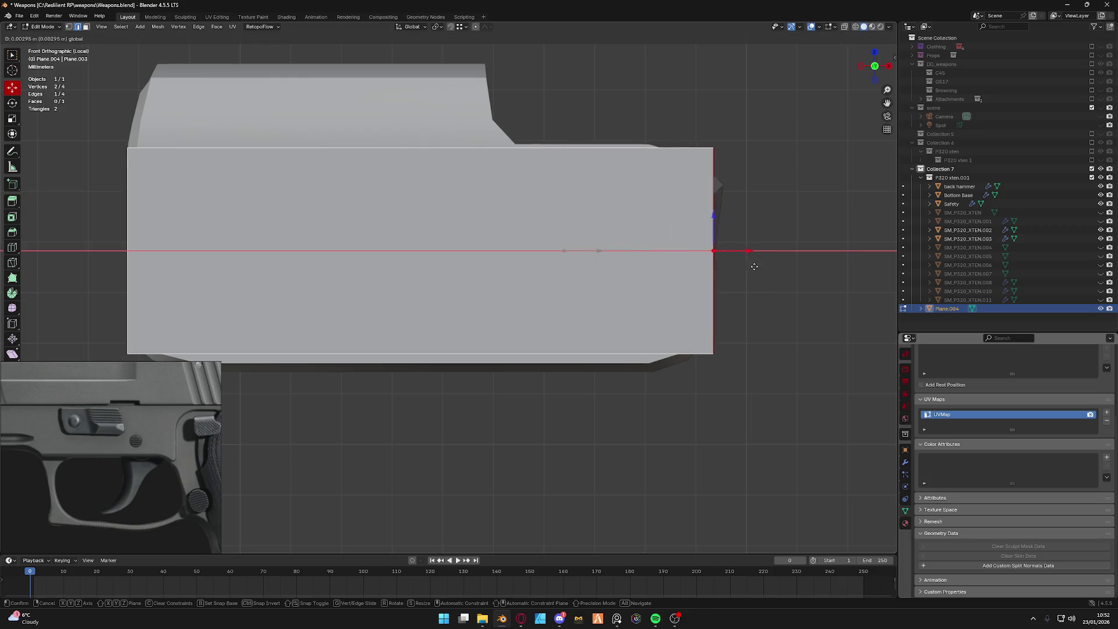
left_click(754, 265)
scroll(755, 265, "down", 3)
Add a vertical loop cut at the lever's step and extrude the left top edge upward into a raised strip.
middle_click_drag(448, 226, 499, 292, "shift")
key("ctrl+r")
left_click(498, 293)
left_click(501, 344)
left_click(455, 278)
key("e")
key("z")
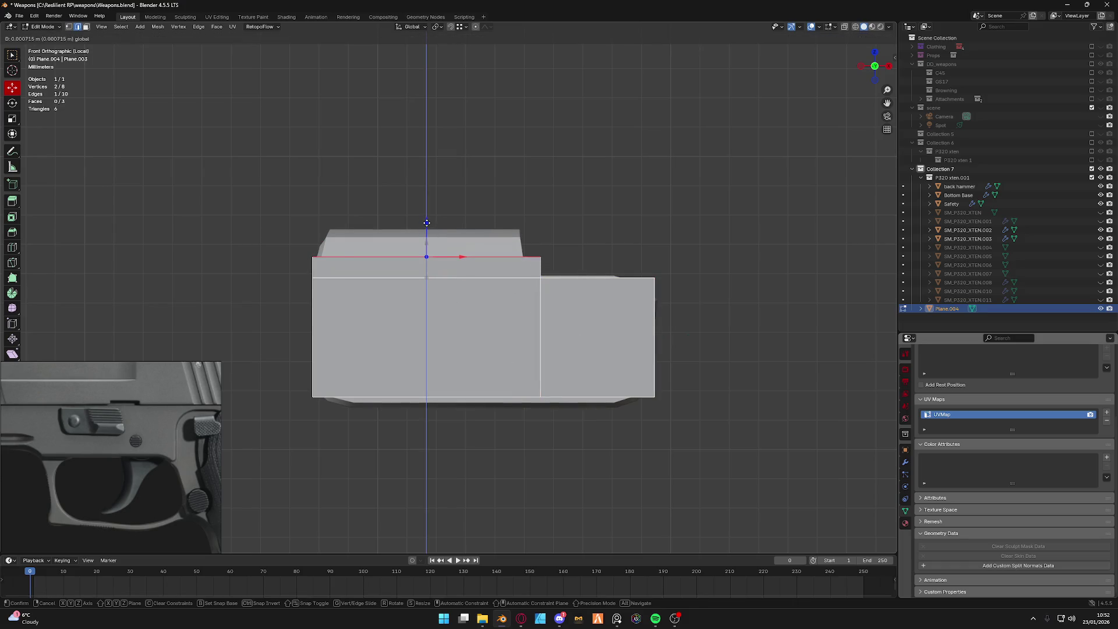
left_click(427, 220)
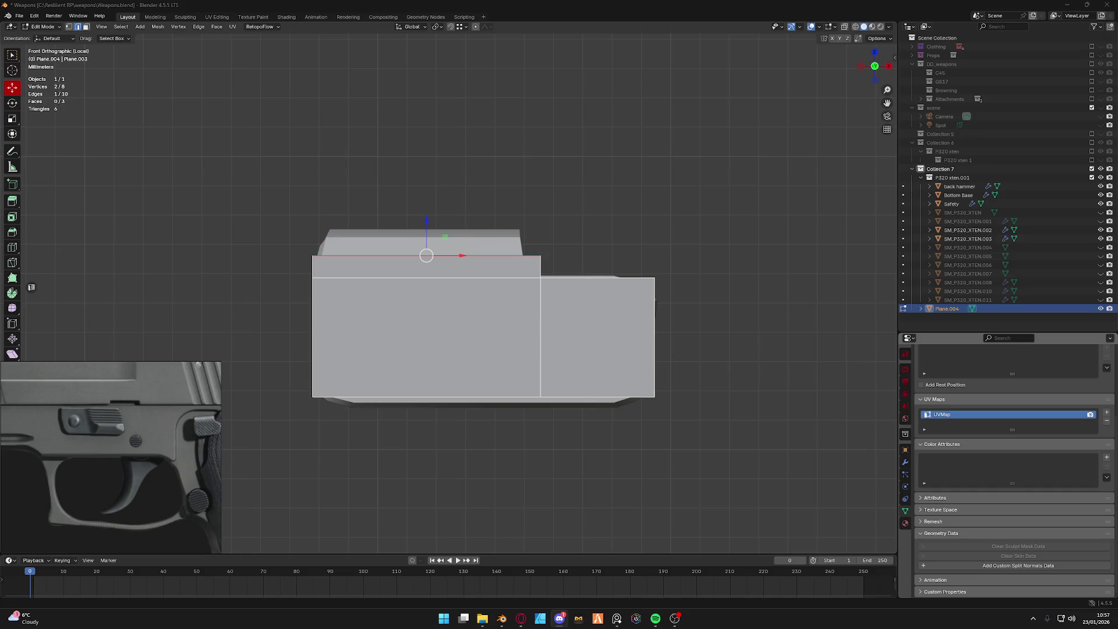
scroll(462, 333, "down", 3)
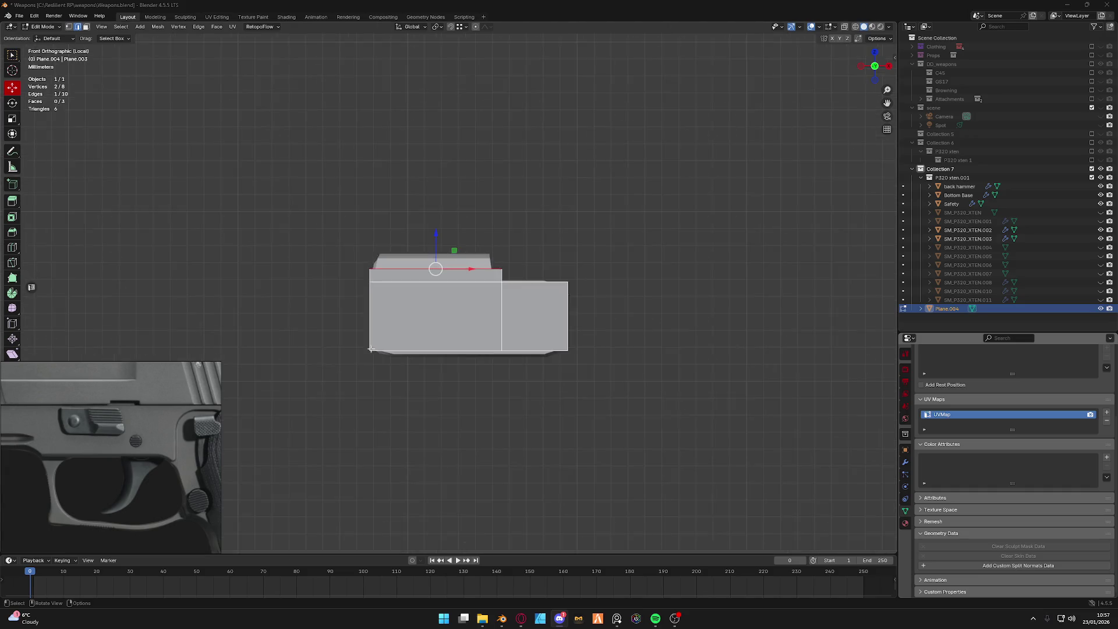
Delete the selected face of Plane.004, leaving two faces over the lever front.
middle_click_drag(401, 323, 462, 333)
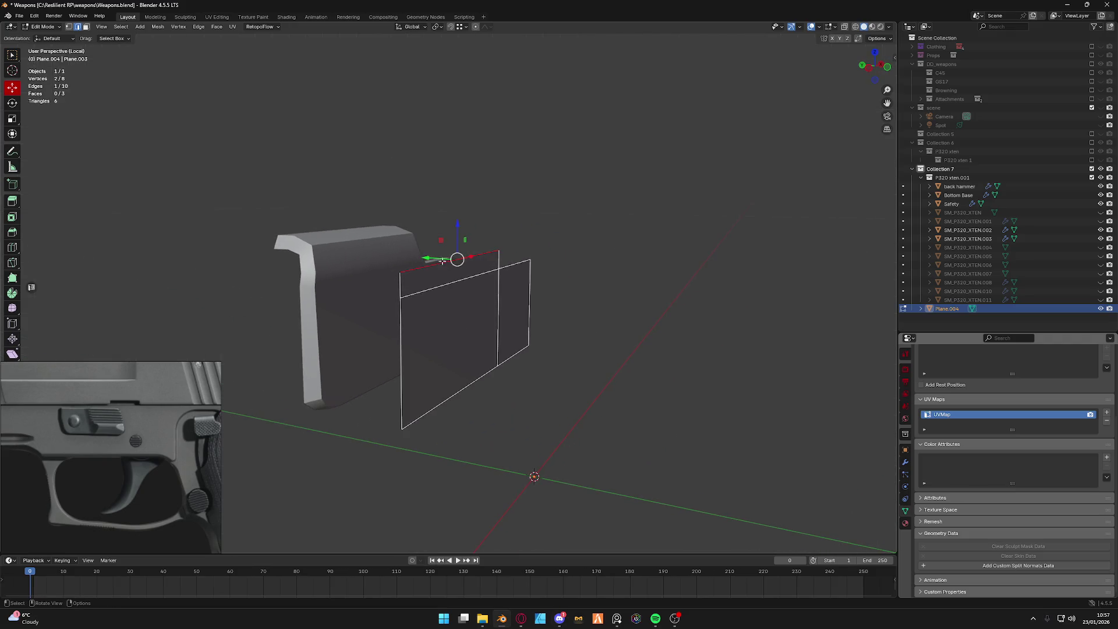
key("x")
key("Escape")
key("x")
left_click(472, 228)
middle_click_drag(476, 245, 431, 312)
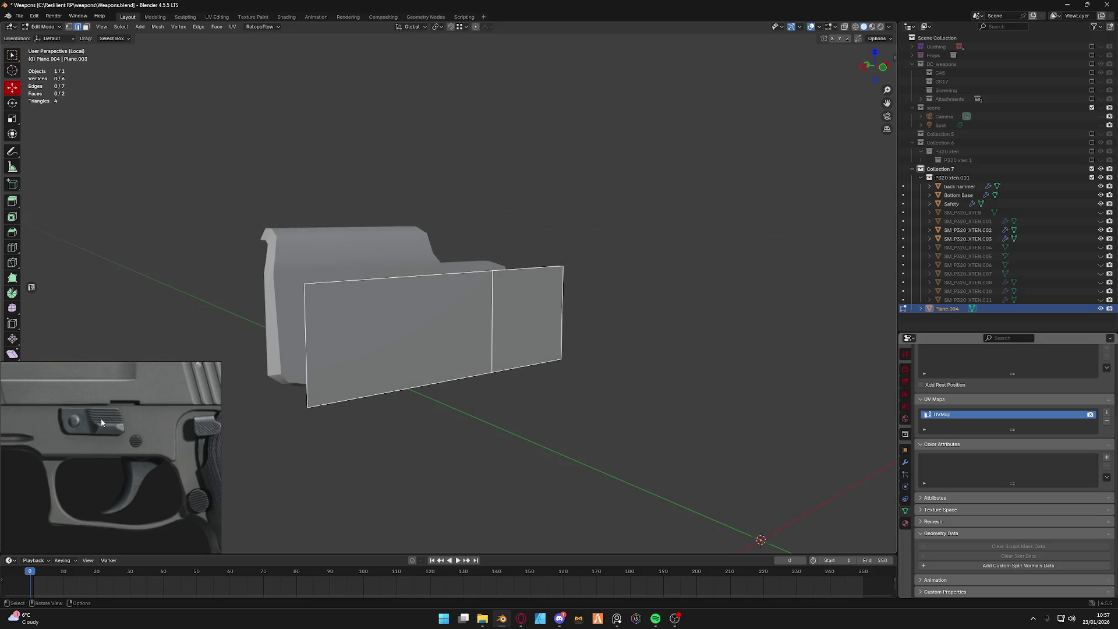
scroll(103, 423, "up", 3)
scroll(131, 438, "up", 2)
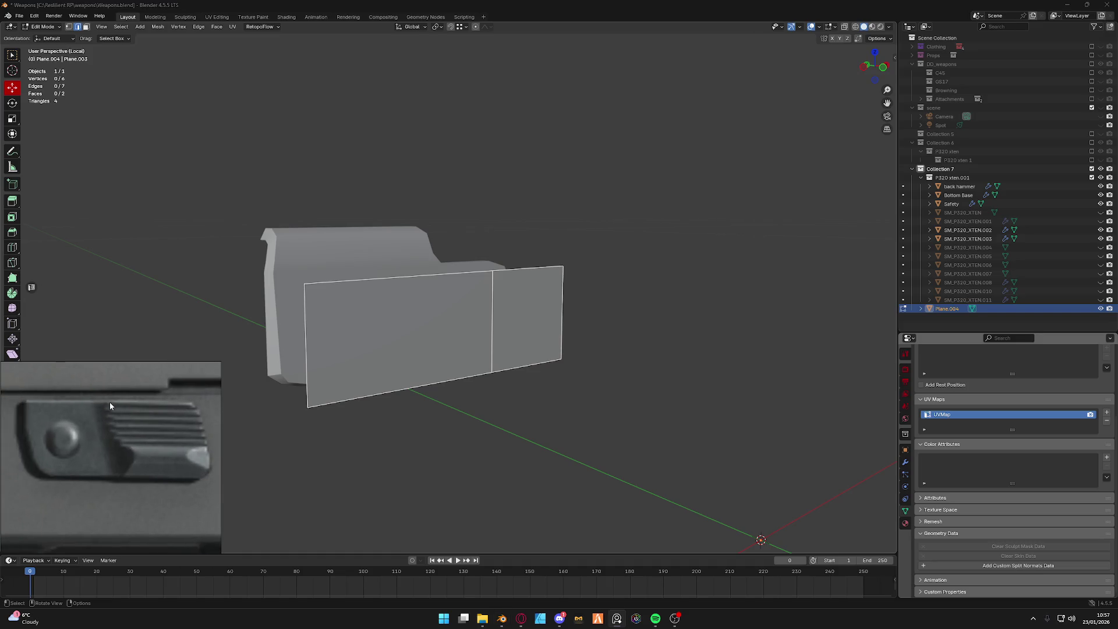
middle_click_drag(485, 379, 243, 287)
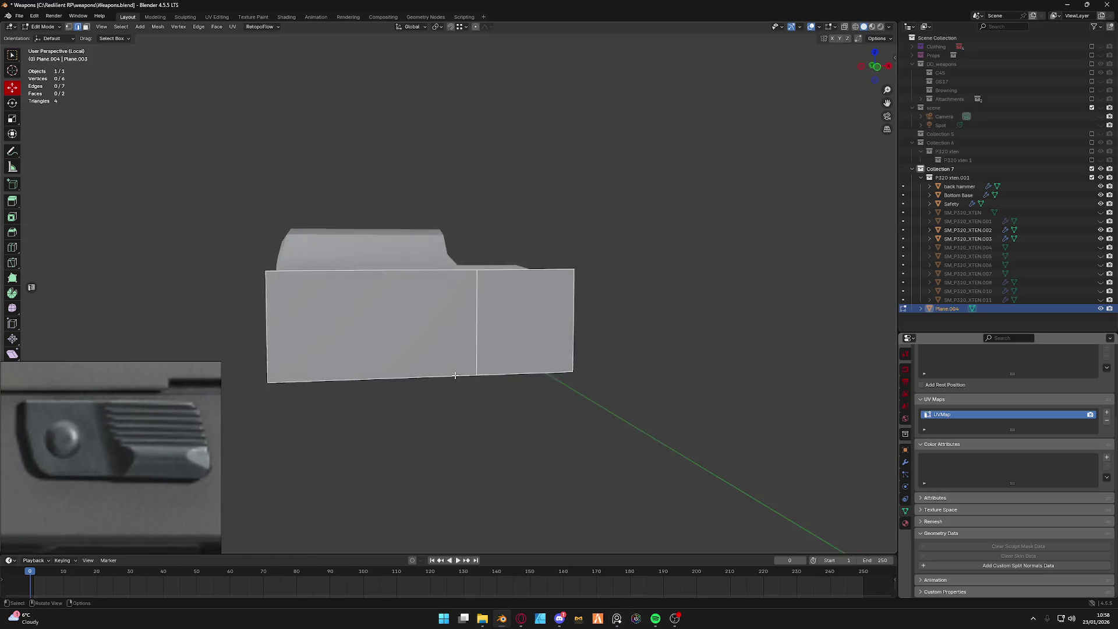
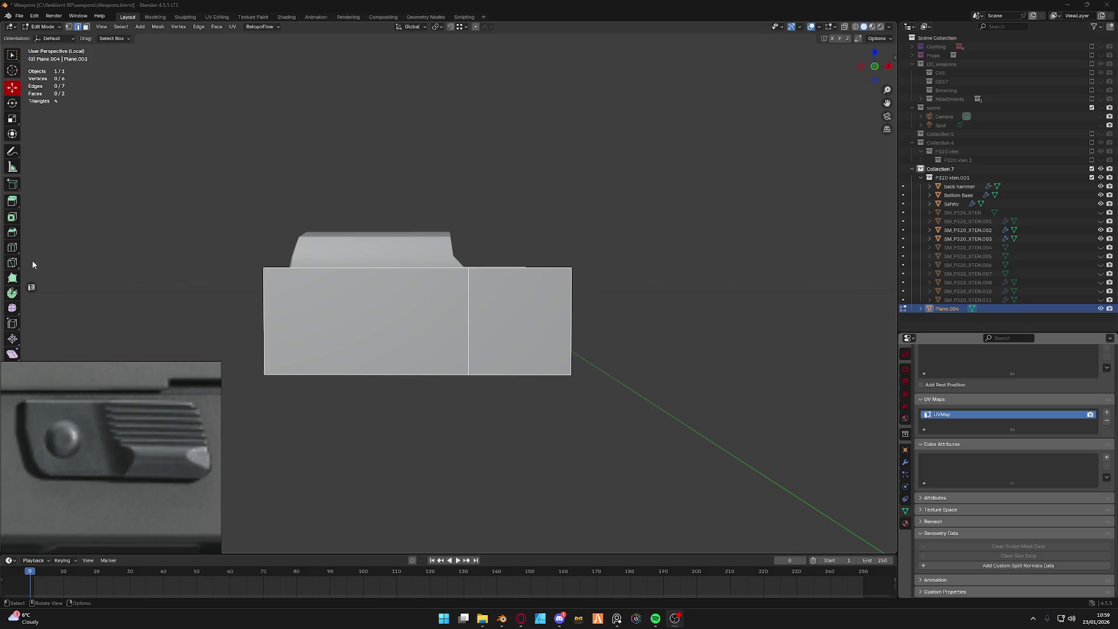
Minimize and restore Blender, then switch to the browser's Twitch Clips Manager page.
left_click(522, 618)
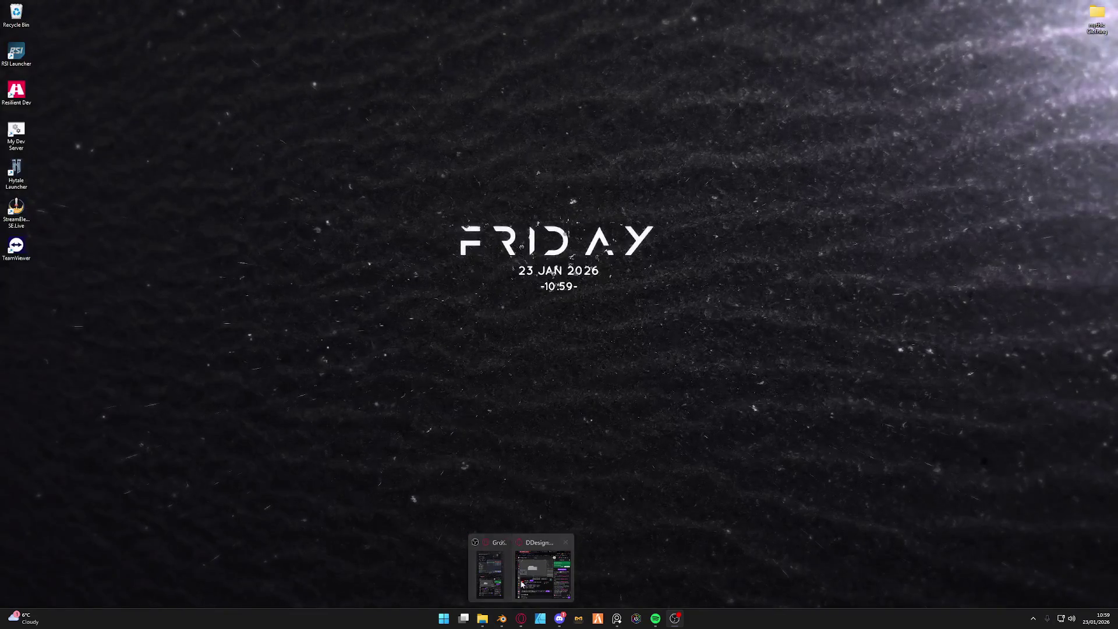
left_click(521, 583)
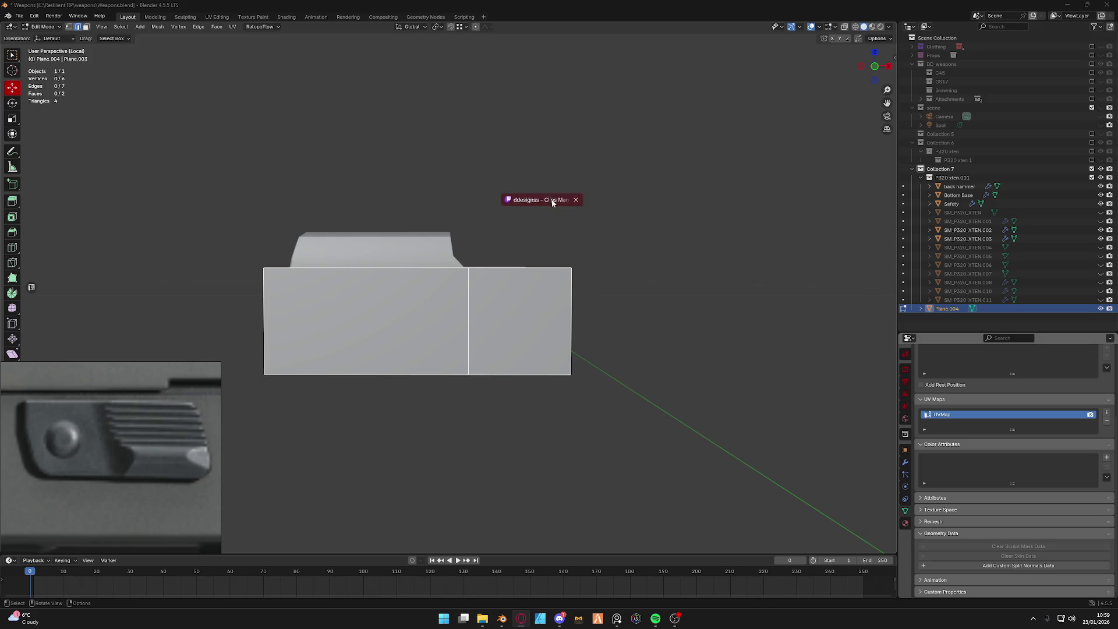
left_click(933, 199)
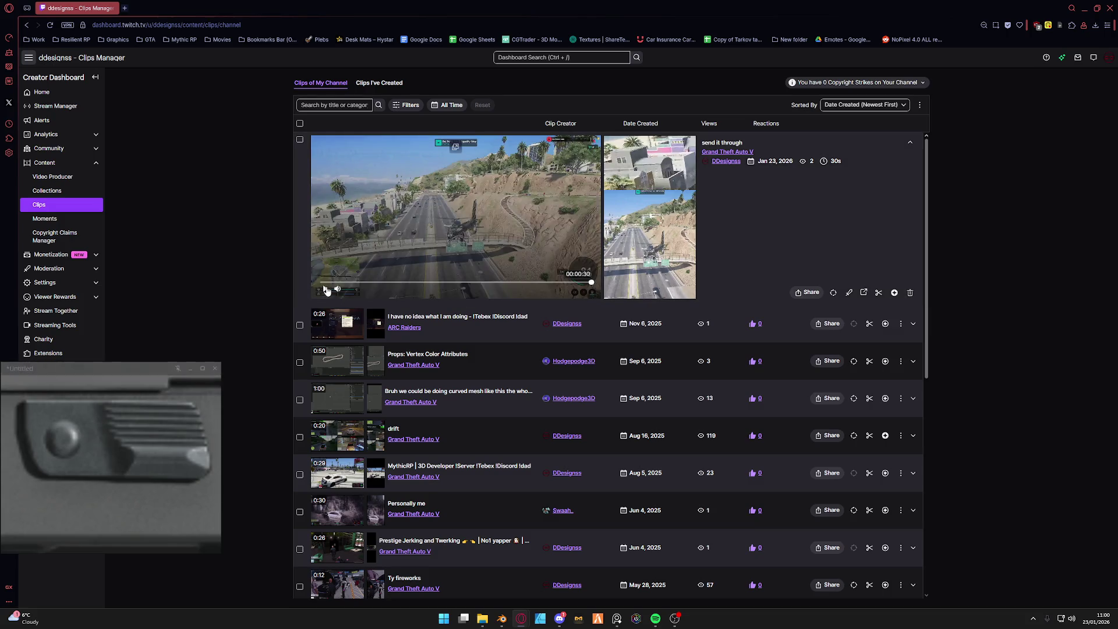
Replay the latest clip, then open 'How does this work again?' from Video Producer on its VOD page.
left_click(325, 290)
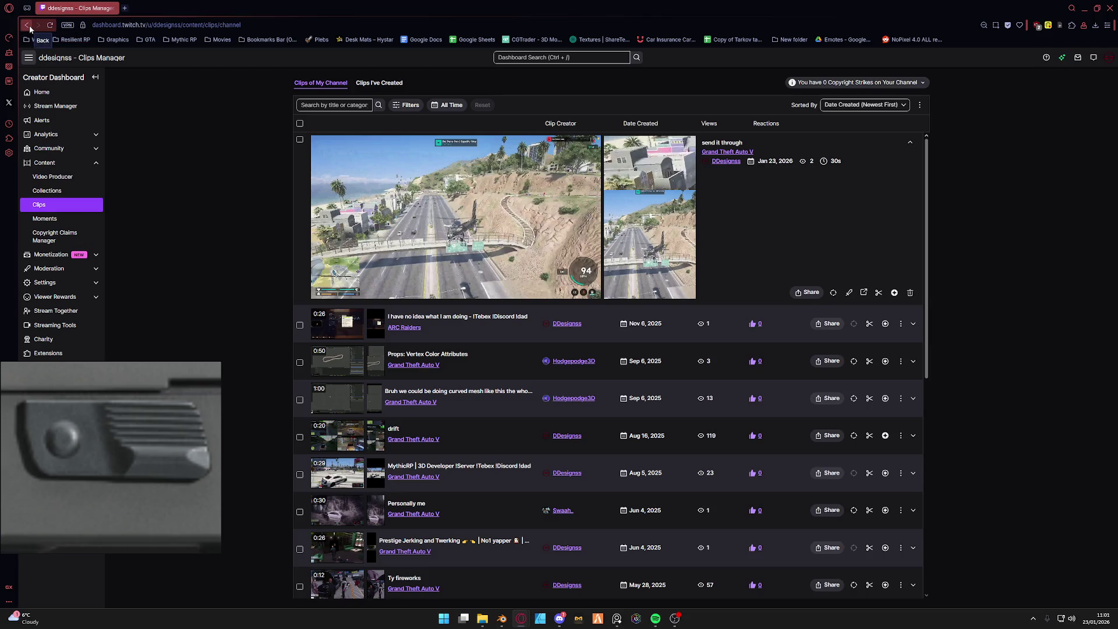
left_click(78, 179)
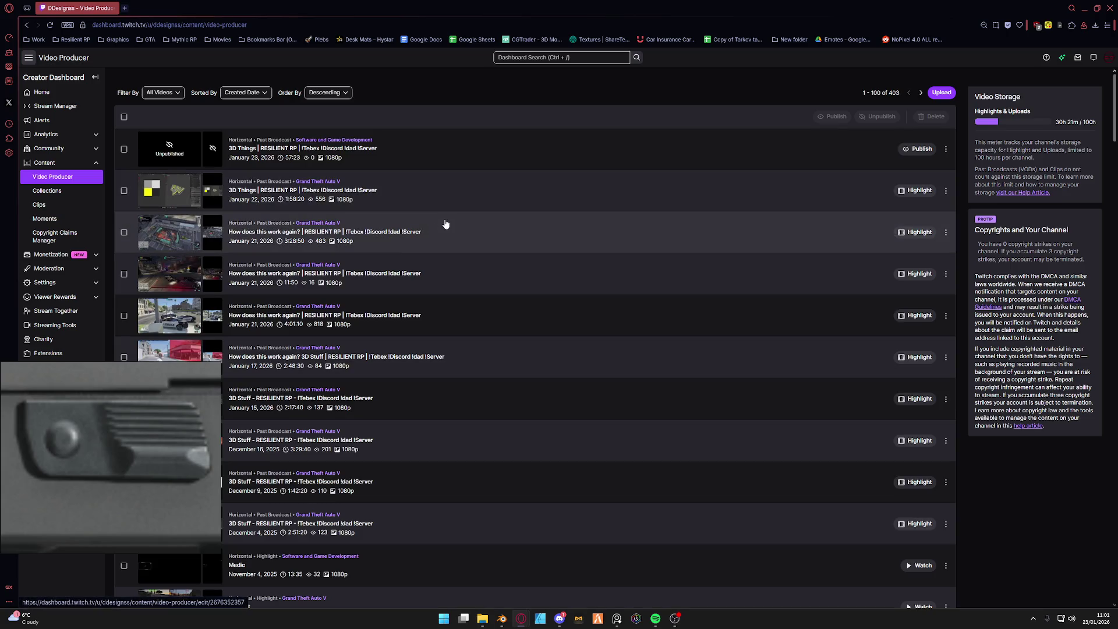
left_click(445, 227)
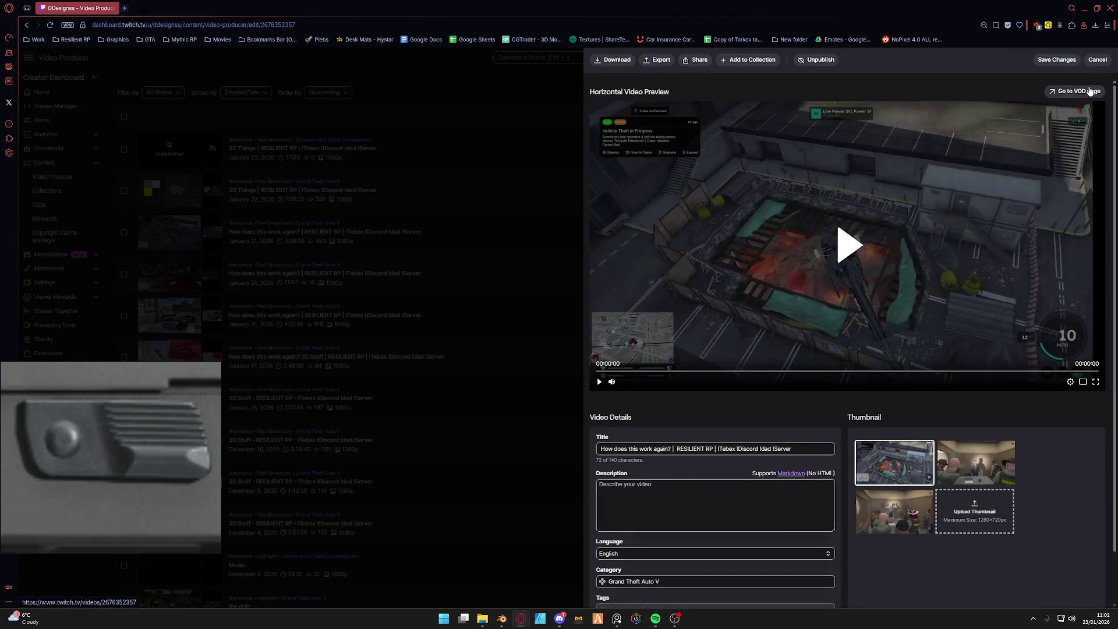
left_click(1077, 91)
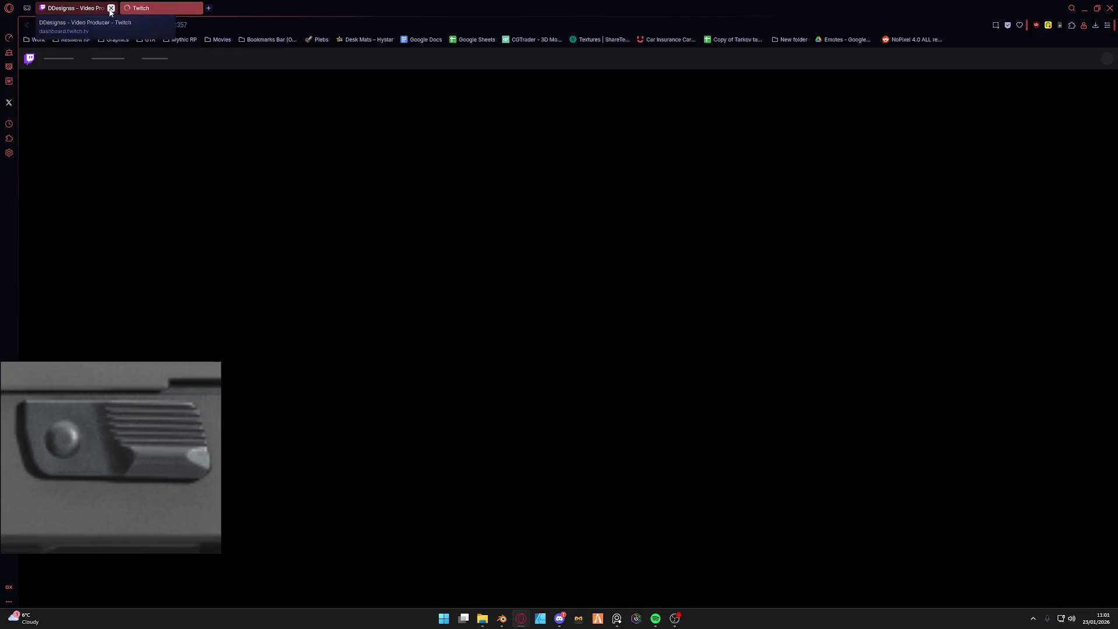
Close the Video Producer tab, seek the replay to about 37 minutes and pause it.
left_click(110, 8)
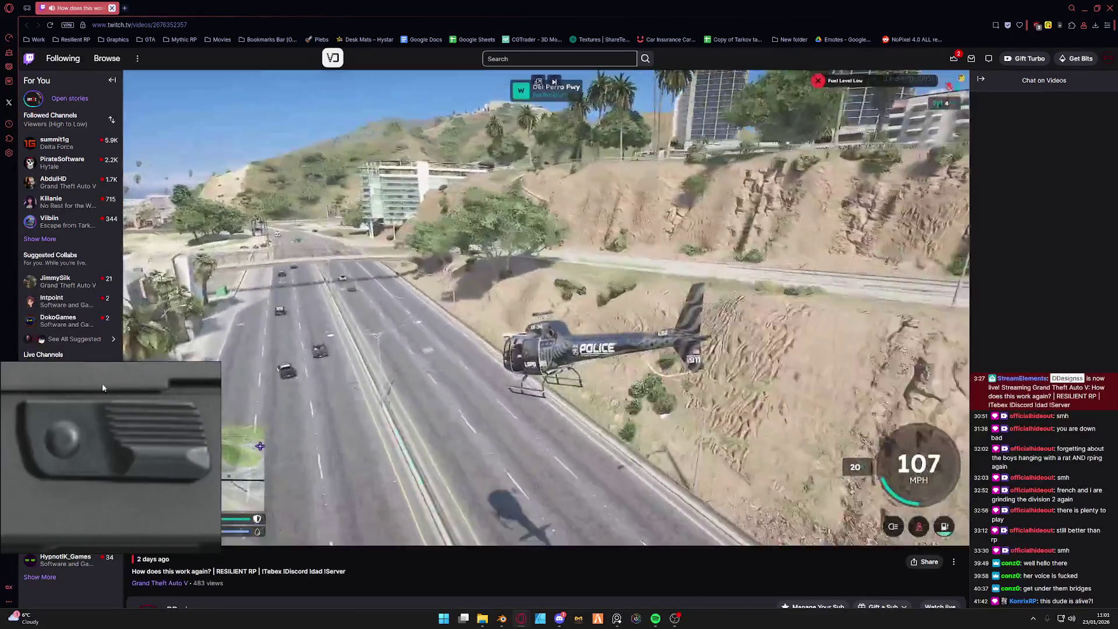
mouse_move(296, 525)
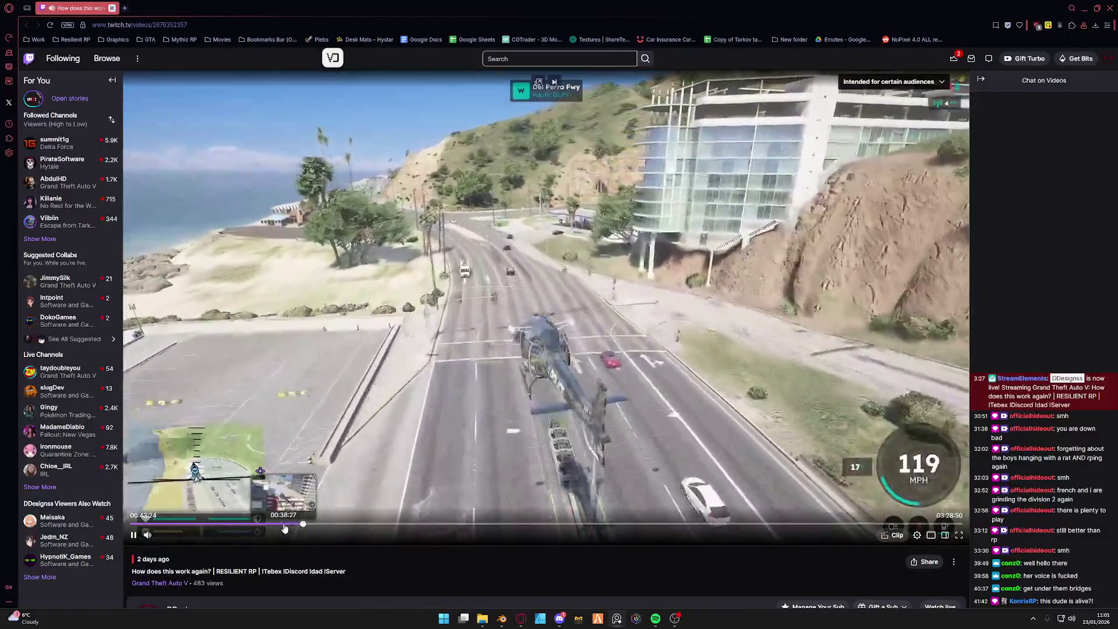
left_click(284, 528)
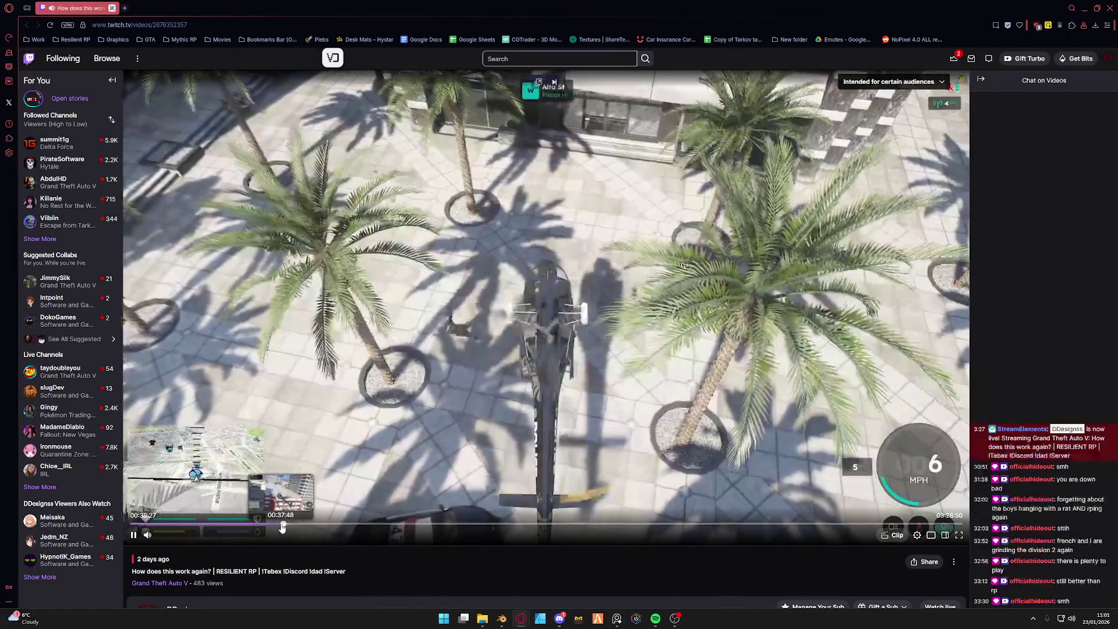
left_click(282, 526)
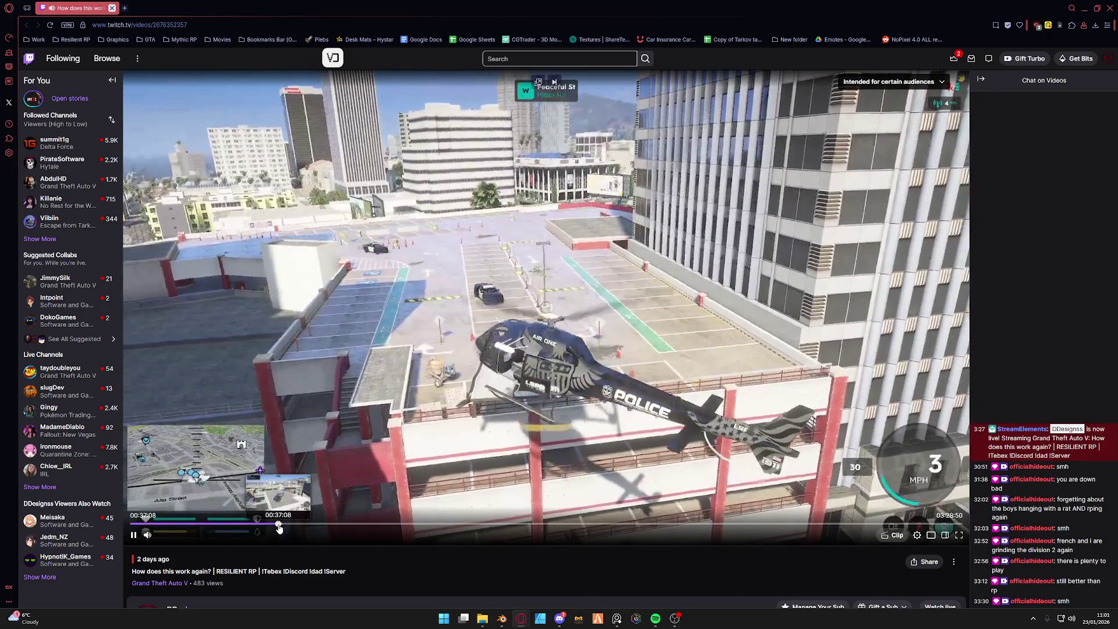
left_click(278, 528)
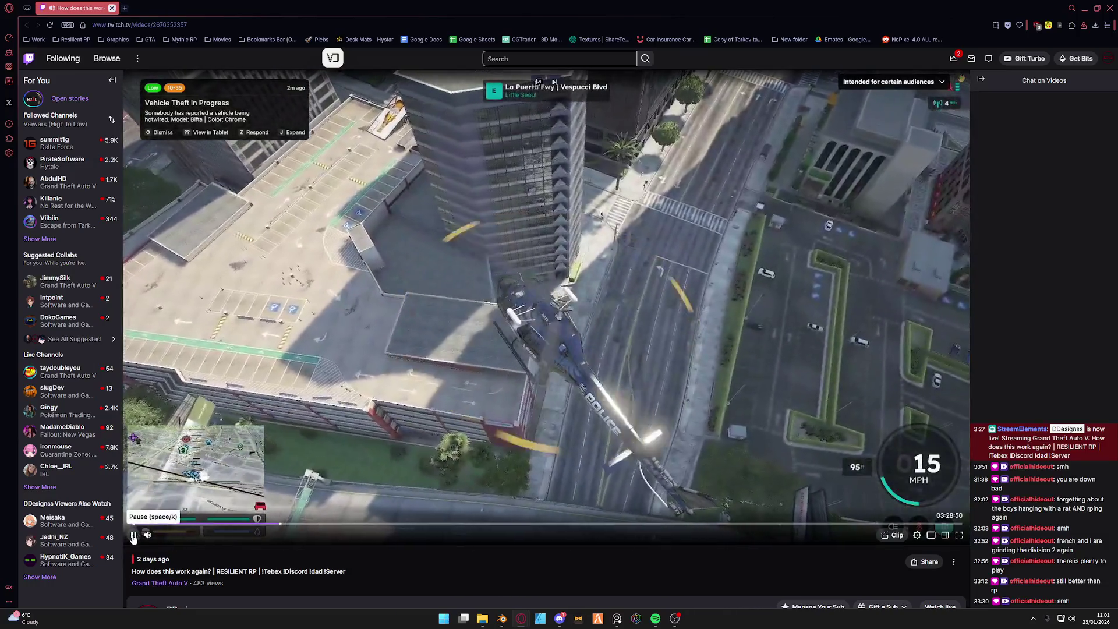
left_click(132, 535)
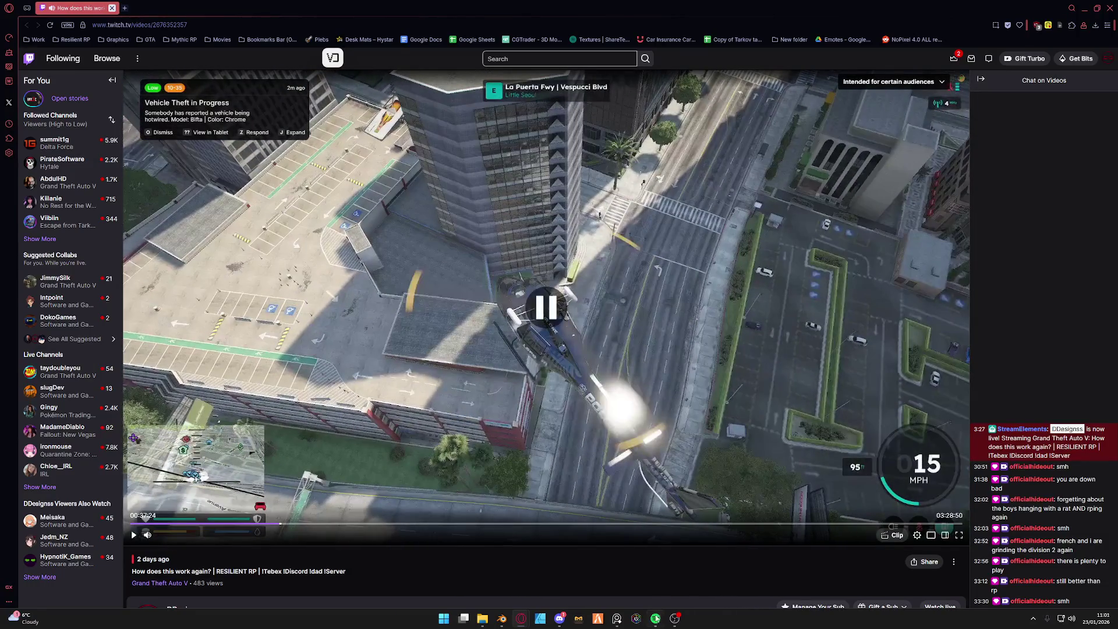
Launch Snipping Tool, dismiss its overlay, then play the replay briefly and pause again.
key("super")
type("snip")
key("Return")
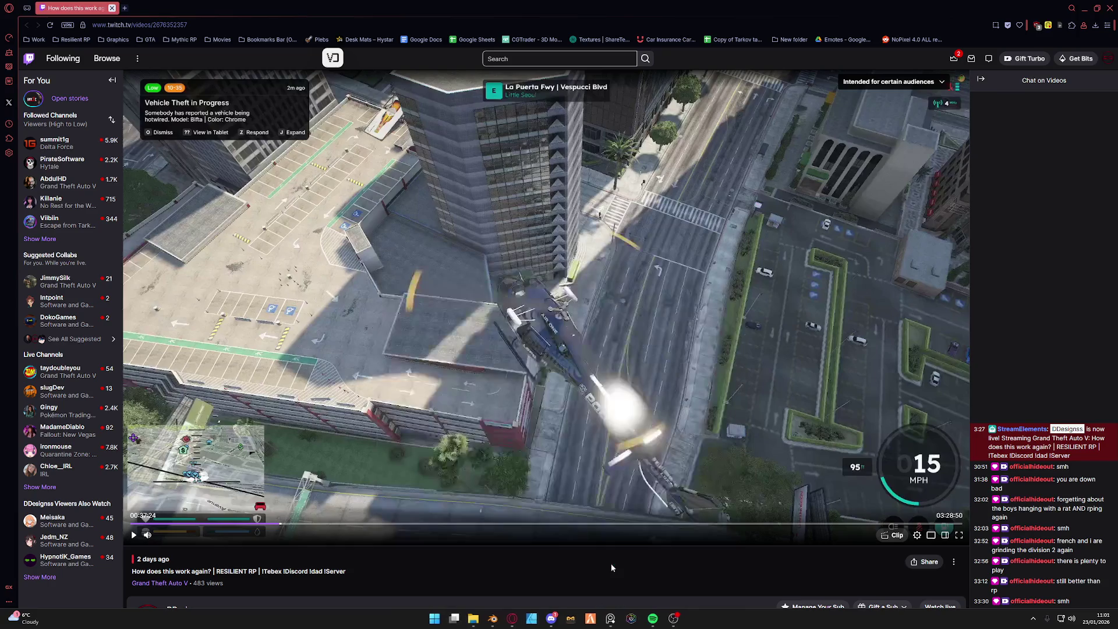
left_click(60, 129)
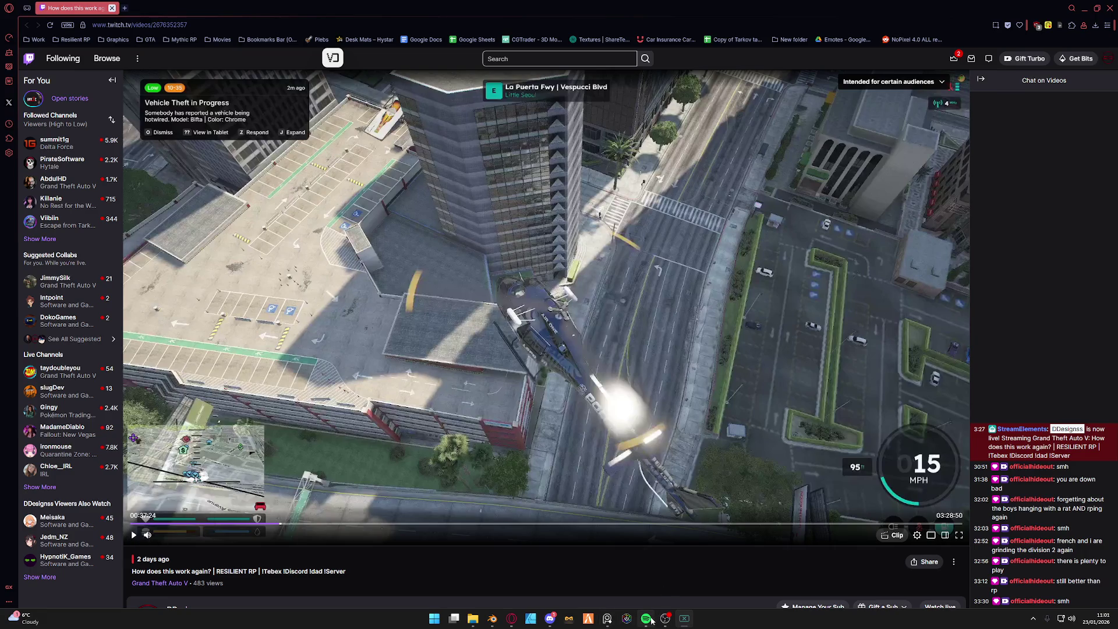
left_click(134, 537)
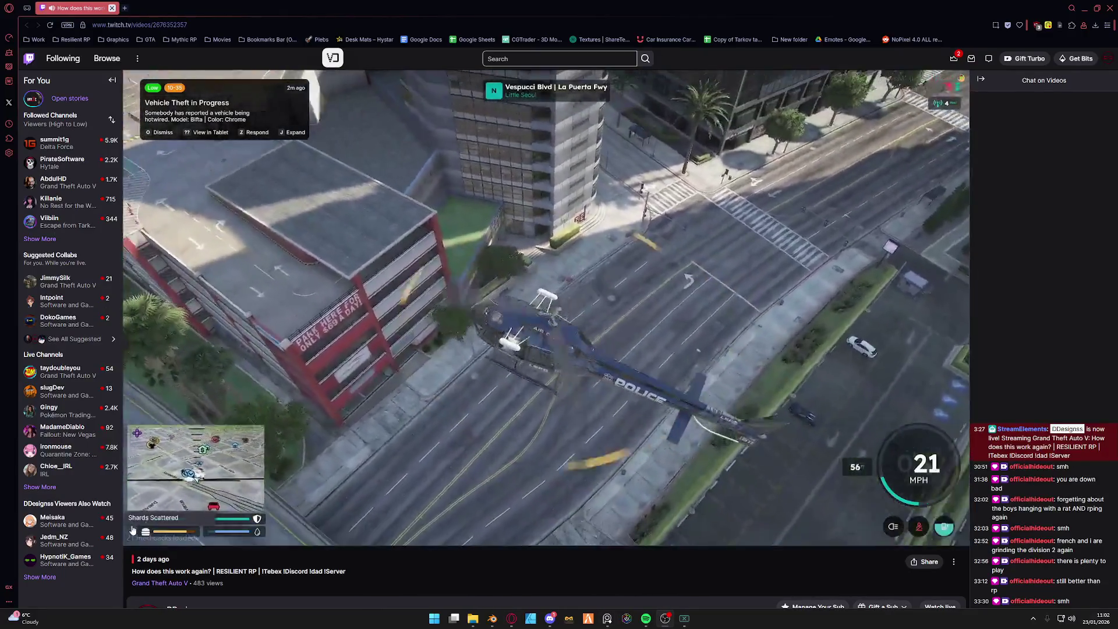
left_click(133, 531)
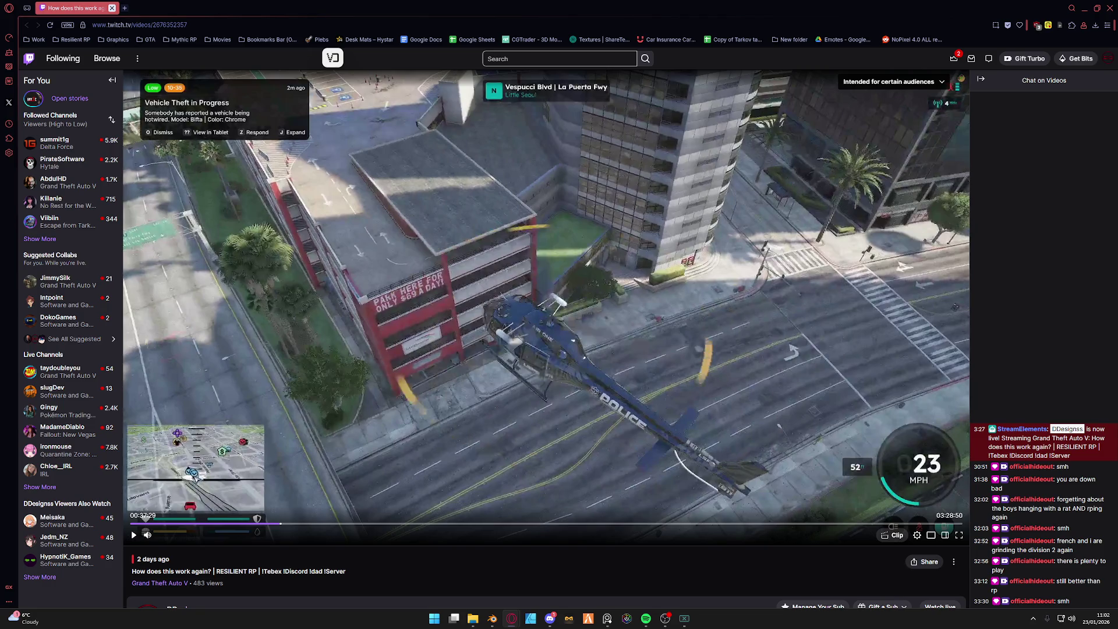
key("super")
type("sound mixer options")
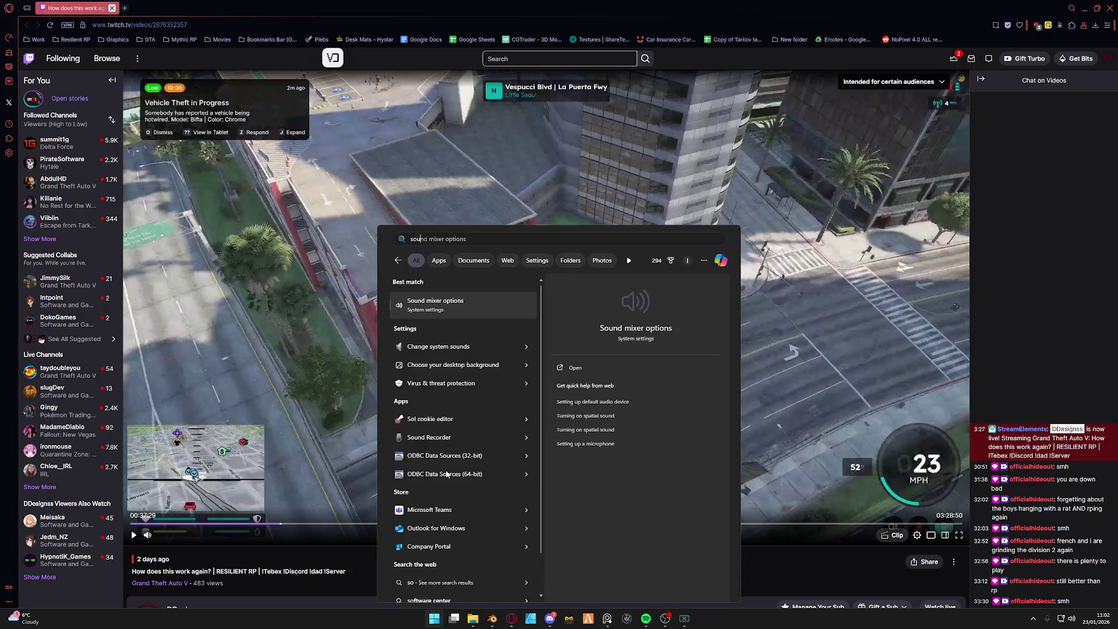
key("Return")
scroll(707, 425, "down", 3)
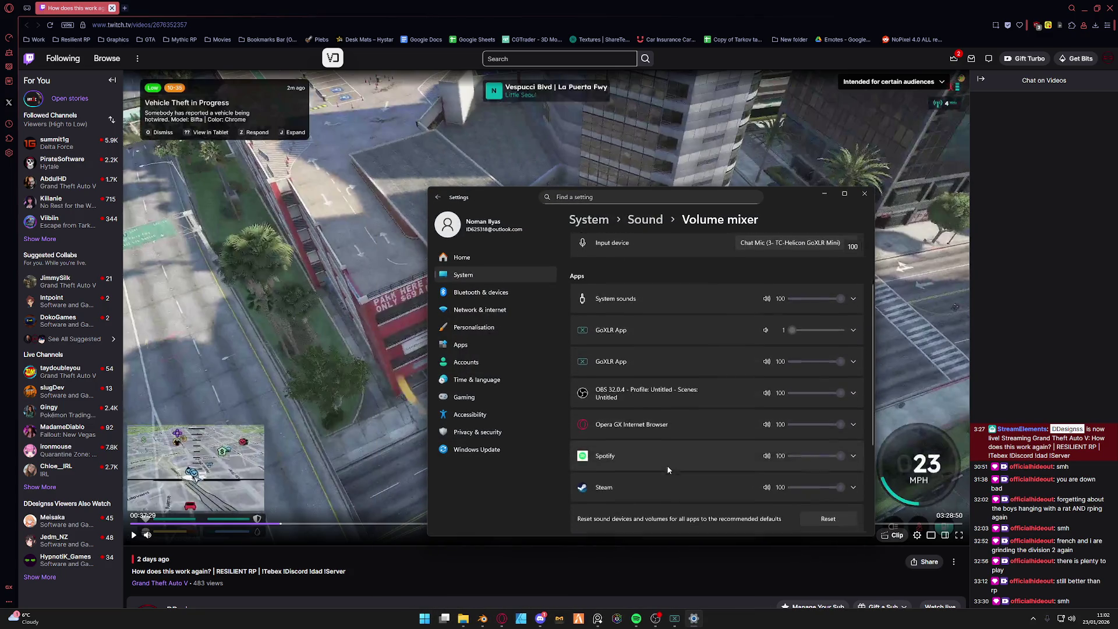
left_click(707, 426)
left_click(864, 194)
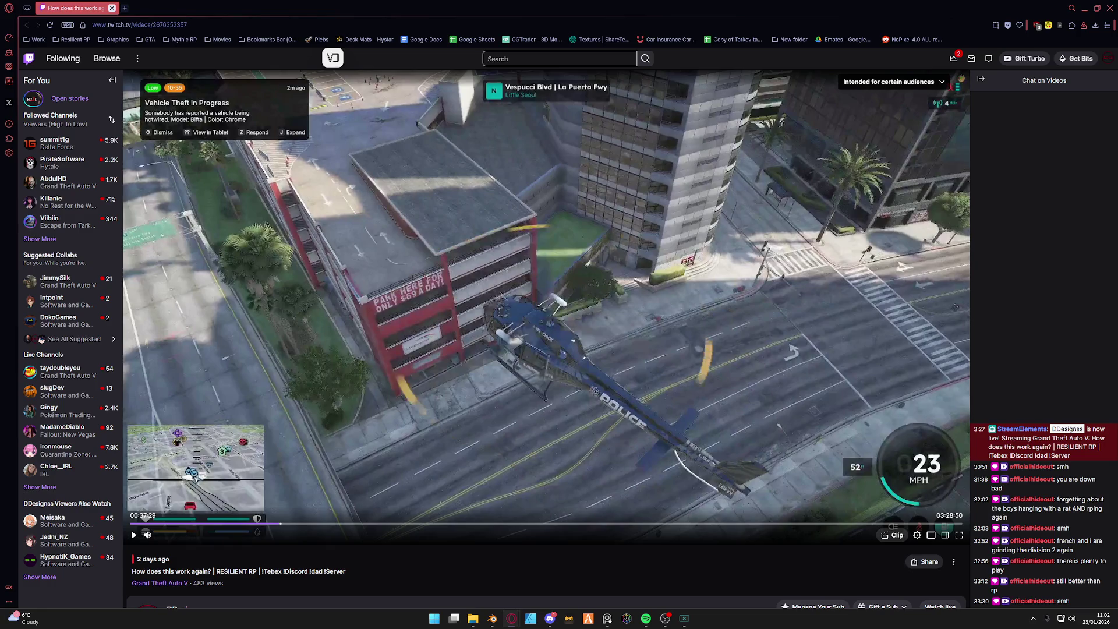
left_click(134, 535)
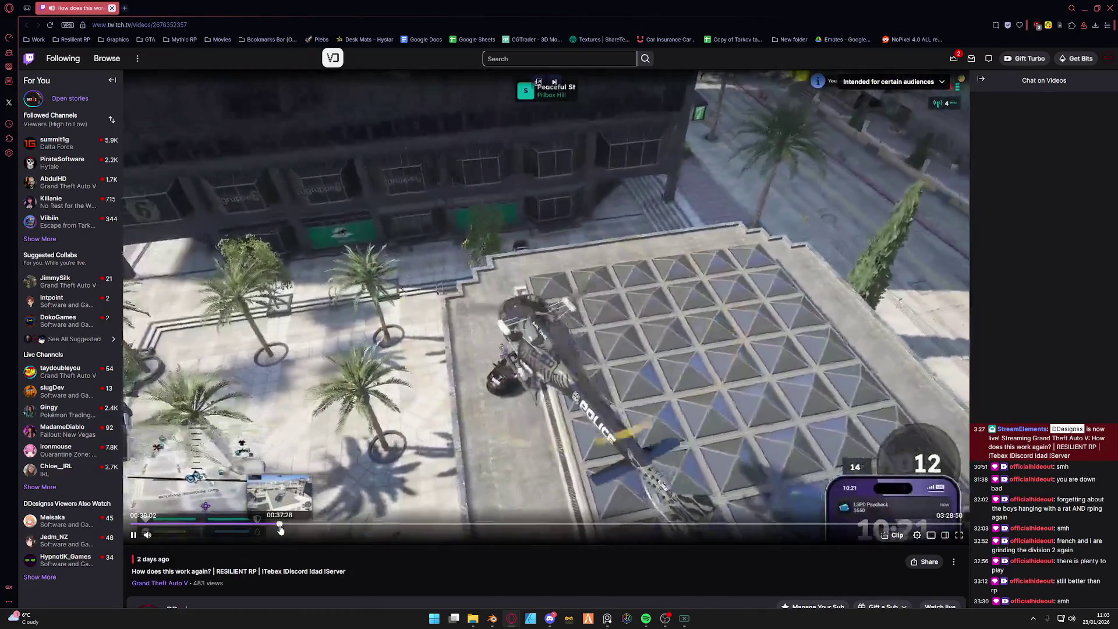
Jump the replay to 00:37:29, then close the browser window to return to Blender.
left_click(280, 529)
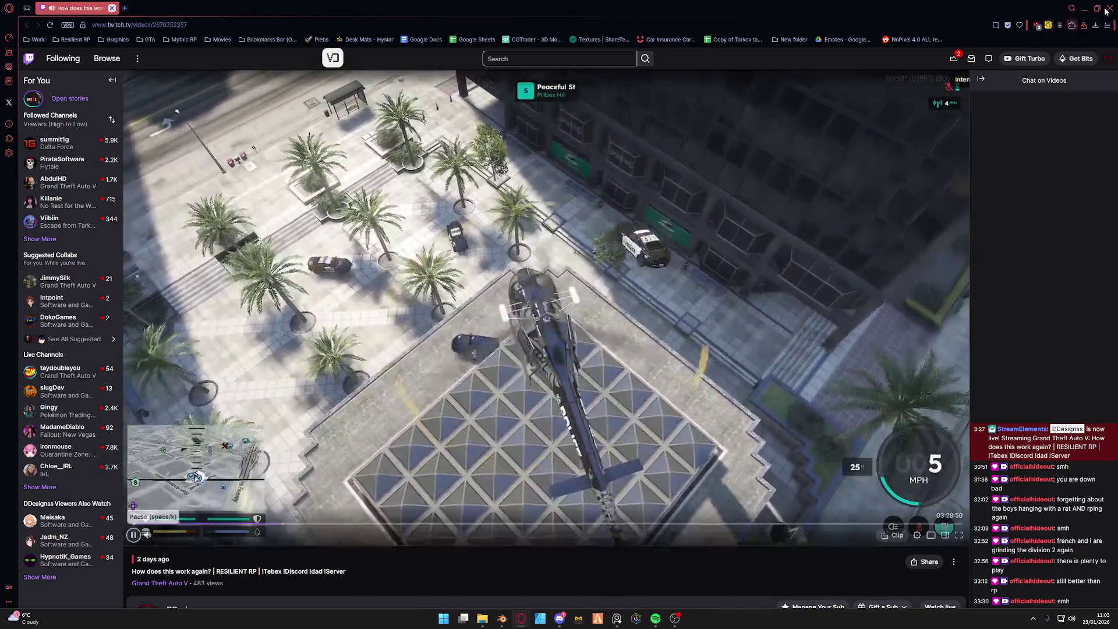
left_click(1106, 9)
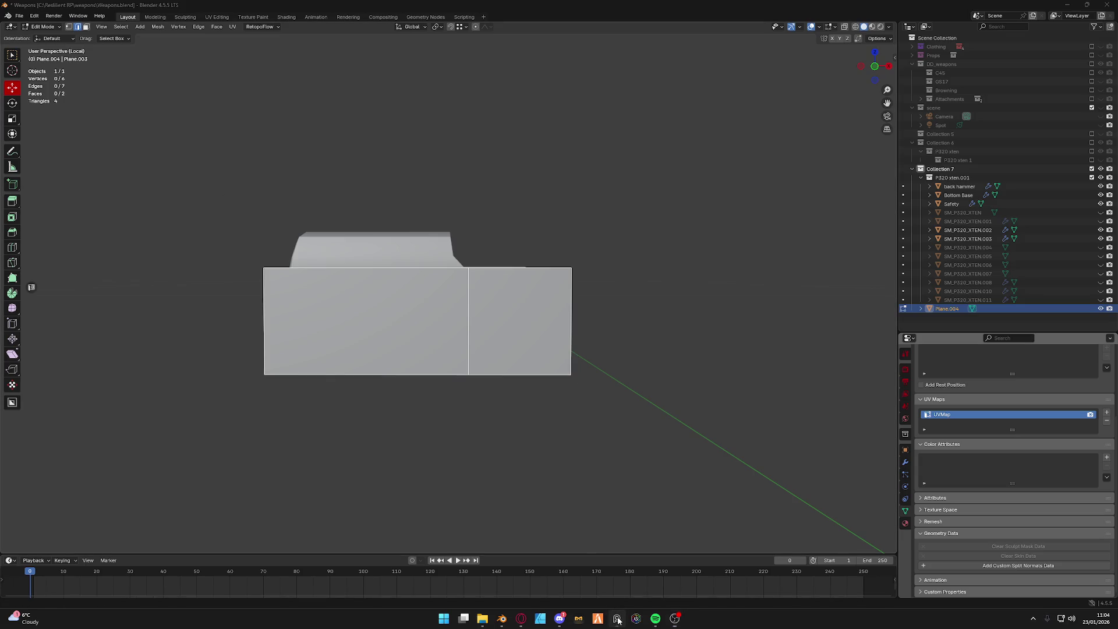
Move the reference image aside and view the slide plane in Front Orthographic.
left_click_drag(266, 229, 117, 368)
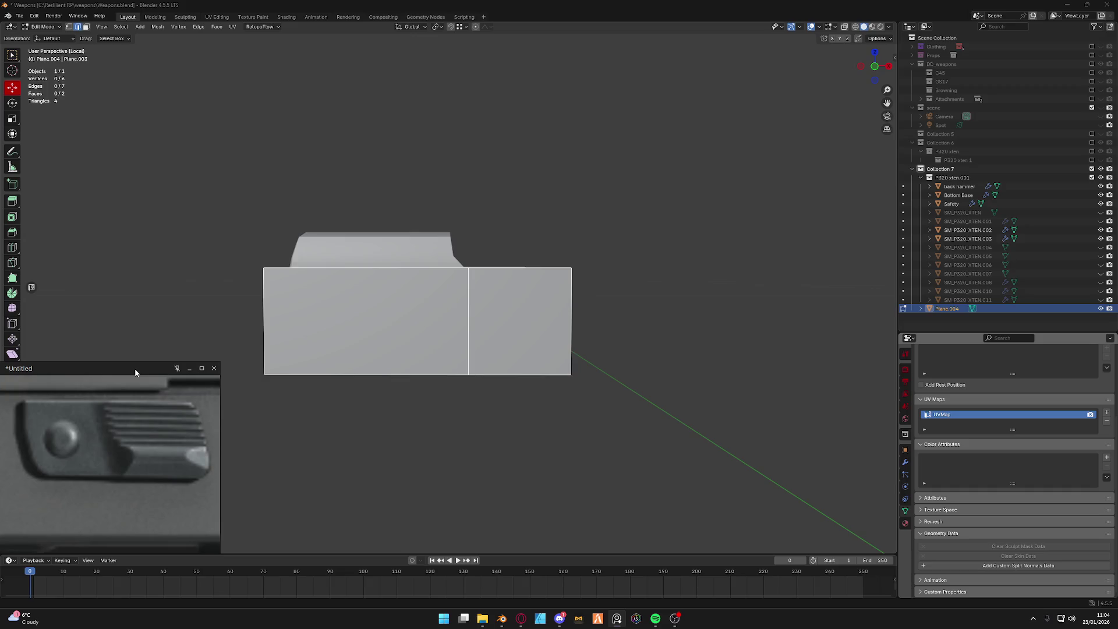
scroll(447, 285, "up", 1)
middle_click_drag(447, 285, 867, 59)
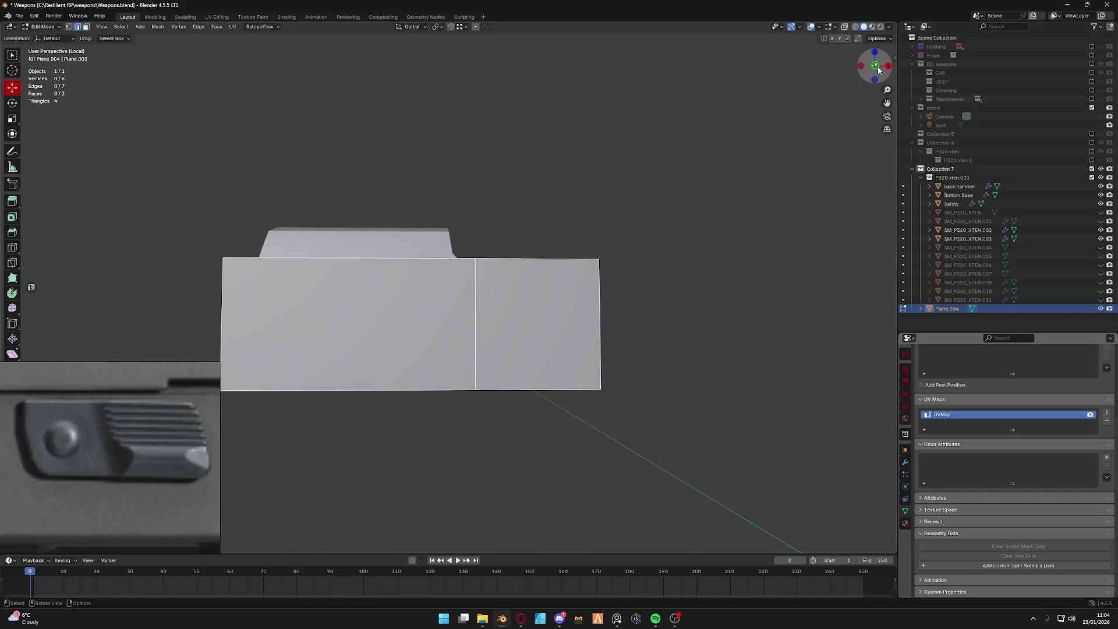
left_click(875, 67)
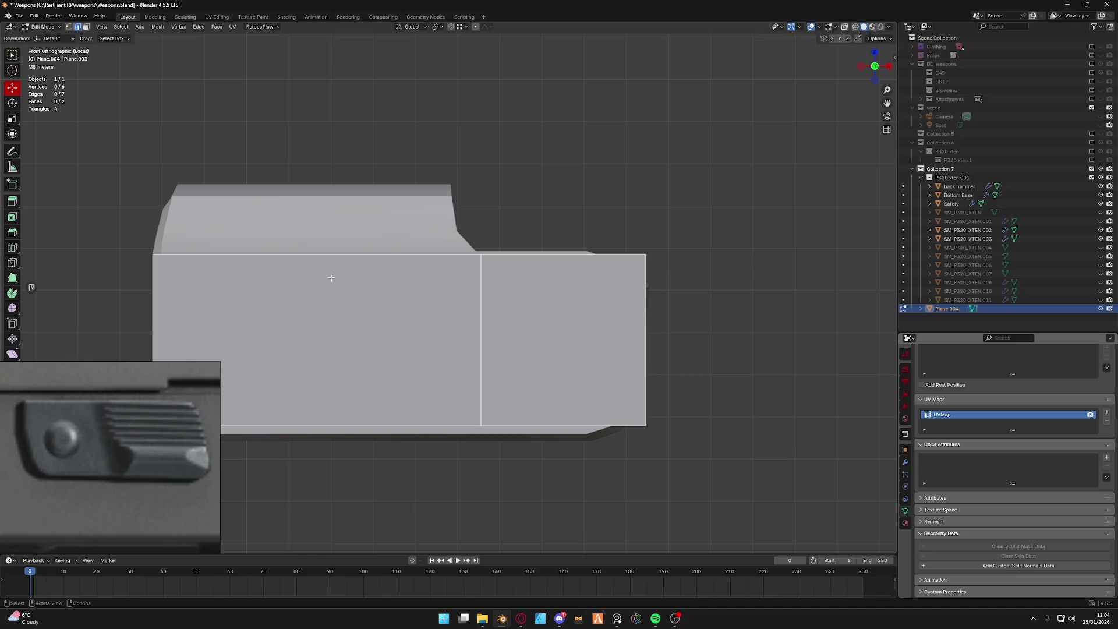
Extrude the strip's right face and main plane outward into a block, then delete the stray face.
left_click(559, 331)
middle_click_drag(559, 330, 555, 295)
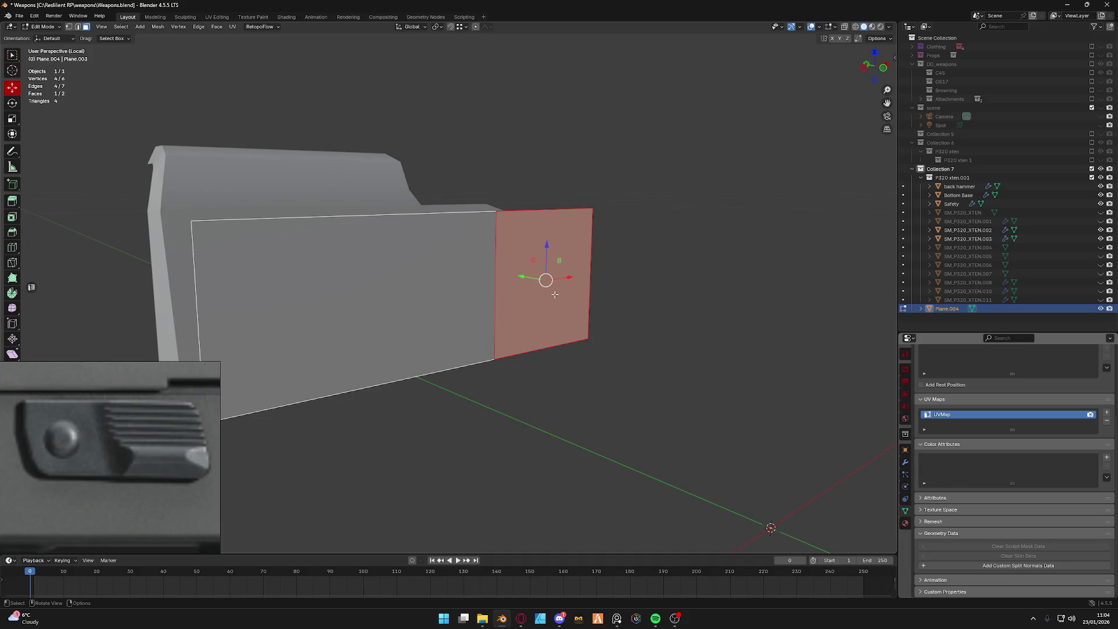
middle_click_drag(511, 300, 508, 332)
key("e")
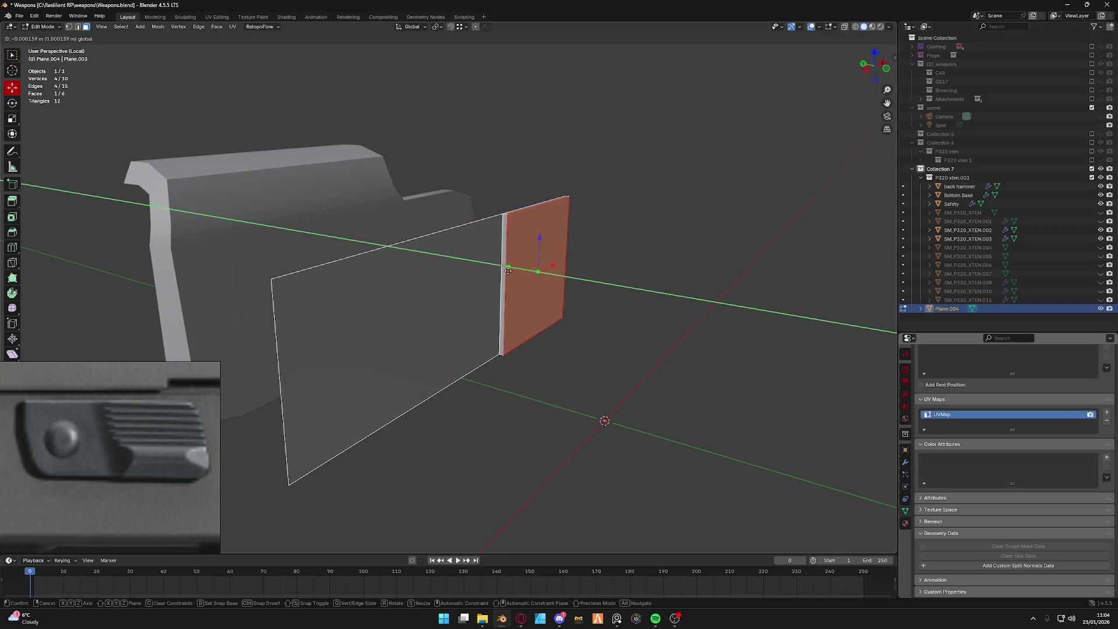
left_click(374, 314)
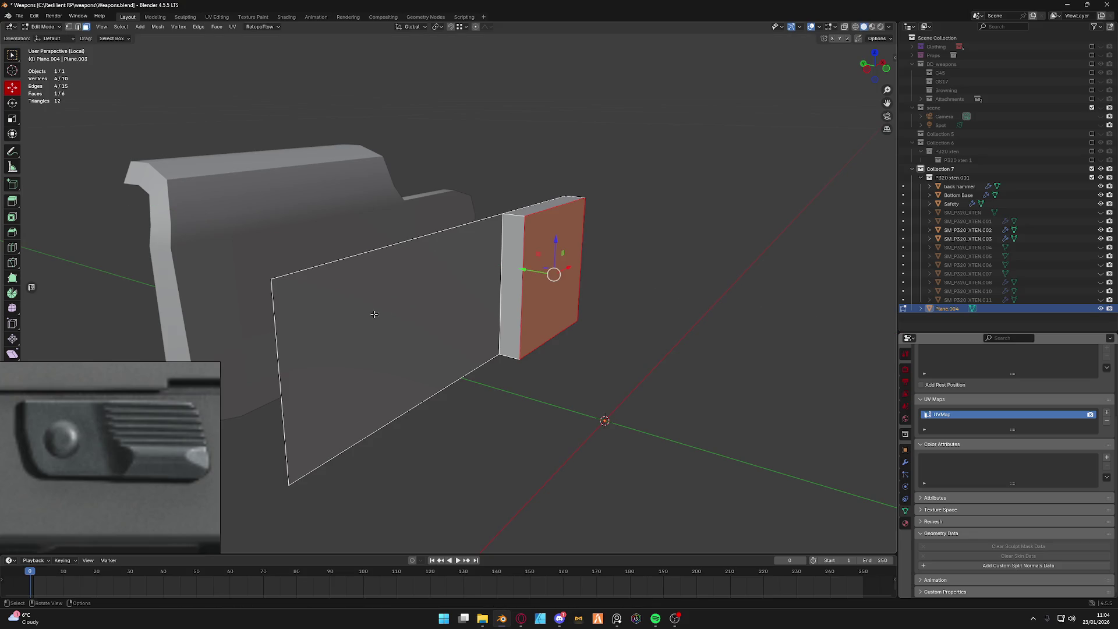
left_click(432, 314)
key("e")
middle_click_drag(447, 301, 488, 336)
left_click(488, 336)
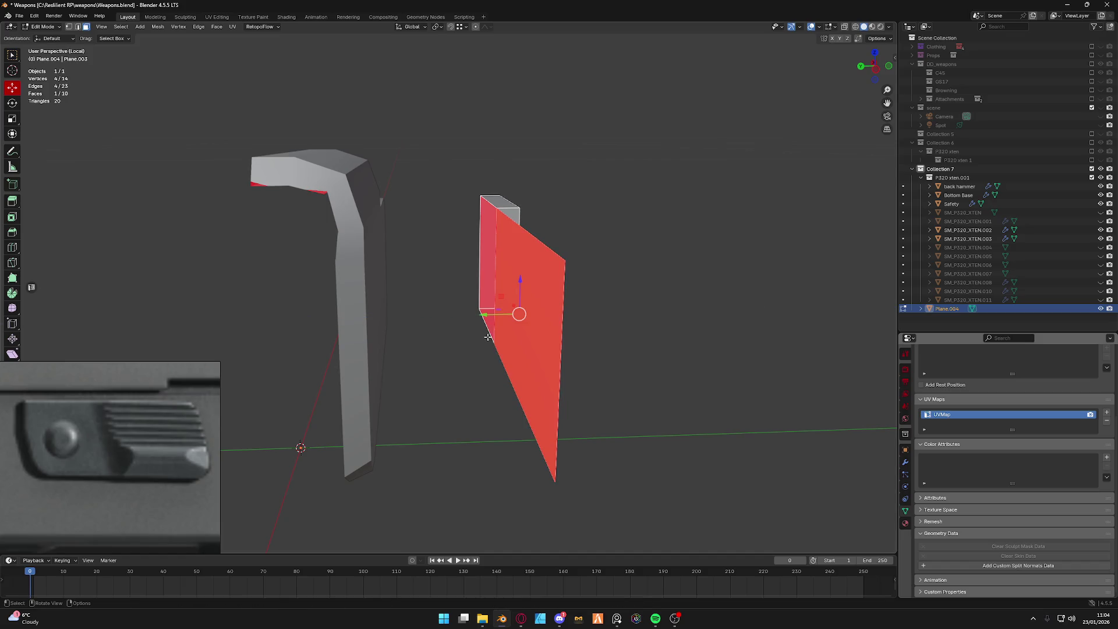
key("g")
left_click(460, 334)
key("x")
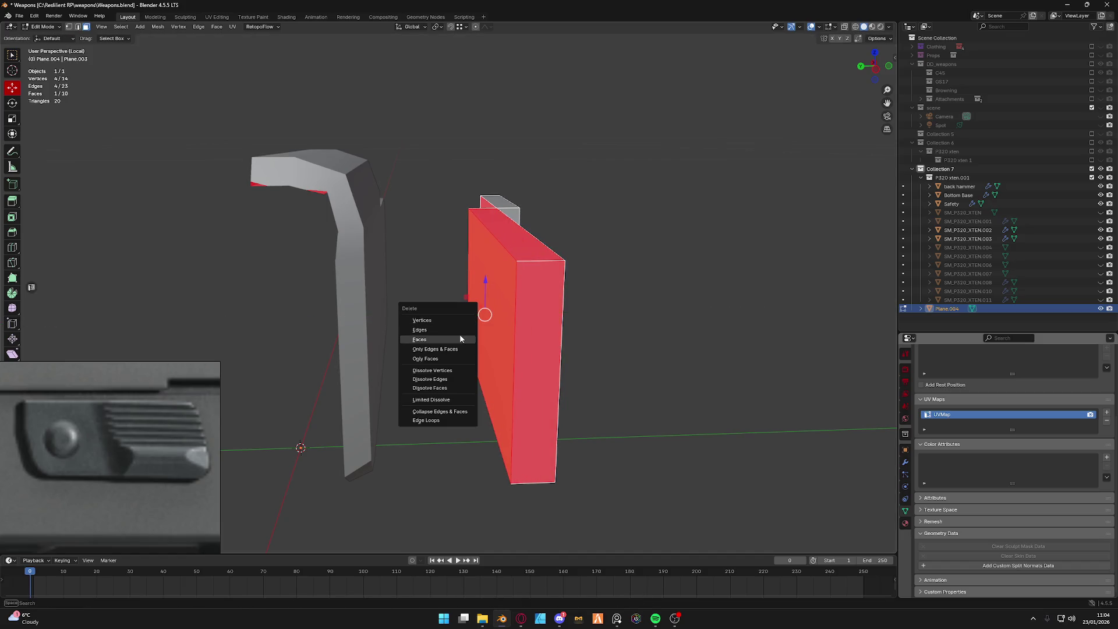
left_click(461, 338)
Fill the gap between the two bordering edges and merge the strip's duplicate vertices.
key("a")
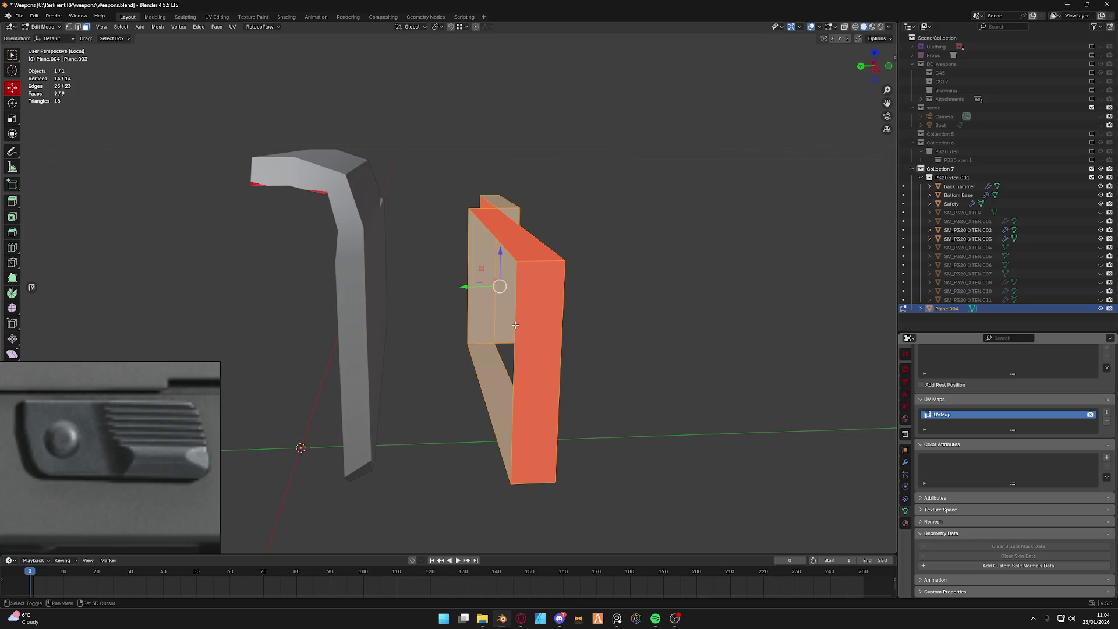
middle_click_drag(514, 326, 574, 347)
key("alt+a")
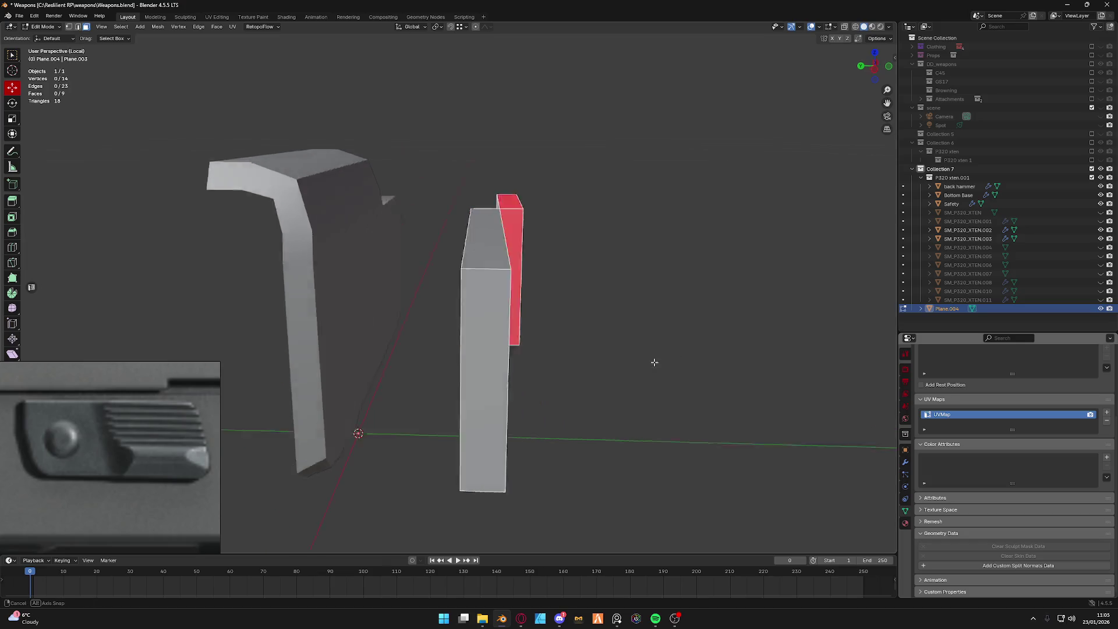
left_click(364, 382, "alt")
mouse_move(364, 381)
middle_mouse_down()
mouse_move(393, 279)
mouse_move(552, 337)
mouse_move(437, 289)
mouse_move(391, 334)
mouse_move(499, 350)
middle_mouse_up()
key("f")
key("a")
key("alt+a")
middle_click_drag(591, 409, 570, 338)
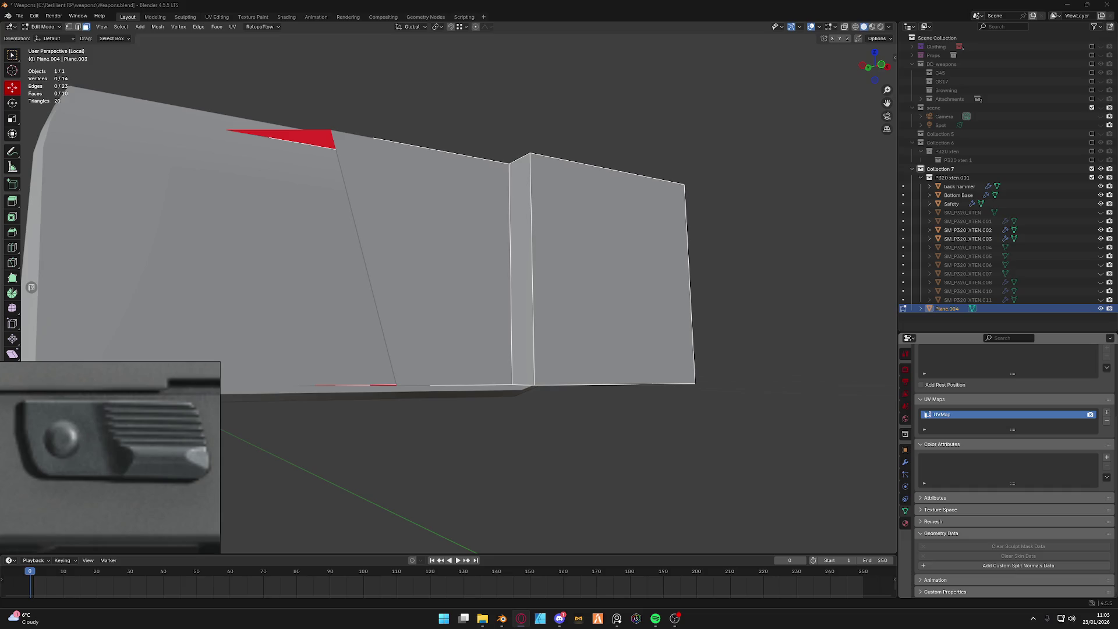
key("Home")
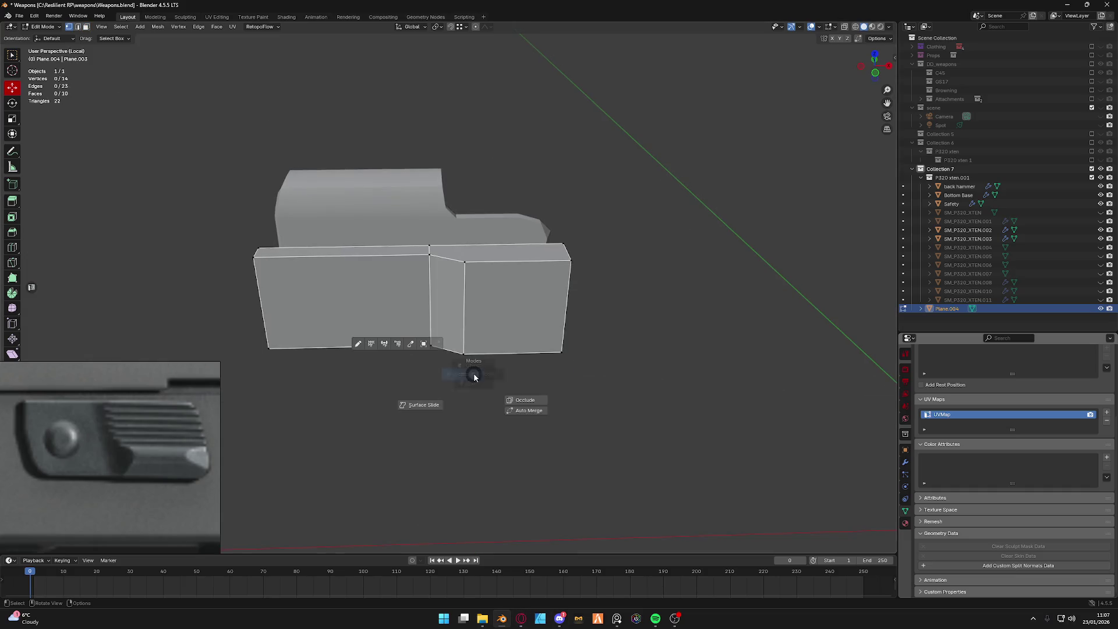
In vertex mode, add a new vertex above the strip and slide it along X to form the sloped step.
key("q")
left_click(492, 269)
mouse_move(492, 269)
middle_mouse_down()
mouse_move(493, 374)
mouse_move(495, 292)
middle_mouse_up()
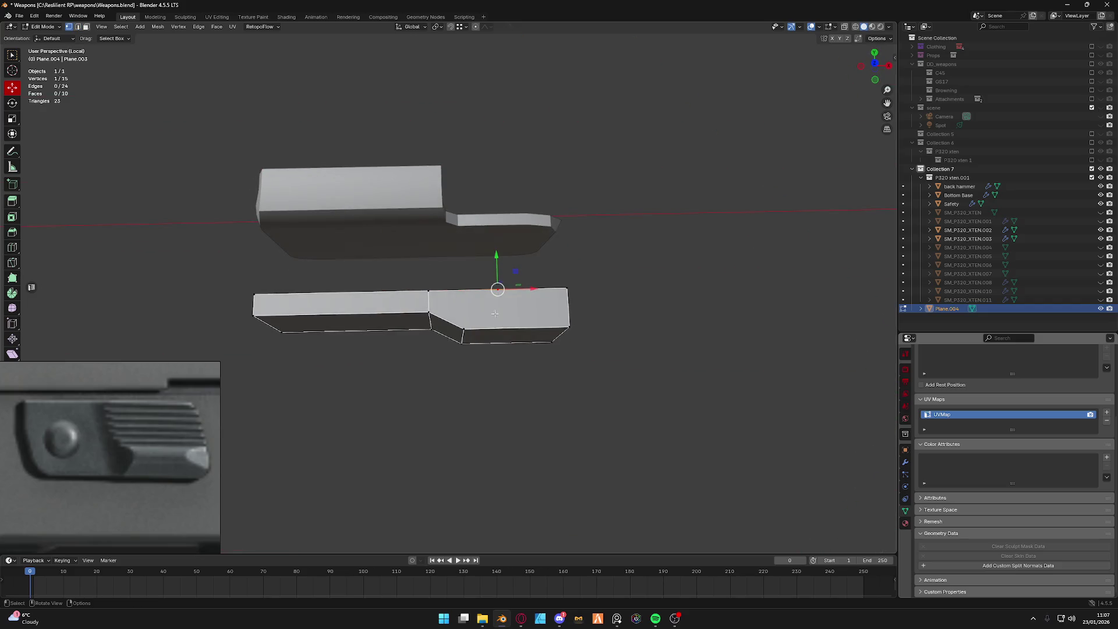
middle_click_drag(465, 337, 489, 298)
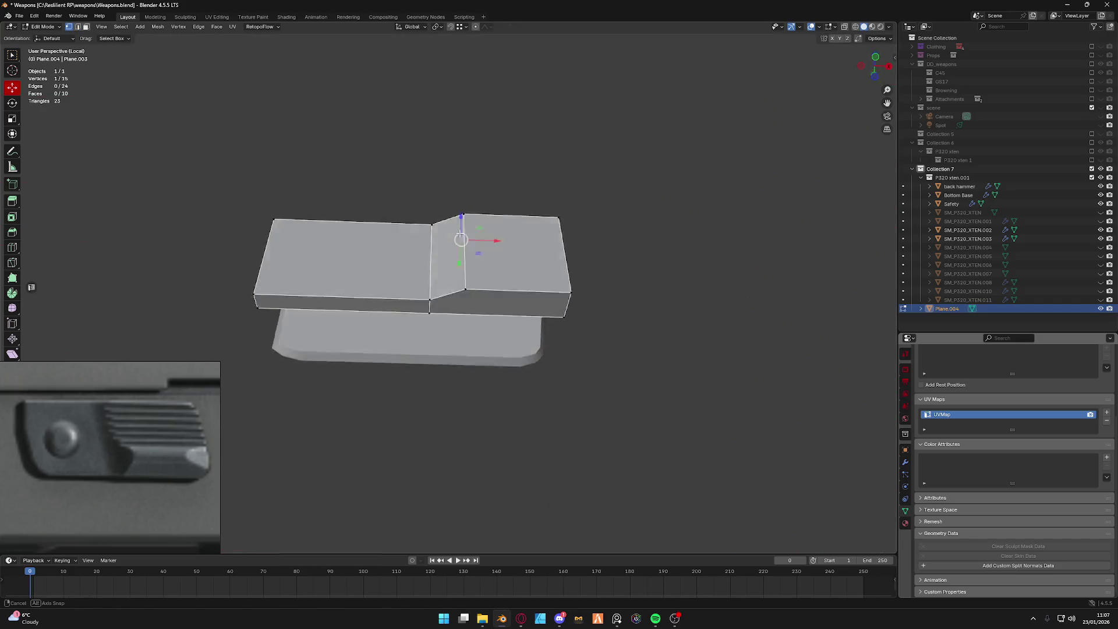
right_click(498, 297, "ctrl")
key("g")
key("x")
left_click(489, 300)
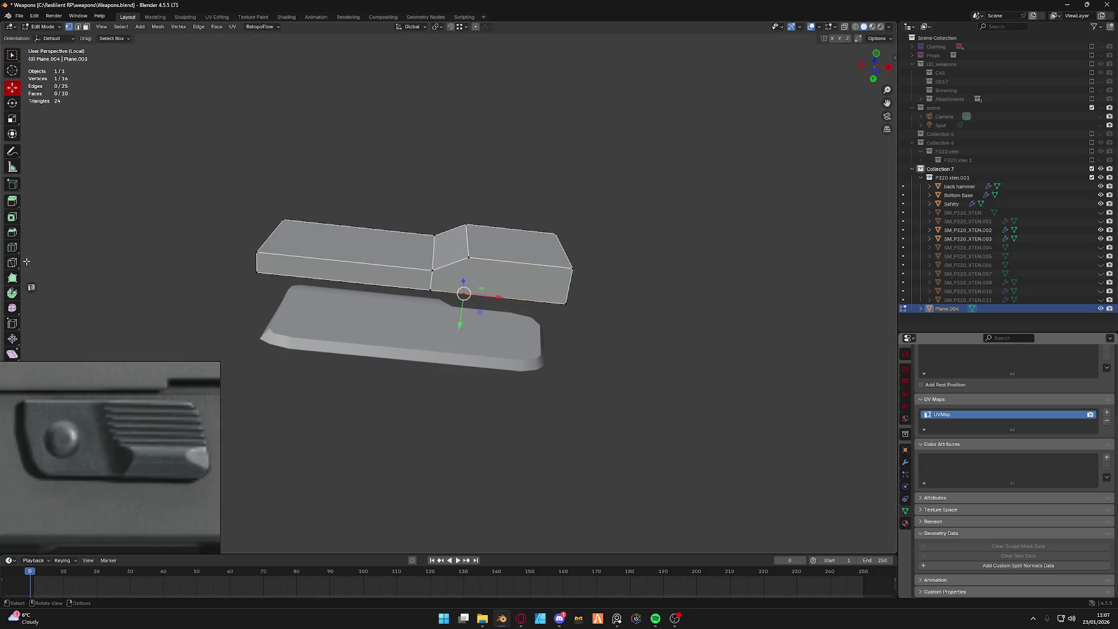
left_click(12, 263)
key("grave")
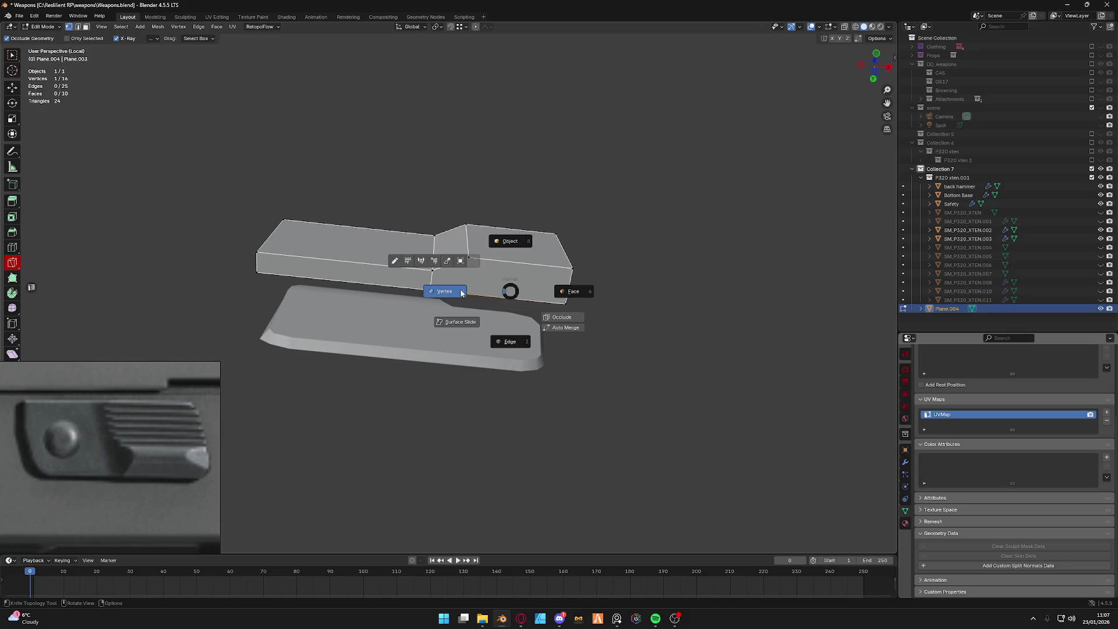
Knife-cut an edge from the strip's bottom edge up to the step's first top vertex.
left_click(477, 288)
middle_click_drag(476, 288, 457, 320)
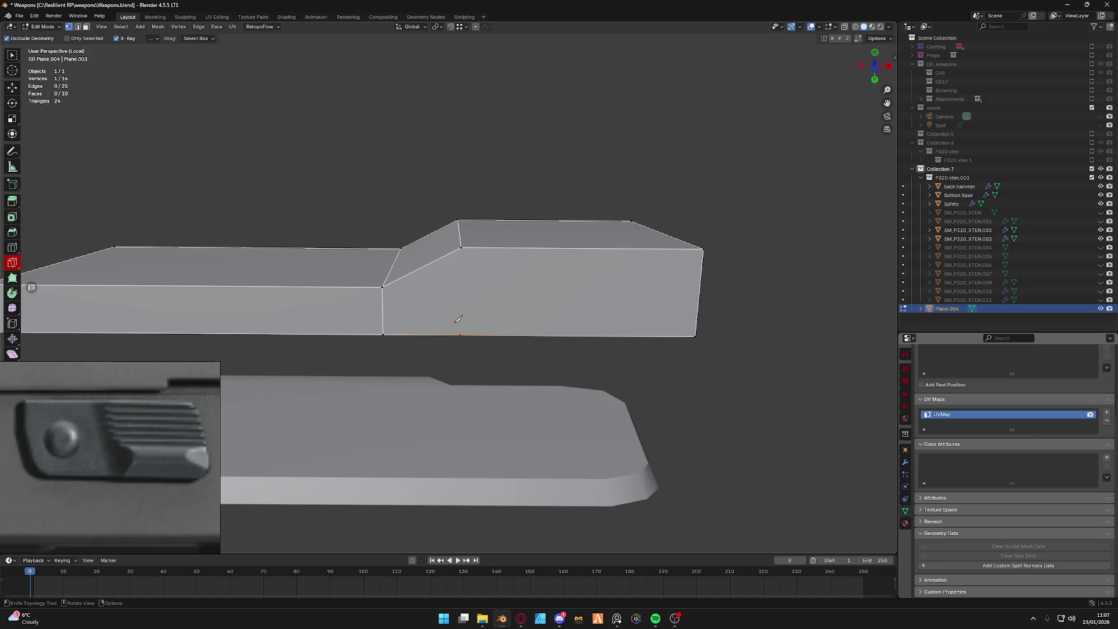
middle_click_drag(457, 319, 461, 371)
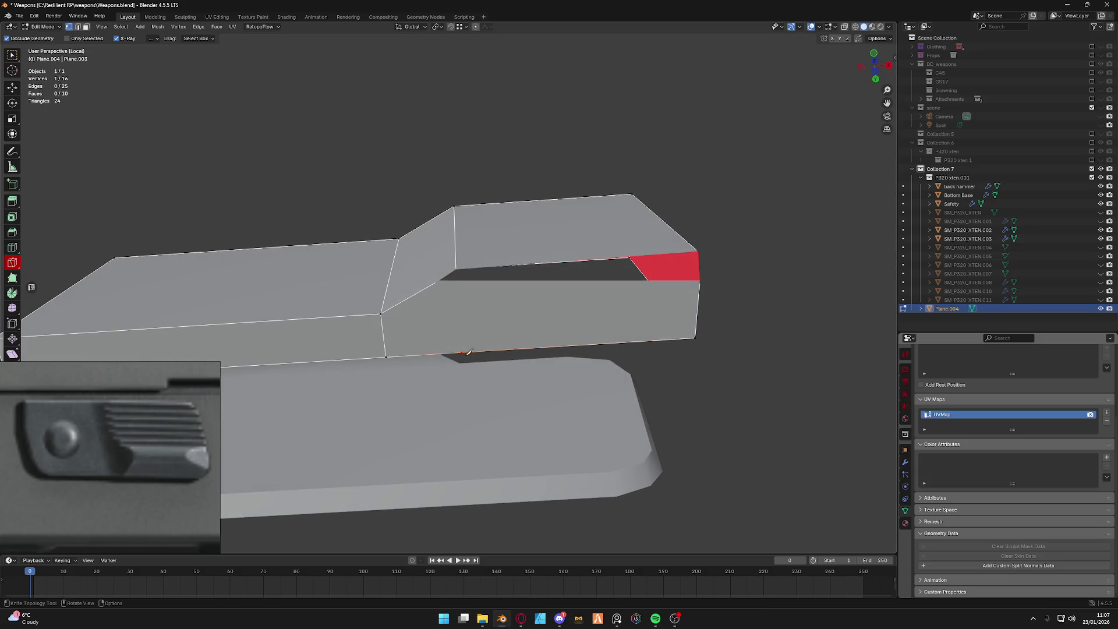
left_click(460, 356)
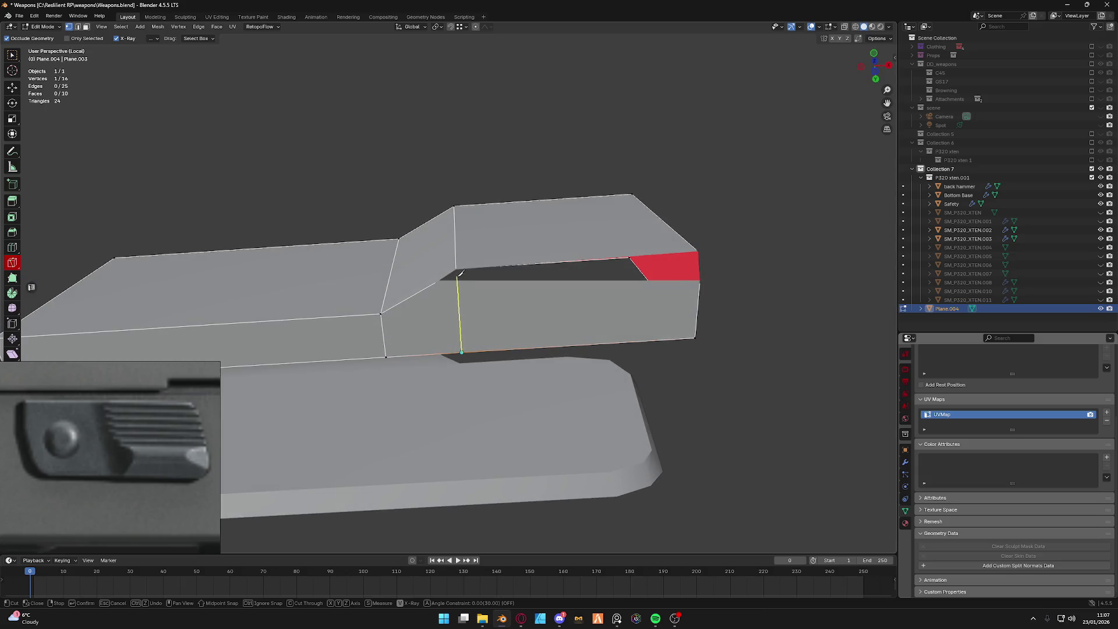
scroll(462, 287, "down", 2)
left_click(456, 277)
key("Return")
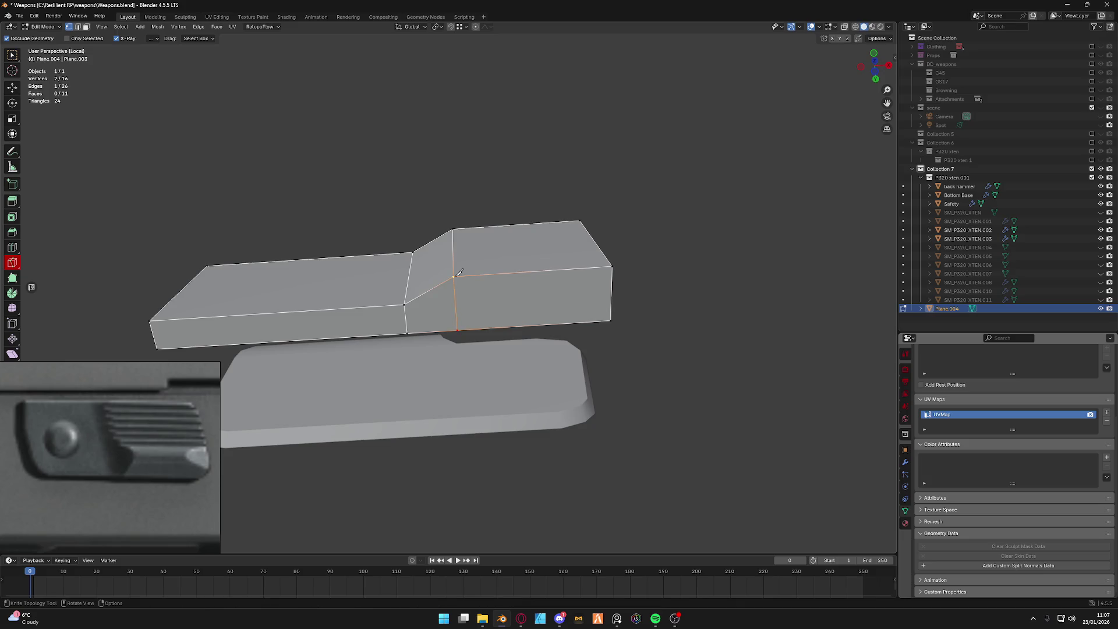
Knife-cut a second edge up to the other top vertex, leave the tool and select the whole mesh.
middle_click_drag(458, 273, 457, 262)
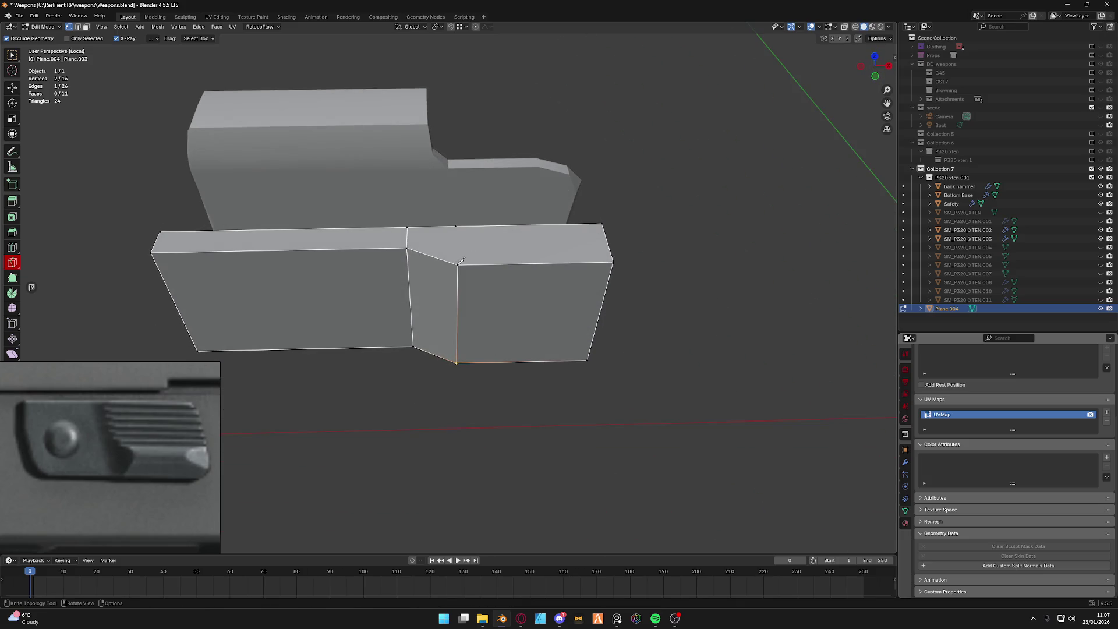
left_click(457, 264)
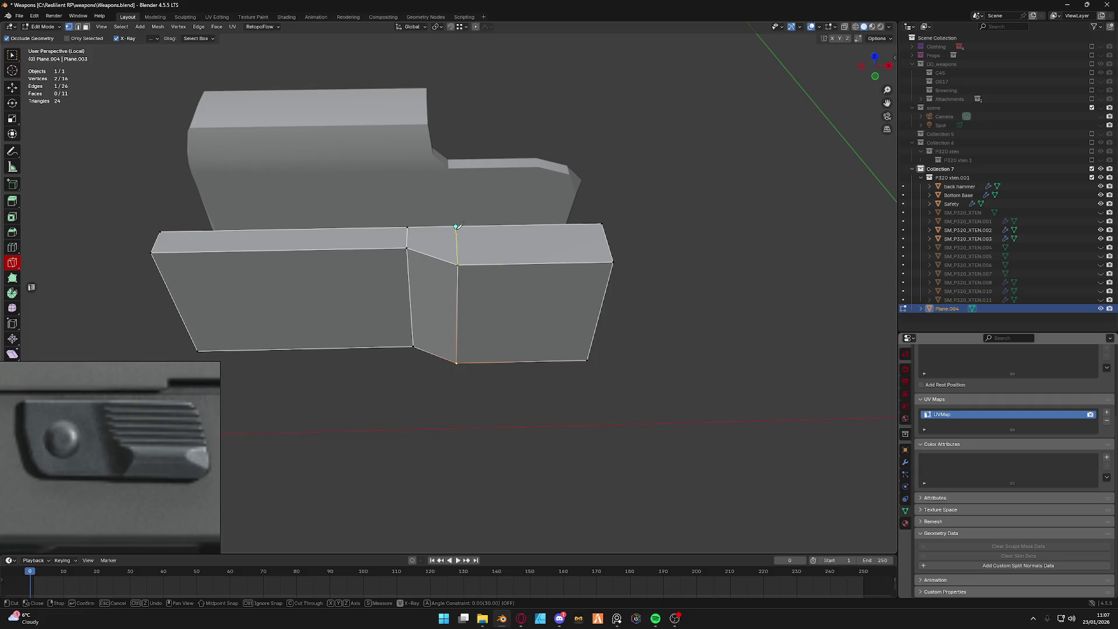
left_click(456, 228)
key("Return")
key("shift+space")
key("g")
key("a")
Merge the strip's vertices by distance and check the topology with a trial loop cut.
key("m")
left_click(387, 249)
key("alt+a")
key("ctrl+r")
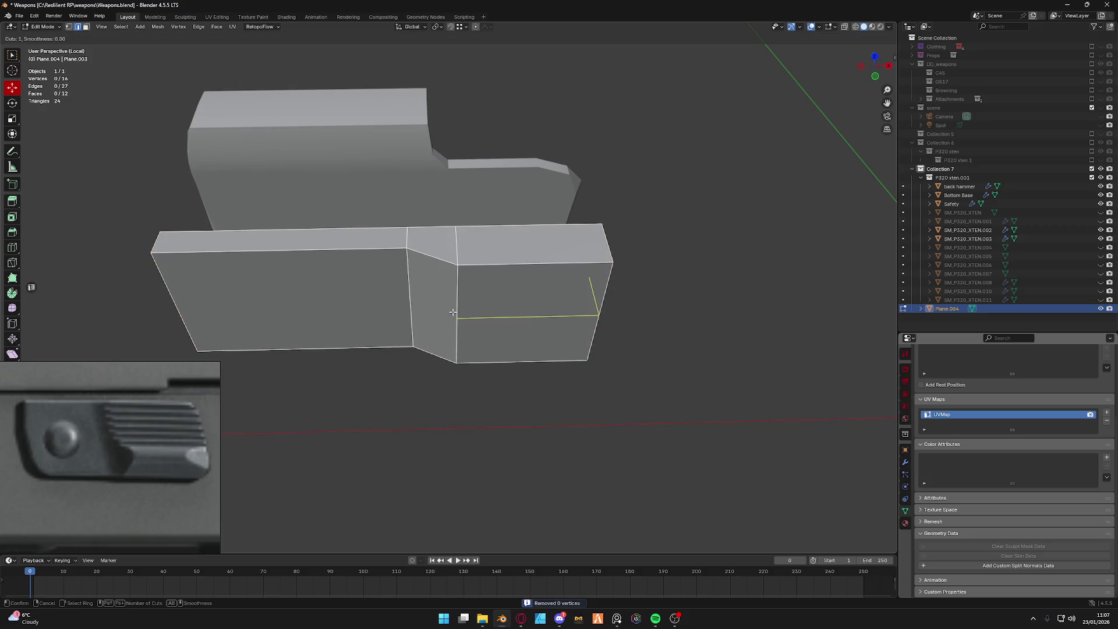
scroll(453, 312, "up", 4)
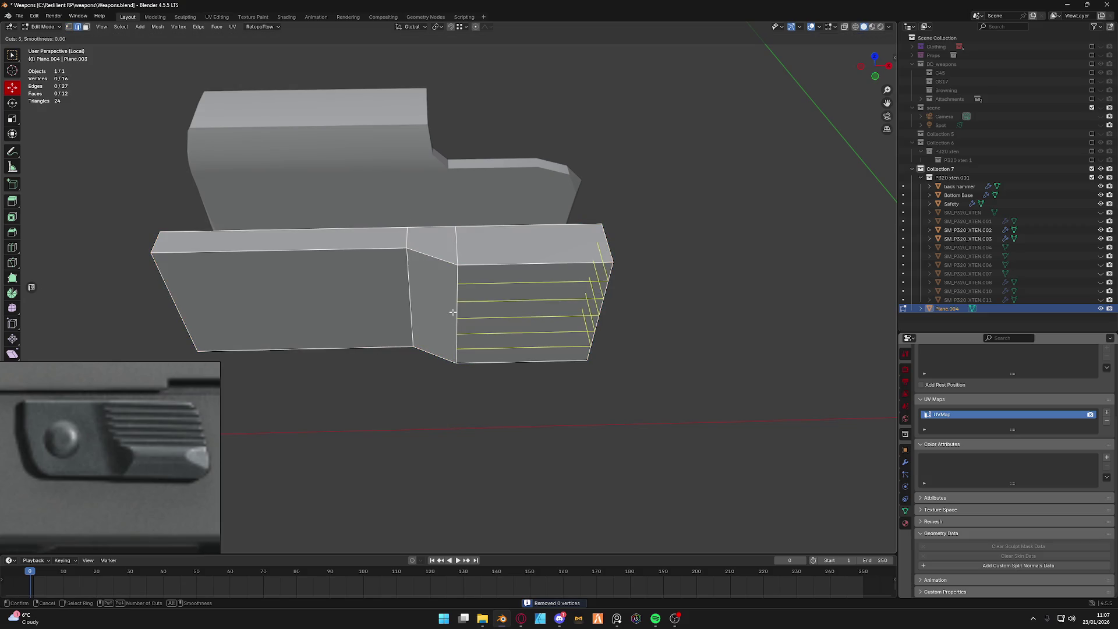
key("Escape")
Delete the step's vertical edge, fill the opening as a single face and re-merge by distance.
middle_click_drag(452, 312, 472, 305)
left_click(459, 312)
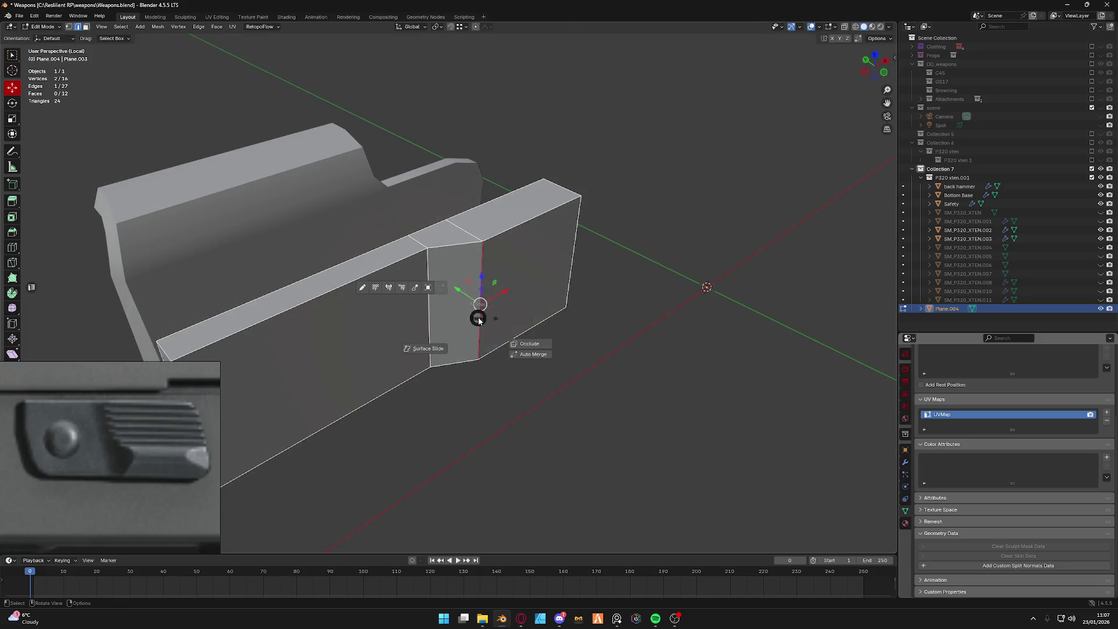
key("x")
left_click(475, 259)
middle_click_drag(478, 263, 457, 200)
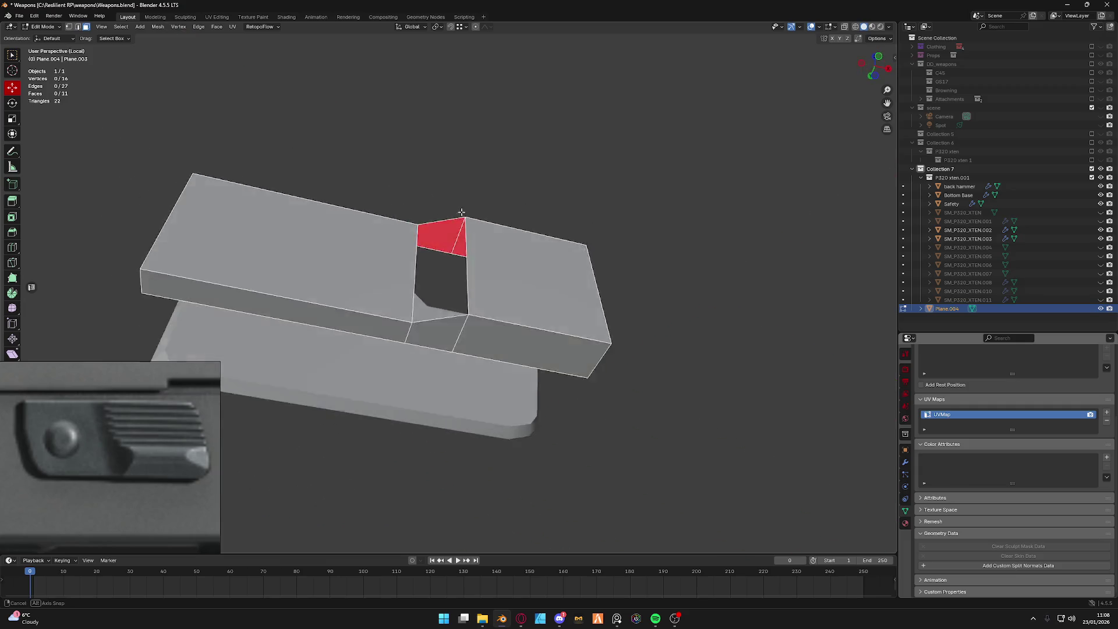
left_click(417, 263, "alt")
key("f")
key("a")
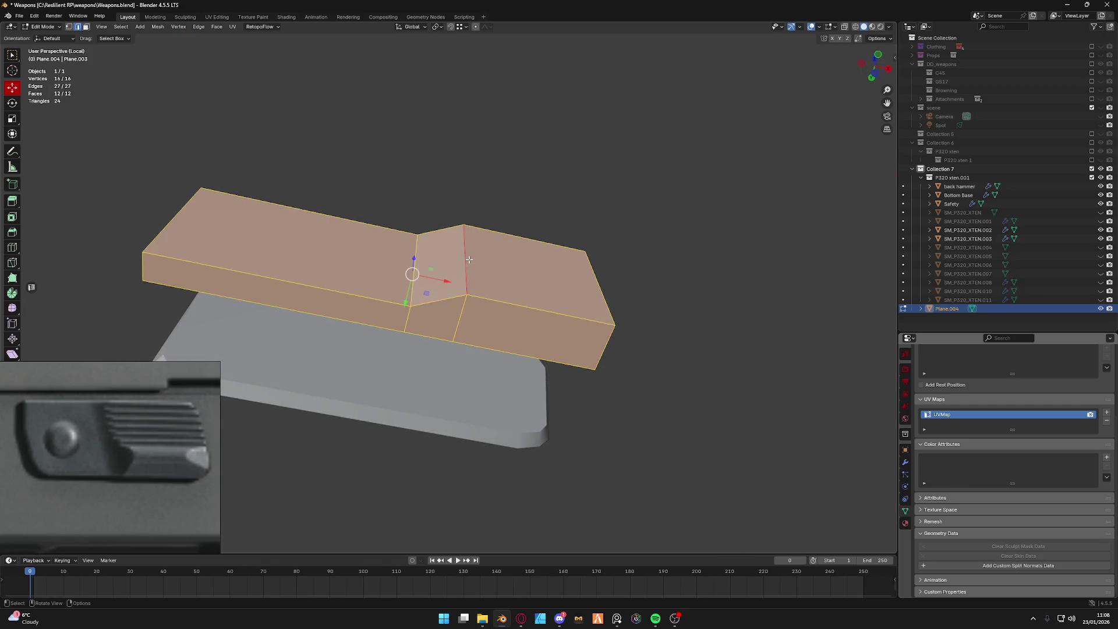
key("m")
left_click(441, 263)
key("alt+a")
key("ctrl+r")
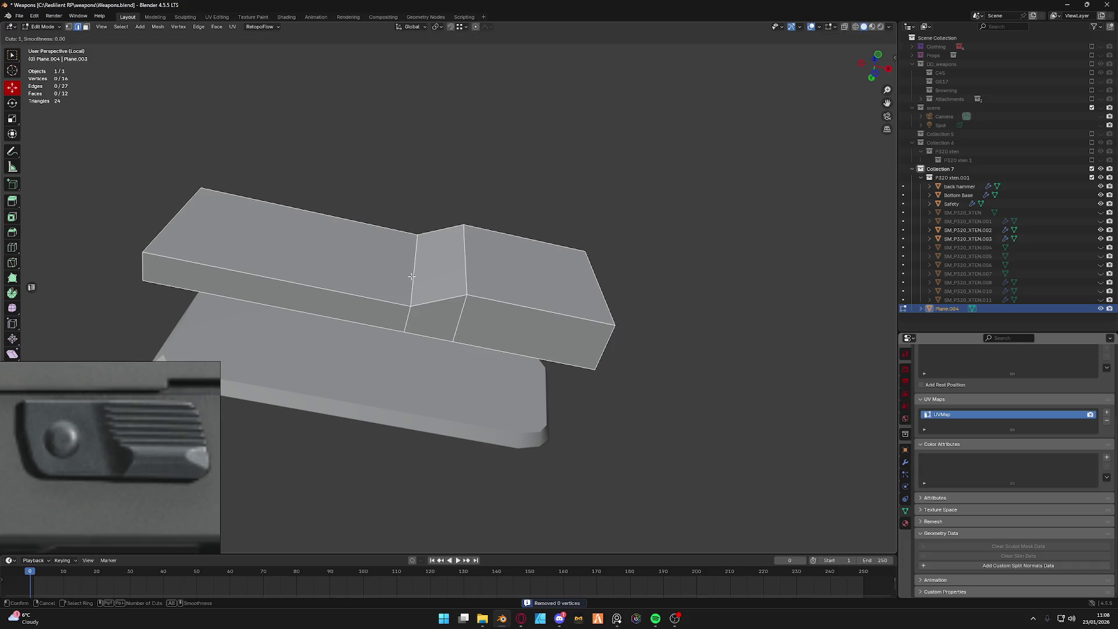
key("Escape")
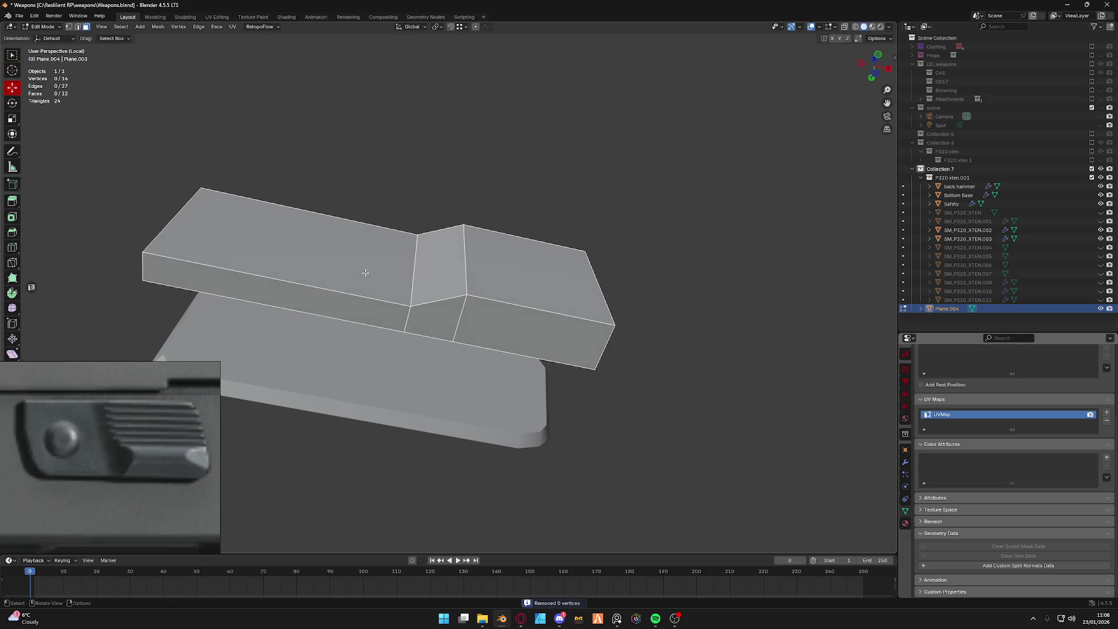
Replace the left section's top face with one filled face, merge by distance and return to Object Mode.
middle_click_drag(370, 267, 310, 260)
left_click(309, 260)
key("x")
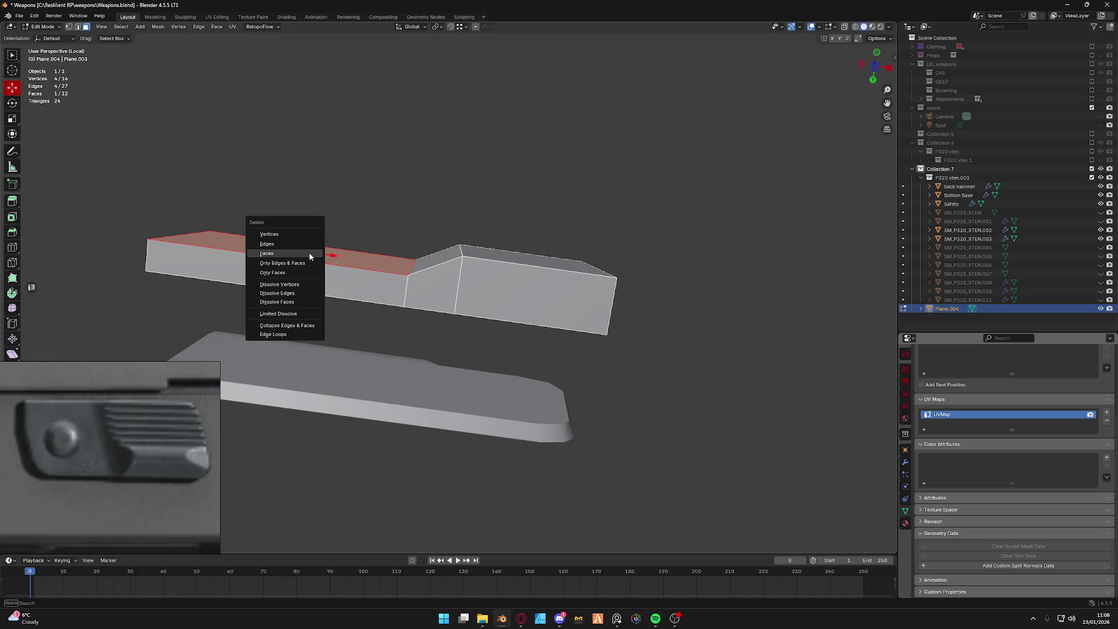
left_click(312, 251)
key("Tab")
left_click(310, 333)
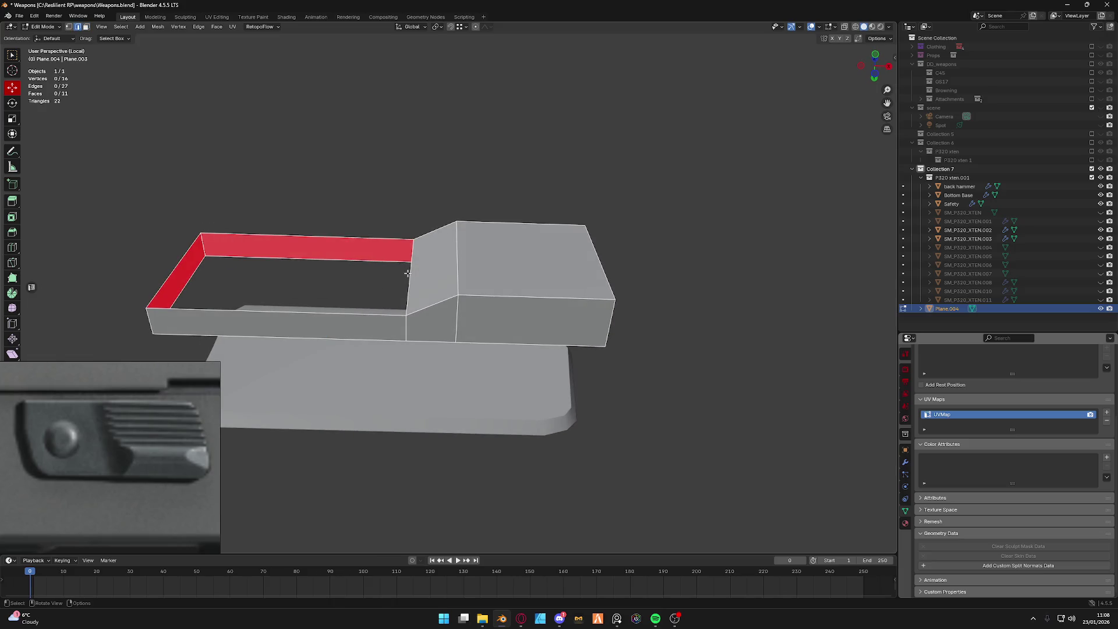
left_click(406, 273, "alt")
key("f")
key("a")
key("m")
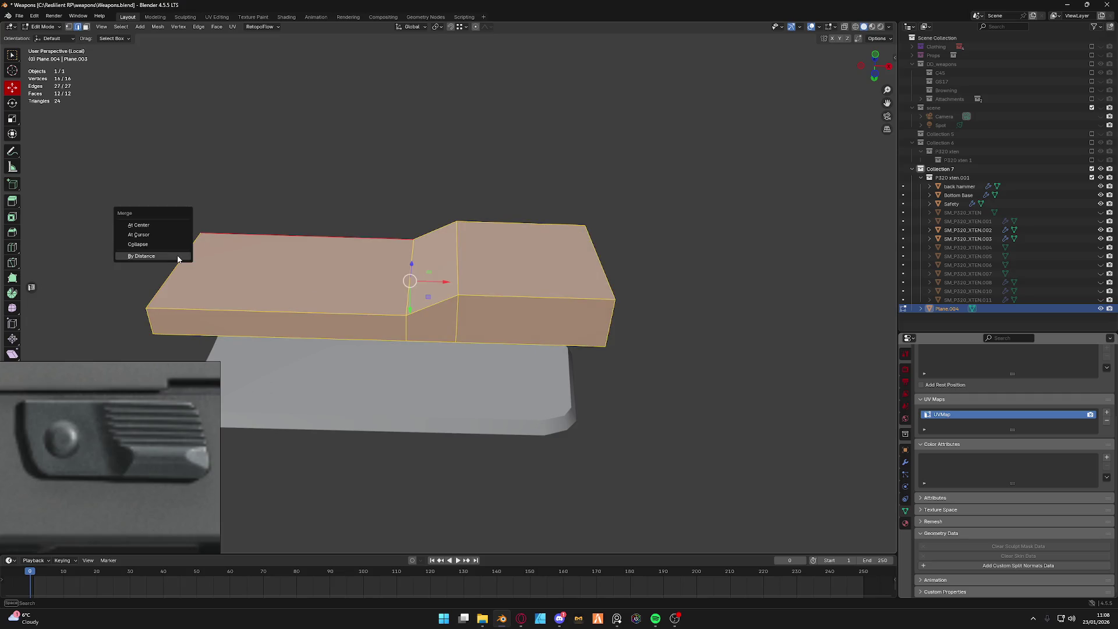
left_click(177, 259)
key("Tab")
key("Up")
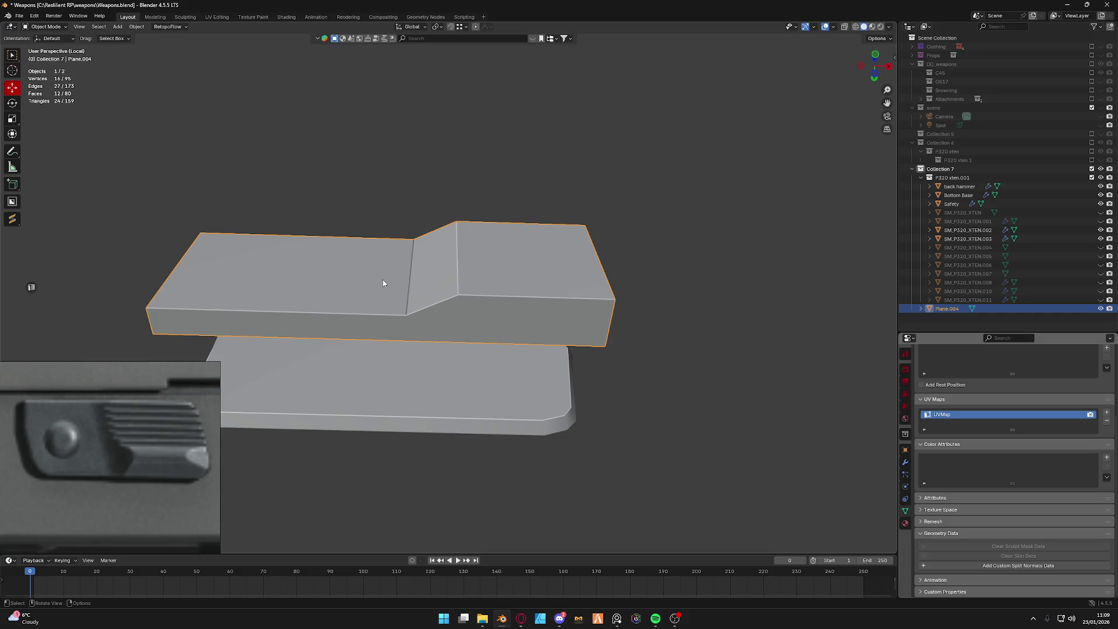
In Edit Mode, dissolve the vertical edge loop at the step, leaving an angled plate.
key("Tab")
left_click(350, 177)
key("ctrl+r")
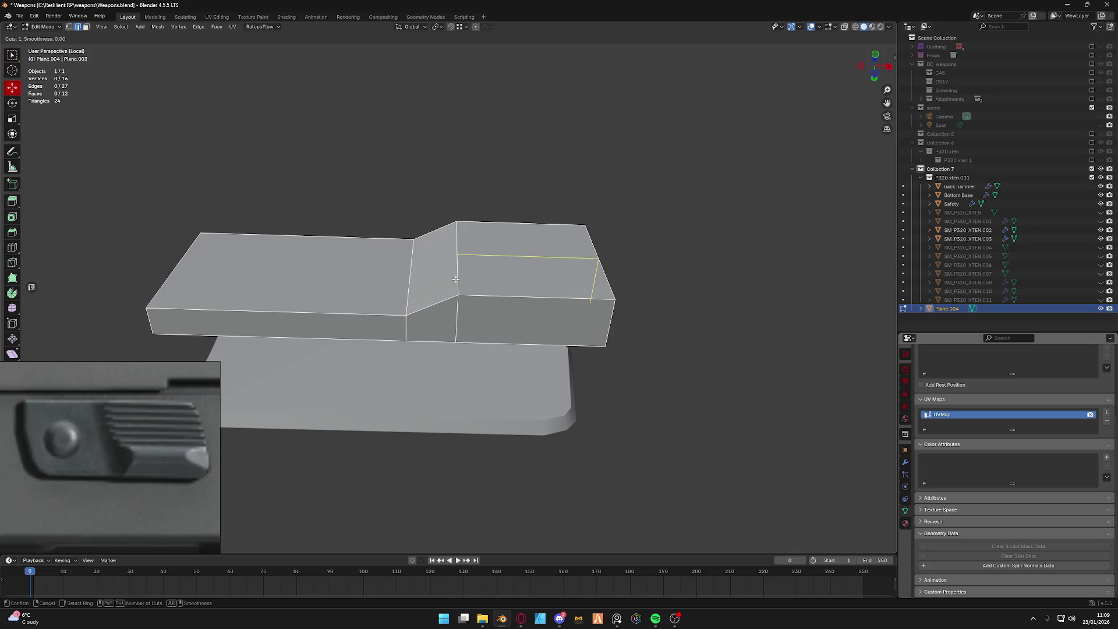
right_click(454, 279)
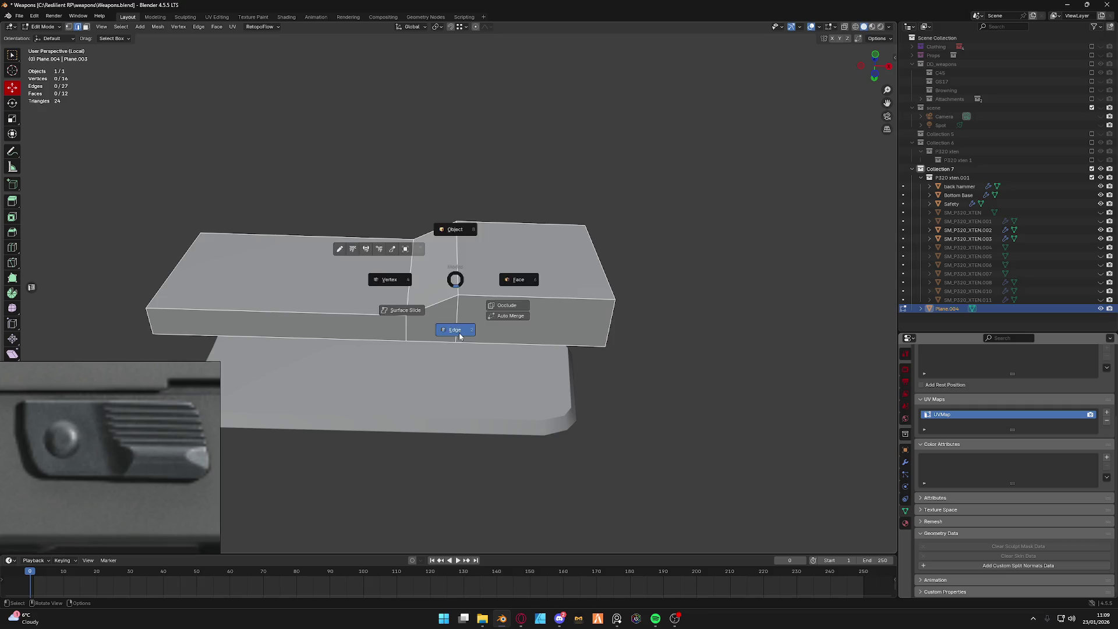
left_click(459, 272, "alt")
key("x")
left_click(432, 302)
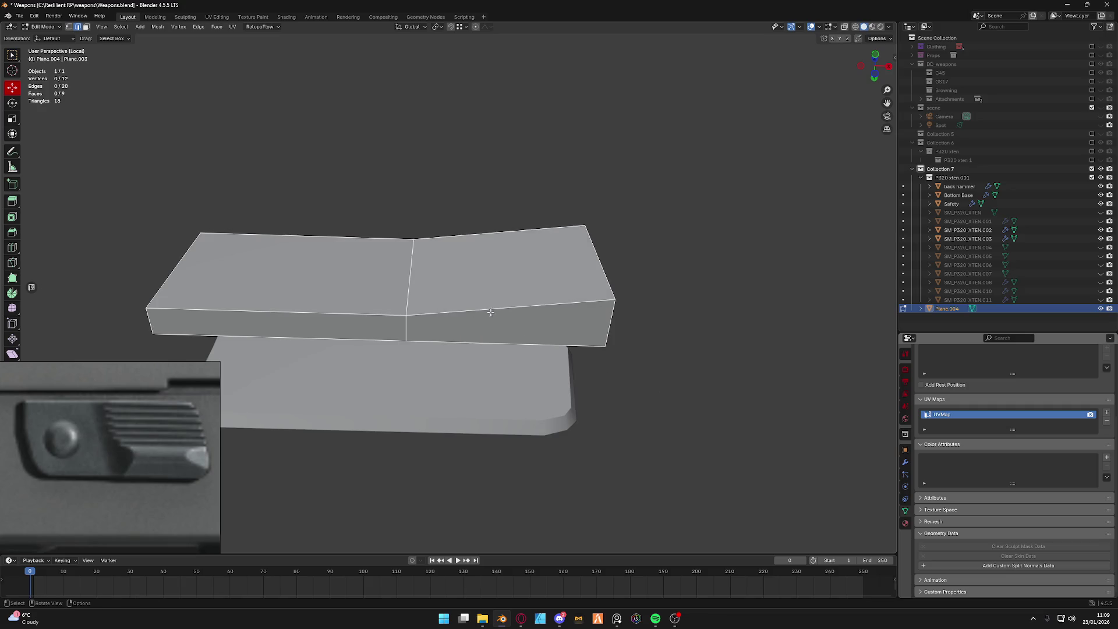
Try a loop cut on the left section and an X move of the middle loop, undoing both.
key("ctrl+r")
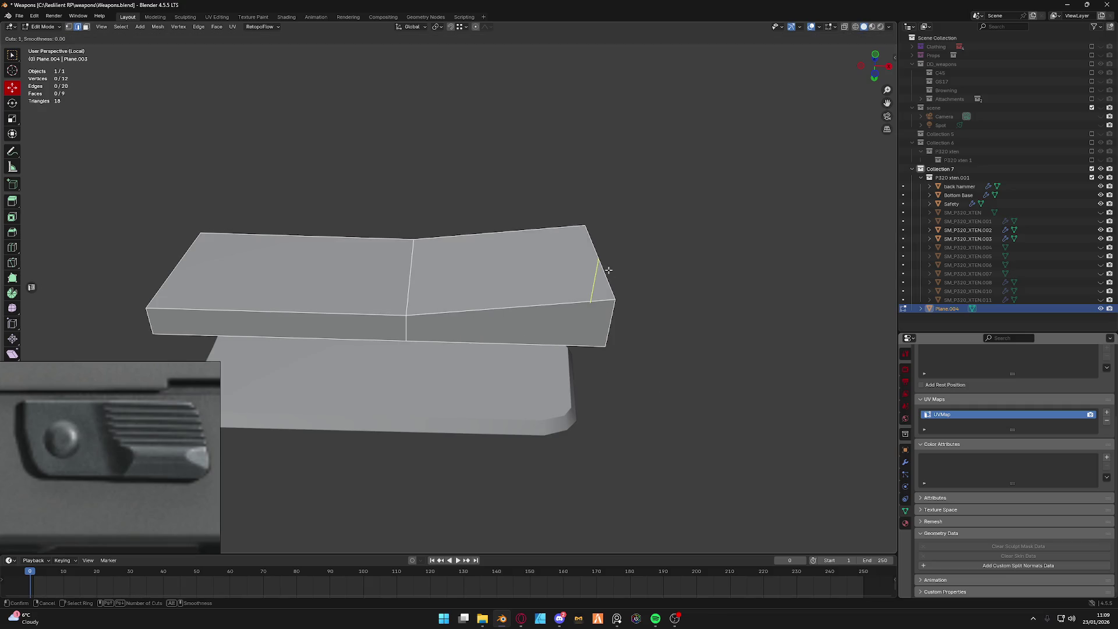
left_click(293, 278)
right_click(293, 277)
key("Tab")
key("Escape")
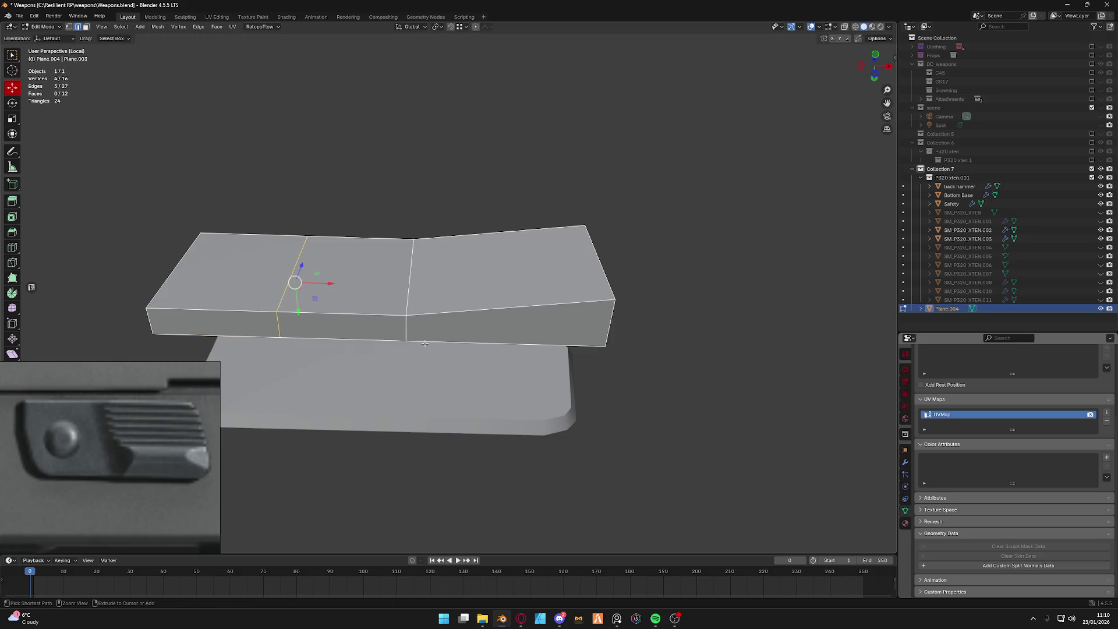
key("ctrl+z")
left_click(409, 294, "alt")
right_click(410, 295)
key("Escape")
key("g")
key("x")
key("Escape")
Try moving the middle vertices and adding a vertex, cancel them, and reselect the middle edge loop.
key("Tab")
left_click(363, 295)
left_click(413, 234)
key("g")
key("Escape")
key("g")
key("Escape")
left_click(408, 320)
right_click(378, 348, "ctrl")
mouse_move(379, 348)
middle_mouse_down()
mouse_move(412, 308)
mouse_move(387, 370)
middle_mouse_up()
key("Tab")
key("Escape")
left_click(408, 278, "alt")
key("alt+a")
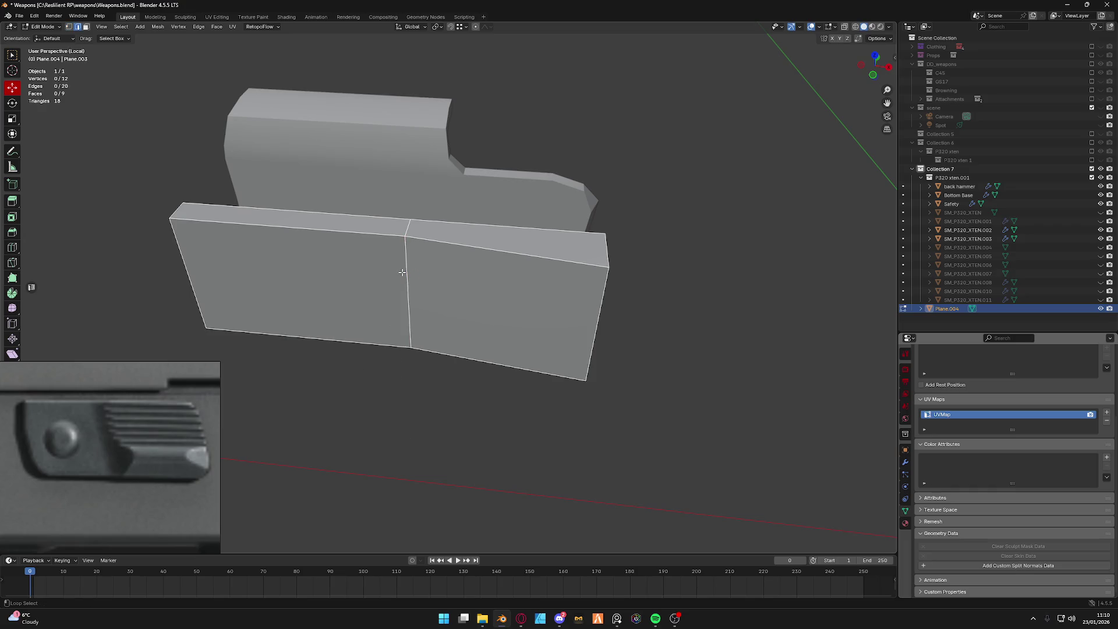
Delete the strip's middle edge loop, its middle vertical edge and the two leftover middle vertices.
left_click(407, 278, "alt")
key("x")
left_click(398, 224)
key("ctrl+Tab")
left_click(408, 285, "alt")
mouse_move(407, 284)
middle_mouse_down()
mouse_move(384, 285)
mouse_move(425, 294)
middle_mouse_up()
key("x")
left_click(408, 281)
key("ctrl+Tab")
left_click(363, 295)
left_click(406, 245)
left_click(406, 347, "shift")
key("x")
left_click(358, 389)
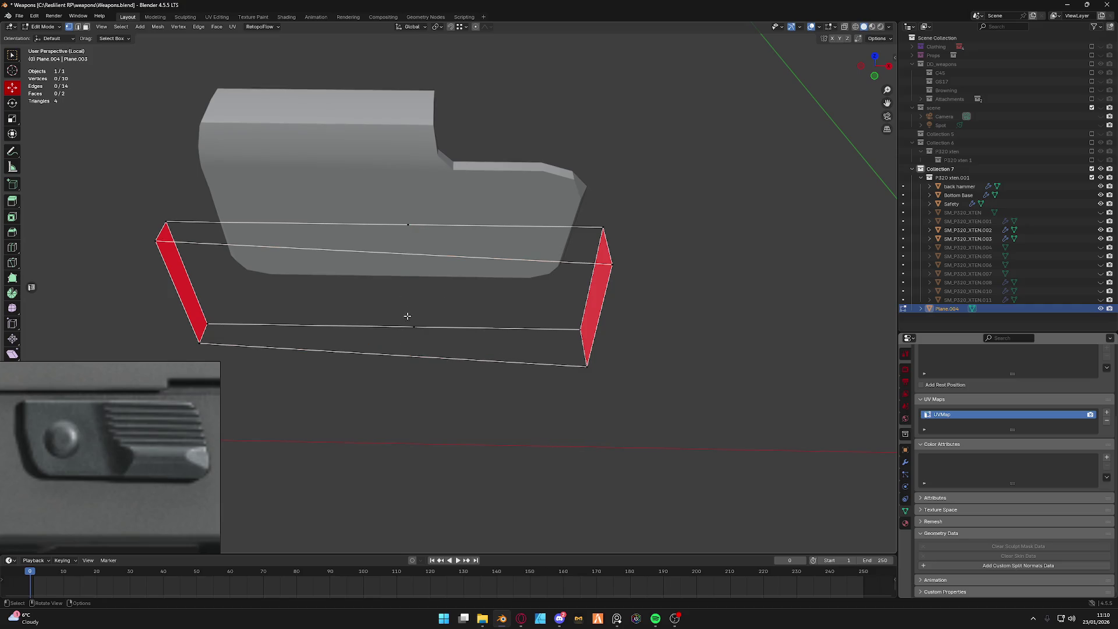
Fill faces between the top and front edge pairs so the strip closes into a block.
key("ctrl+Tab")
left_click(390, 397)
left_click(389, 356)
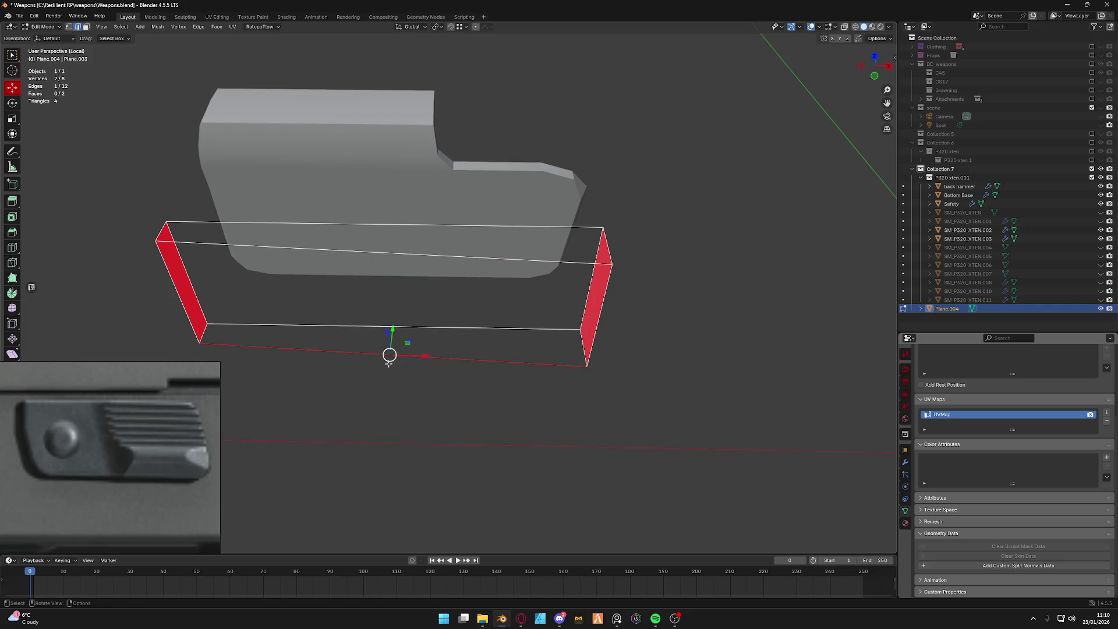
left_click(389, 253, "shift")
key("ctrl+Tab")
left_click(355, 442)
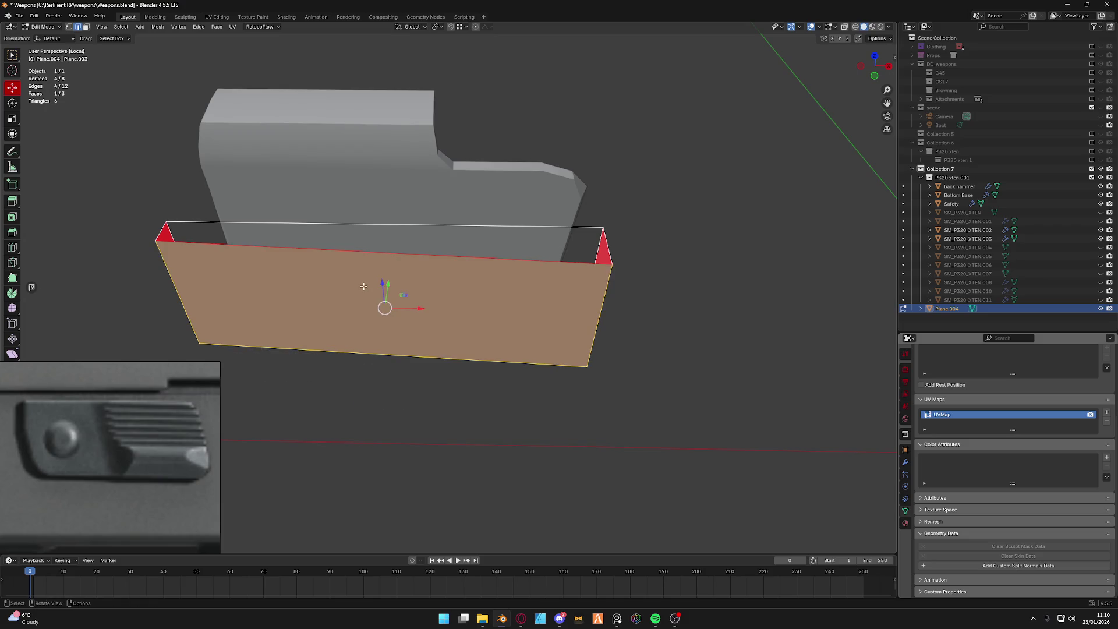
left_click(363, 247)
key("f")
middle_click_drag(435, 369, 411, 326)
left_click(412, 327)
key("f")
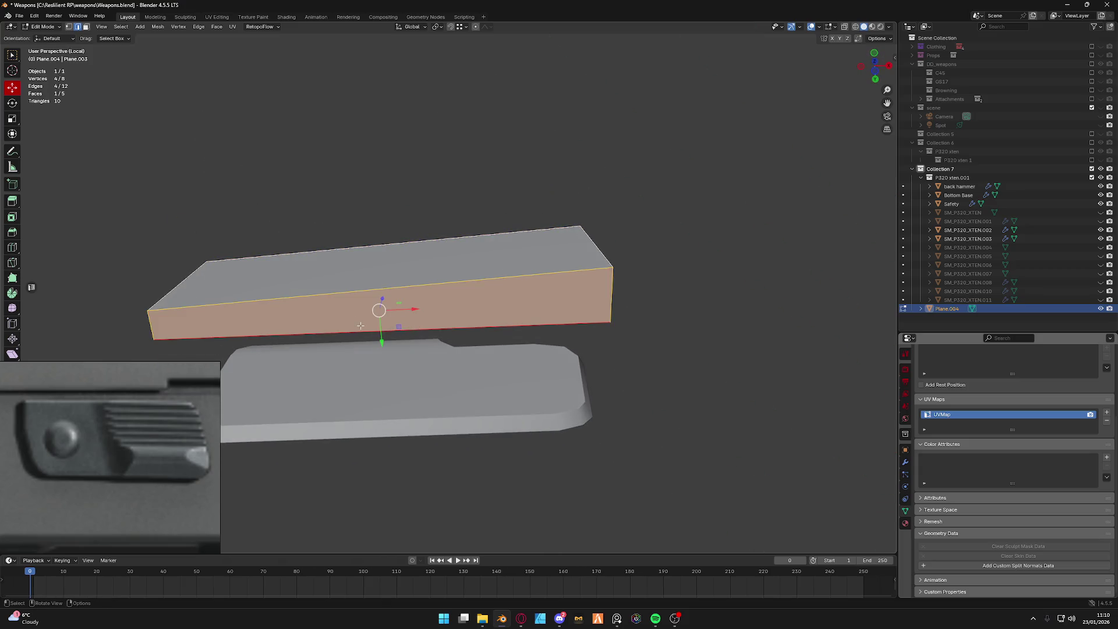
Try sliding the block's right end edge along Y, cancel it, and begin horizontal loop cuts.
middle_click_drag(389, 316, 379, 342)
key("ctrl+Tab")
left_click(379, 396)
left_click(602, 282)
middle_click_drag(602, 283, 594, 249)
key("g")
key("y")
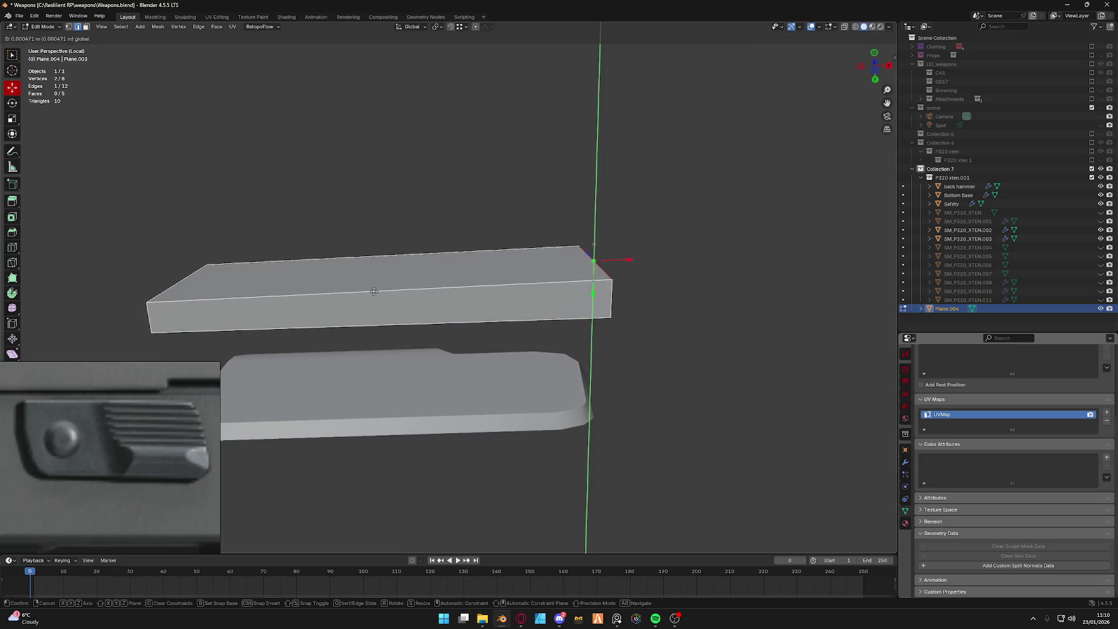
key("Escape")
key("ctrl+Tab")
key("Escape")
key("ctrl+r")
scroll(593, 267, "up", 3)
Confirm the lengthwise loop cuts and add a vertical loop cut across the block.
left_click(594, 267)
middle_click_drag(593, 267, 584, 301)
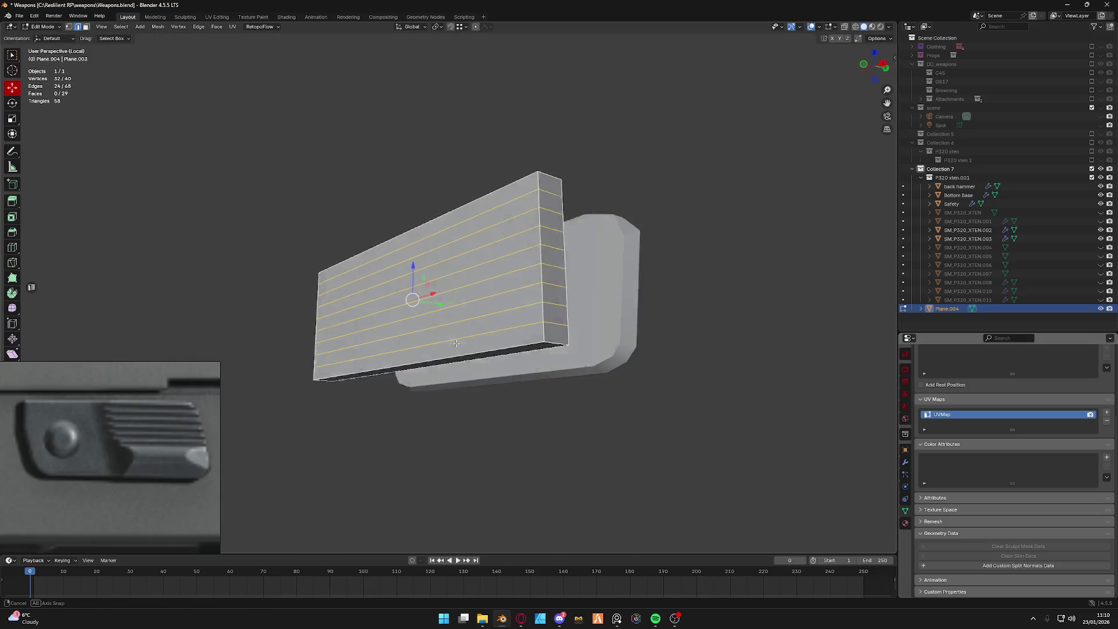
middle_click_drag(288, 284, 384, 333)
key("ctrl+r")
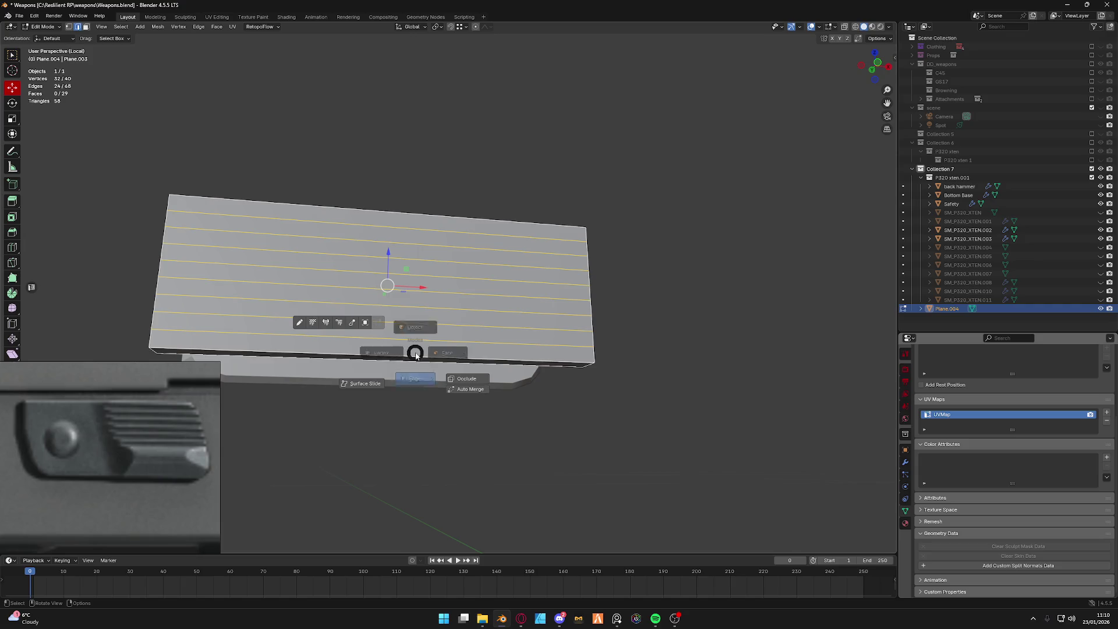
left_click(393, 350)
left_click(471, 358)
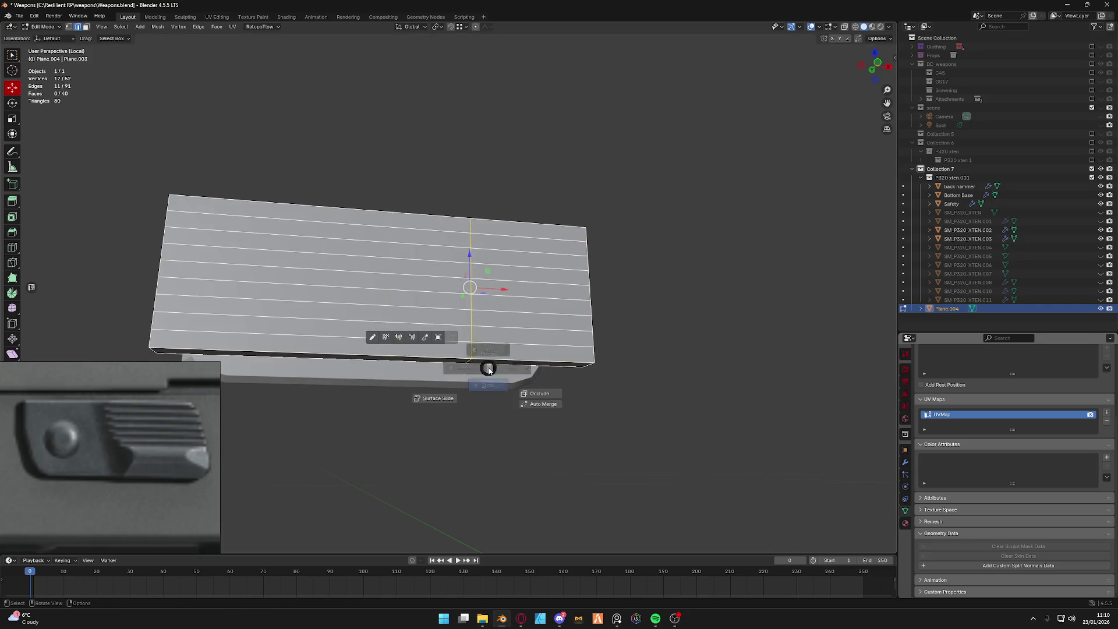
key("alt+a")
mouse_move(489, 369)
middle_mouse_down()
mouse_move(526, 323)
mouse_move(463, 293)
middle_mouse_up()
scroll(464, 293, "down", 3)
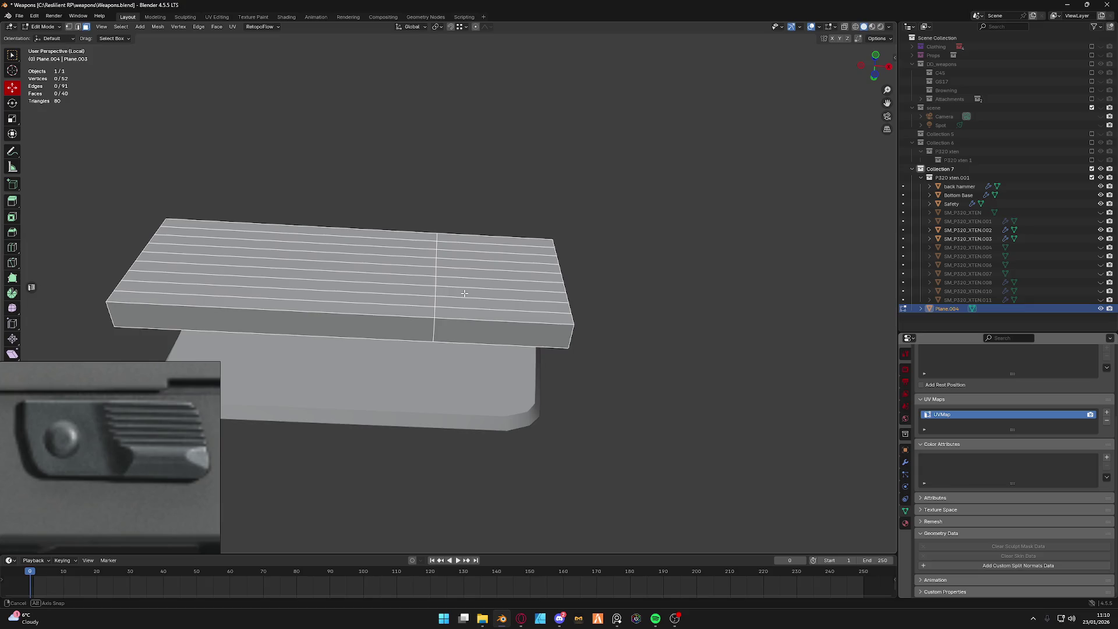
Select the rear top faces and raise the rear portion of the block along Y.
key("ctrl+Tab")
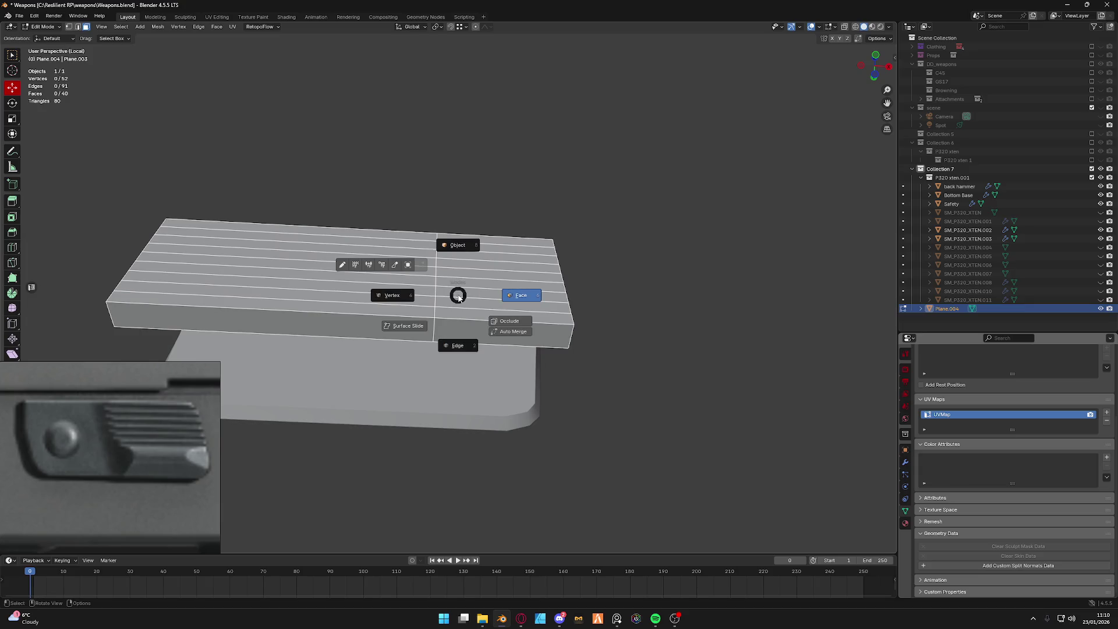
left_click(481, 283, "alt")
key("ctrl+shift+KP_Add")
key("ctrl+shift+KP_Add")
key("ctrl+shift+KP_Add")
key("ctrl+shift+KP_Add")
key("ctrl+shift+KP_Add")
key("ctrl+shift+KP_Add")
middle_click_drag(491, 305, 499, 280)
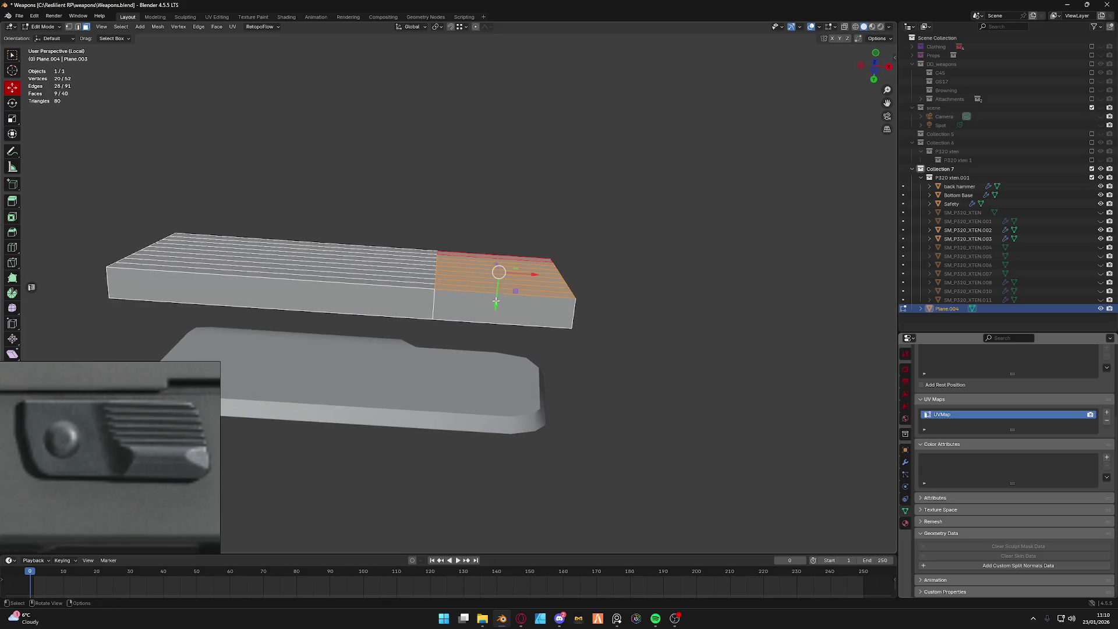
key("g")
key("y")
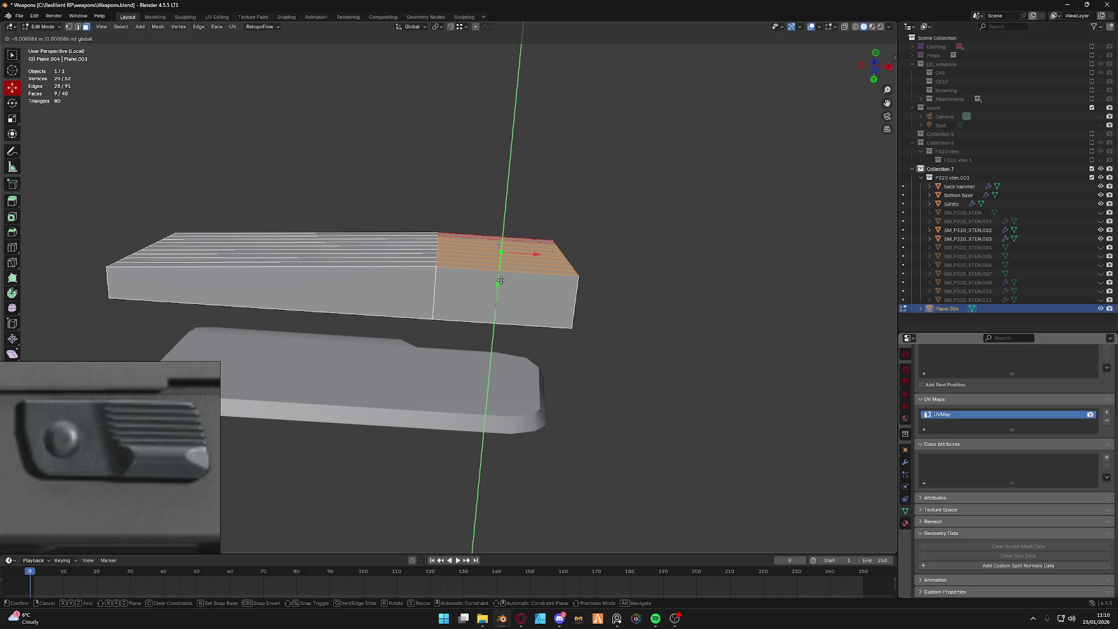
key("Escape")
Slide in a second vertical loop to form the sloped step, then leave local view to show the whole pistol.
key("ctrl+r")
left_click(454, 275)
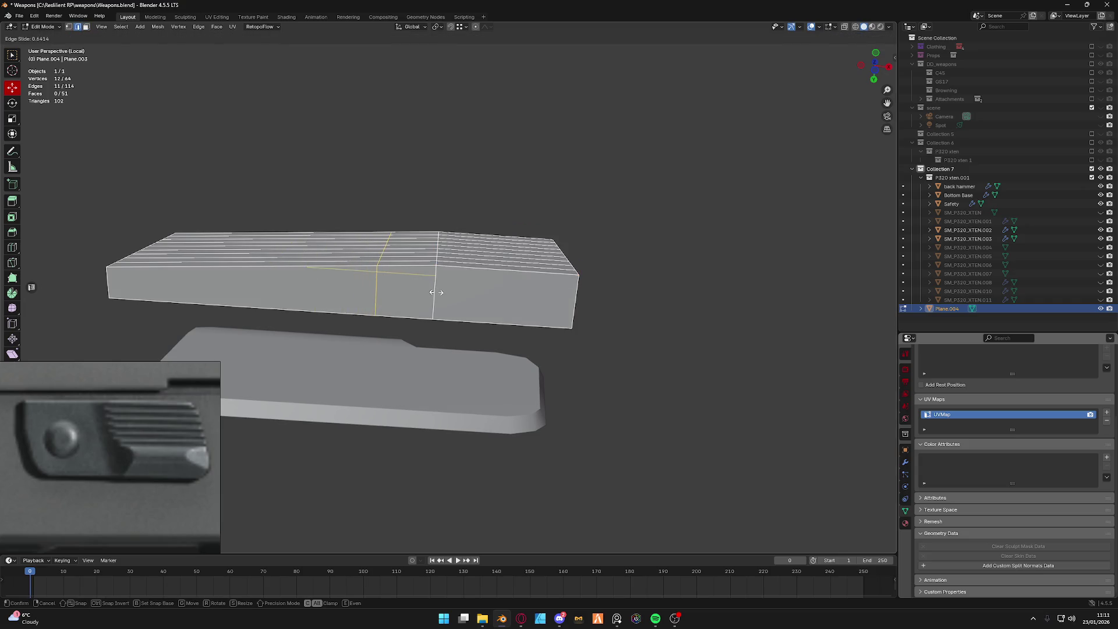
left_click(379, 279)
key("alt+a")
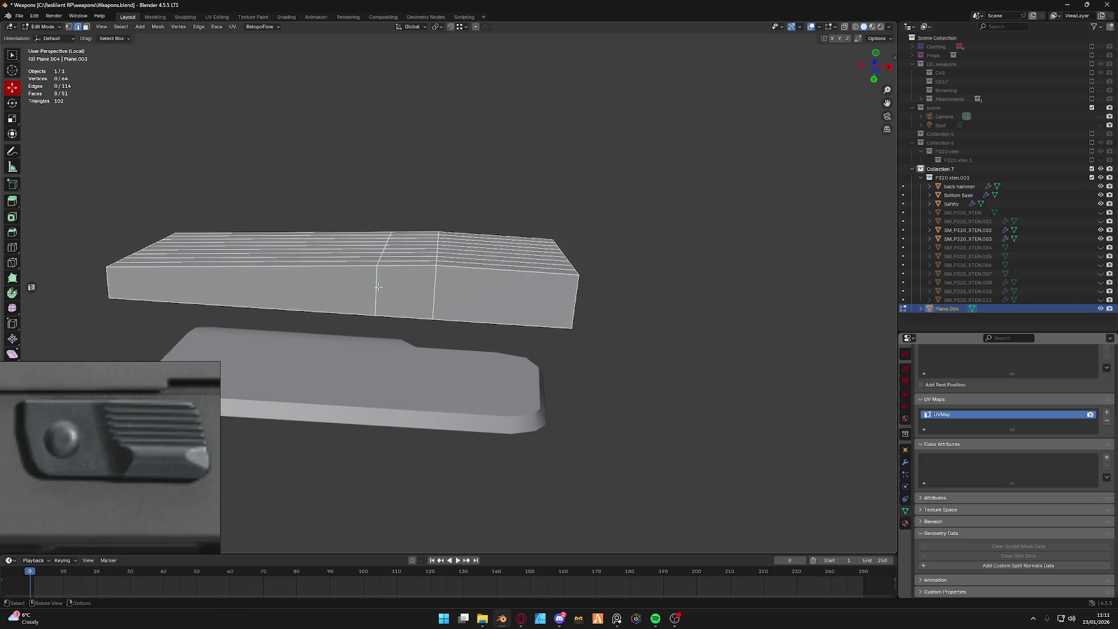
left_click(379, 264, "alt")
mouse_move(379, 263)
middle_mouse_down()
mouse_move(401, 313)
mouse_move(411, 288)
middle_mouse_up()
key("alt+a")
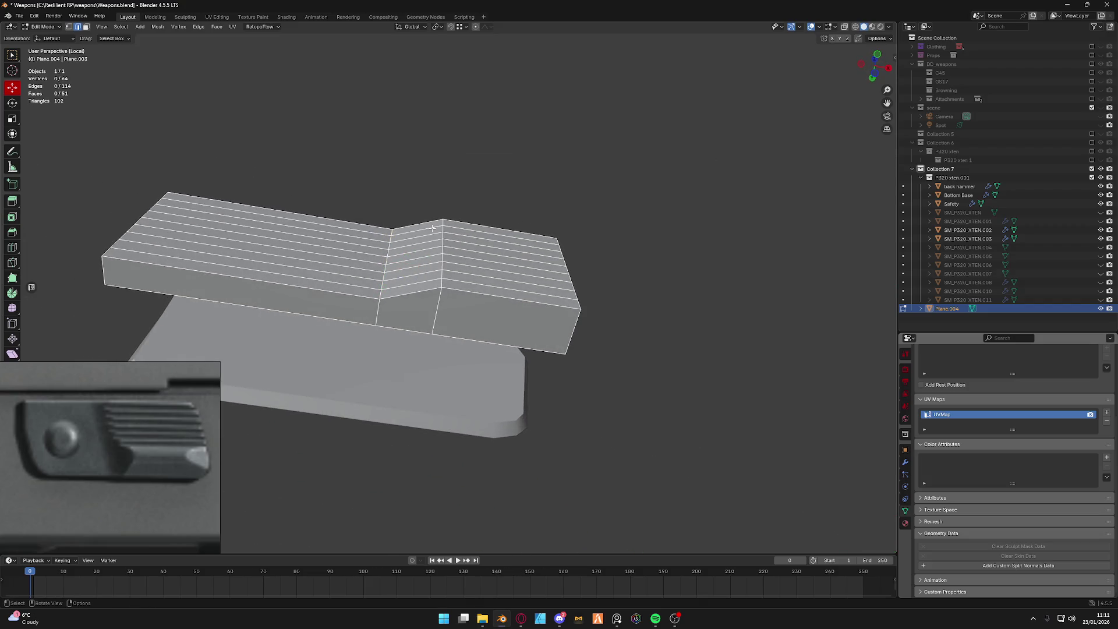
key("KP_Divide")
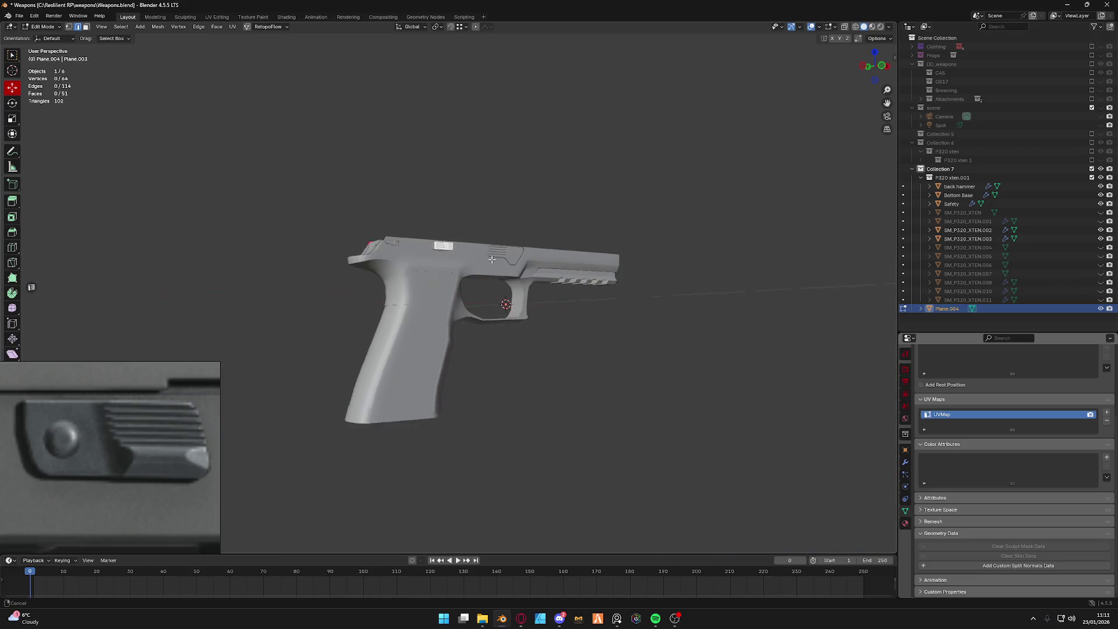
Frame the view on the block and turn it to face the top surface.
middle_click_drag(491, 249, 431, 226)
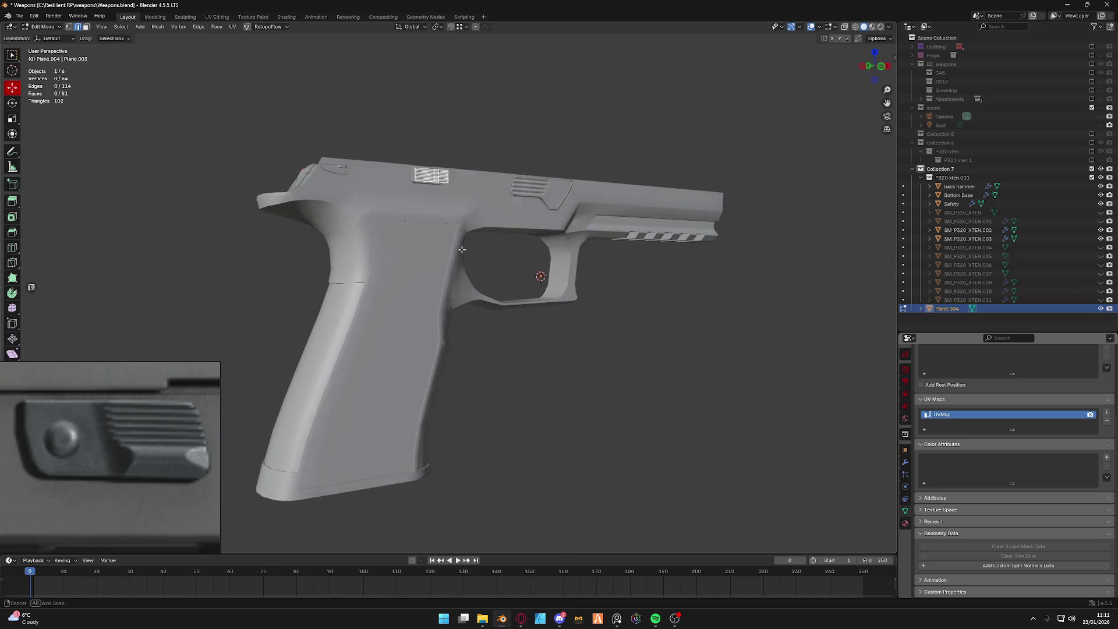
key("grave")
key("a")
key("grave")
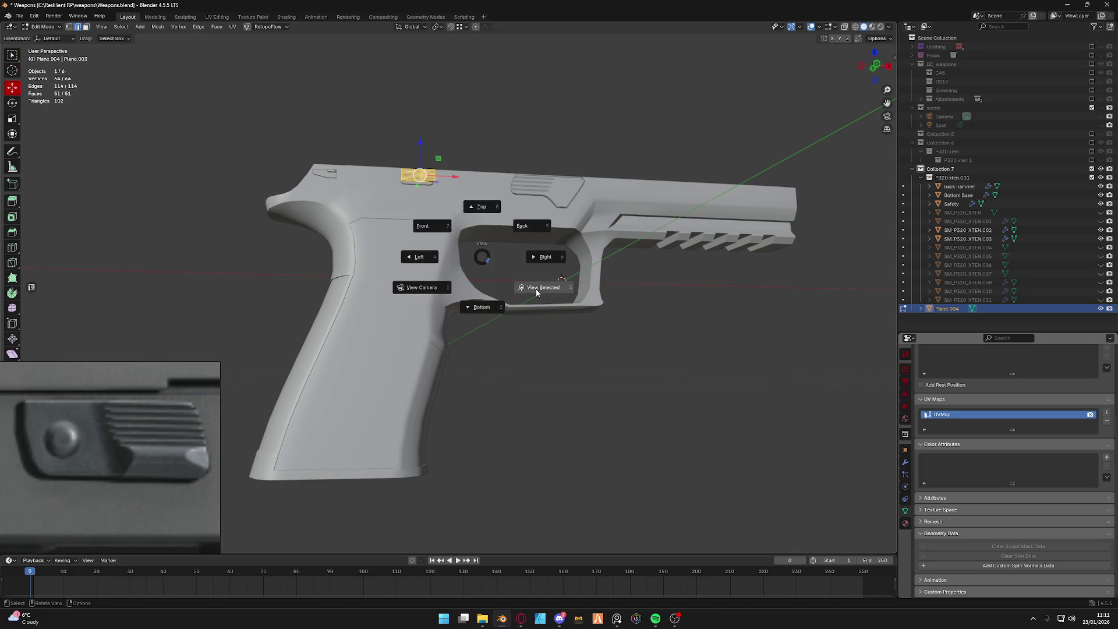
left_click(521, 287)
middle_click_drag(522, 287, 474, 263)
key("grave")
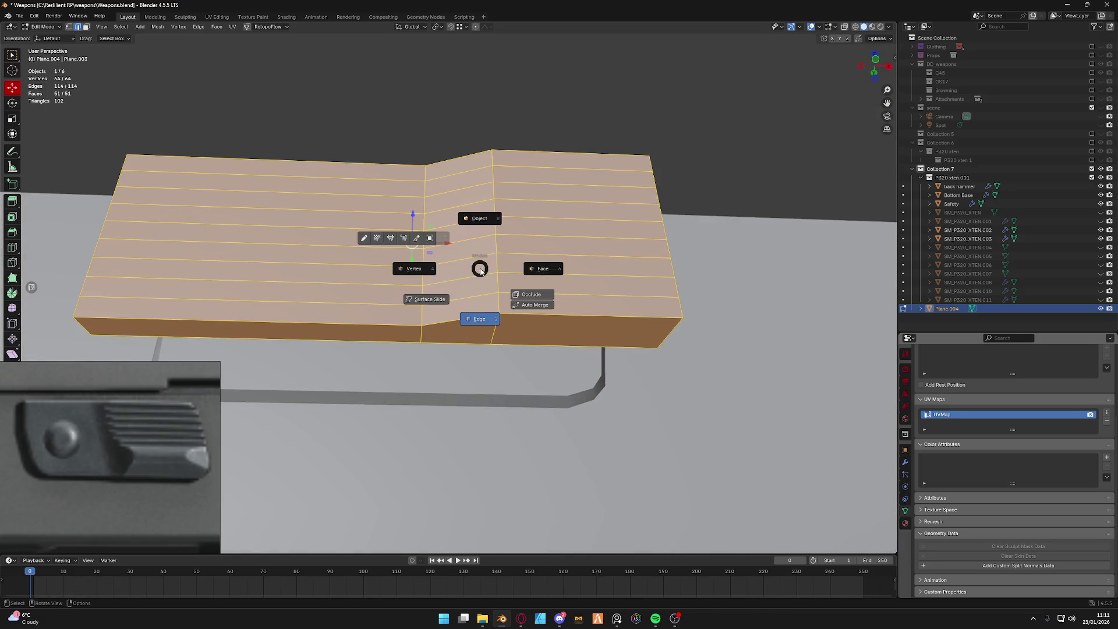
left_click(515, 272)
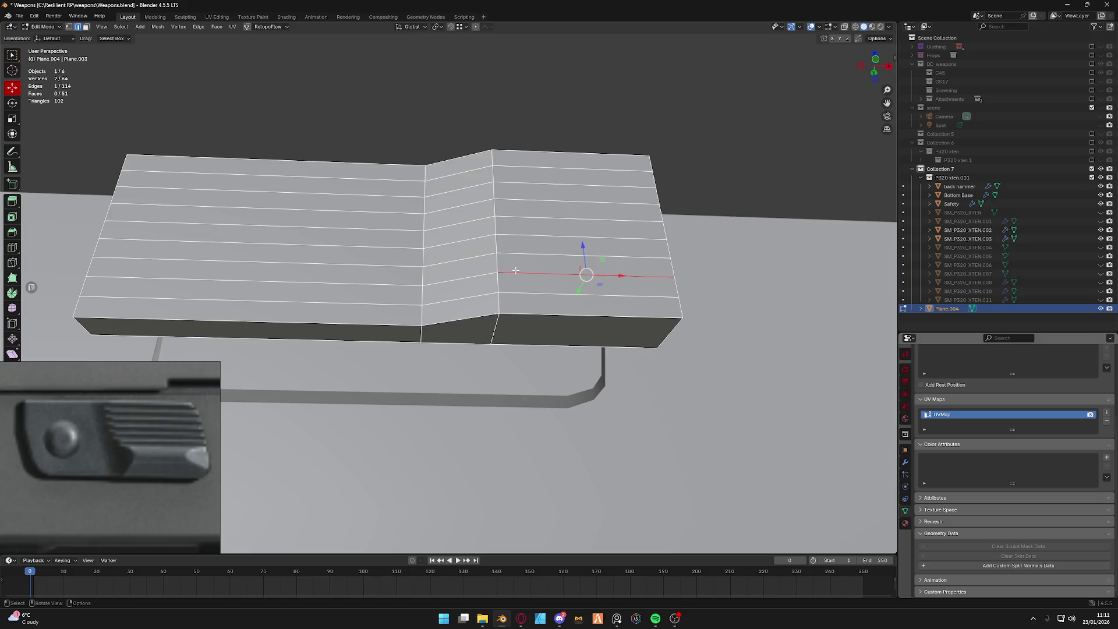
middle_click_drag(516, 271, 483, 316)
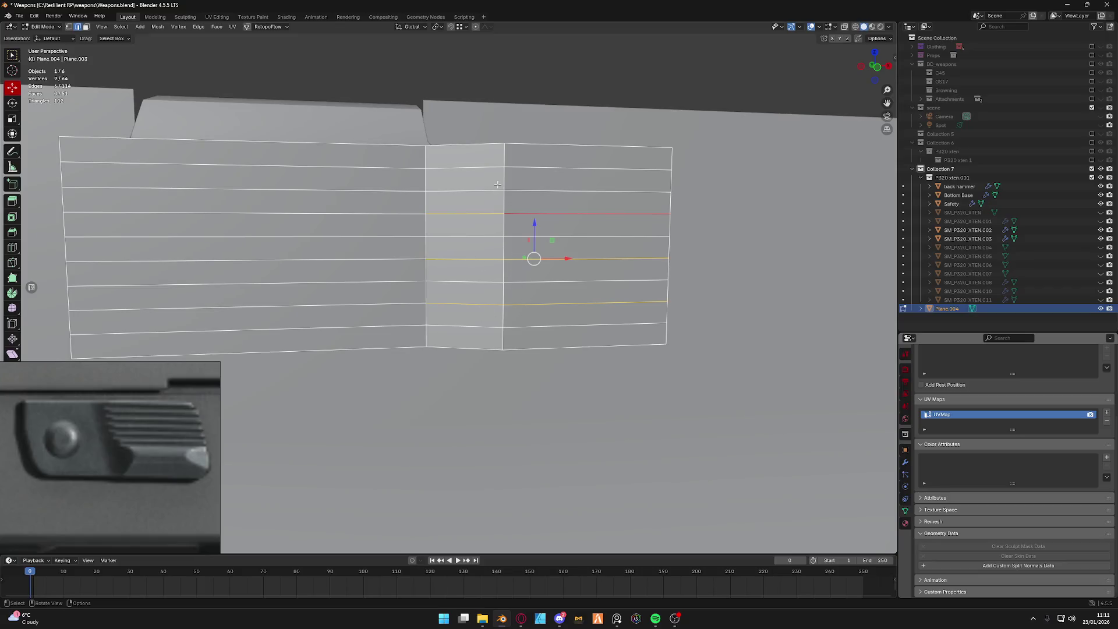
Dissolve the uneven horizontal edge loops on the top surface and start a fresh loop cut.
left_click(490, 322, "alt")
left_click(478, 287, "alt+shift")
left_click(477, 259, "alt+shift")
left_click(476, 236, "alt+shift")
left_click(475, 190, "alt+shift")
left_click(474, 170, "alt+shift")
key("x")
key("ctrl+z")
key("x")
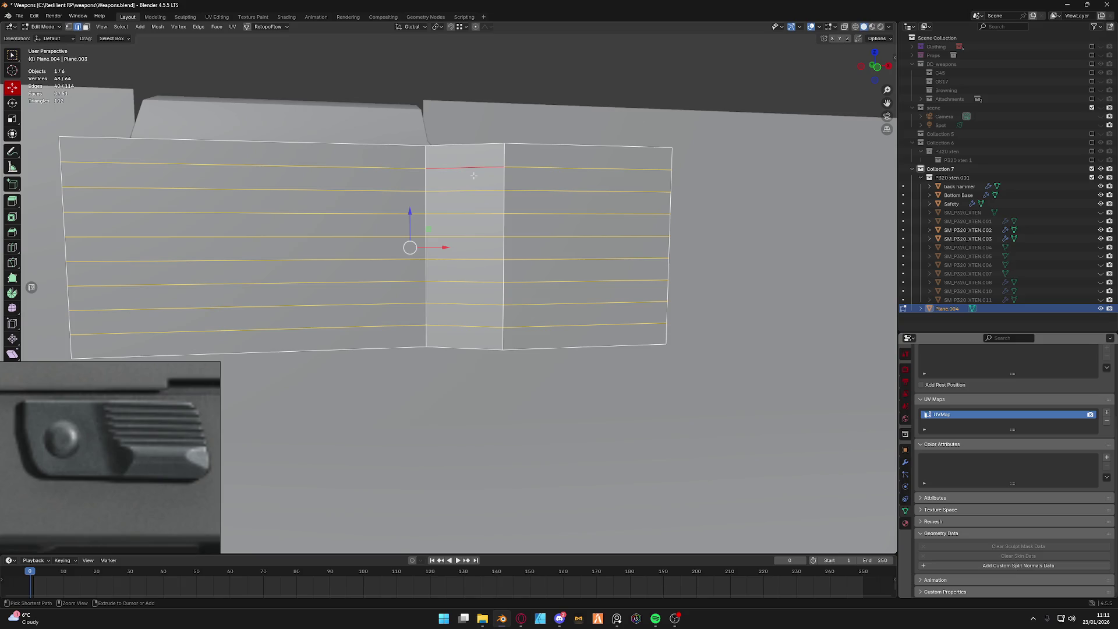
left_click(471, 192)
key("ctrl+r")
scroll(511, 228, "up", 6)
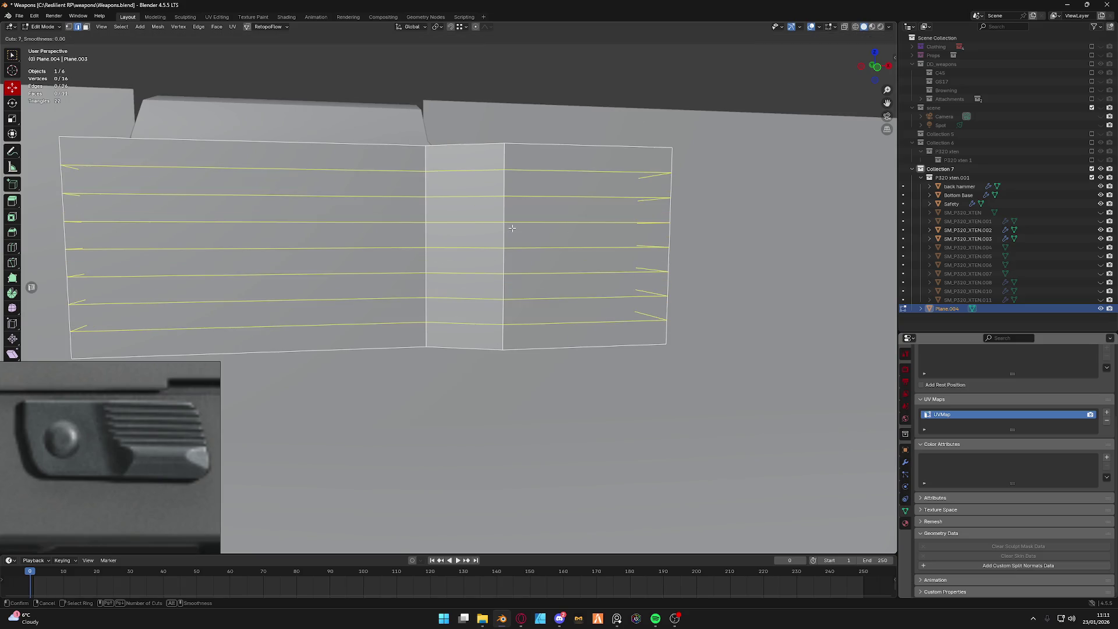
Confirm a seven-cut loop, review the resulting horizontal loops, then clear the selection.
left_click(512, 228)
right_click(511, 229)
left_click(525, 323, "alt")
left_click(526, 303, "alt")
left_click(527, 259, "alt+shift")
left_click(525, 236, "alt+shift")
left_click(524, 212, "alt+shift")
left_click(522, 167, "alt+shift")
middle_click_drag(534, 267, 529, 265)
left_click(525, 212, "alt+shift")
key("alt+a")
Dissolve all the horizontal loops in front view and recut the top with nine evenly spaced lines.
left_click(586, 316)
key("a")
key("KP_1")
key("ctrl+x")
key("ctrl+r")
scroll(480, 272, "up", 1)
scroll(489, 271, "up", 1)
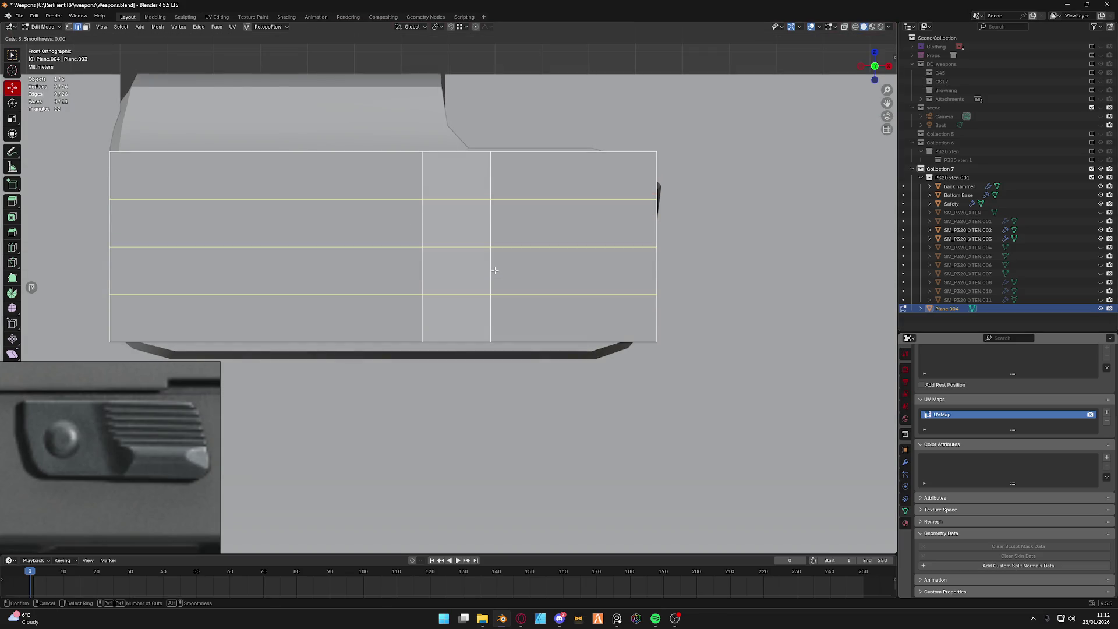
scroll(494, 270, "up", 1)
scroll(495, 270, "up", 1)
scroll(494, 270, "up", 1)
scroll(494, 270, "up", 1)
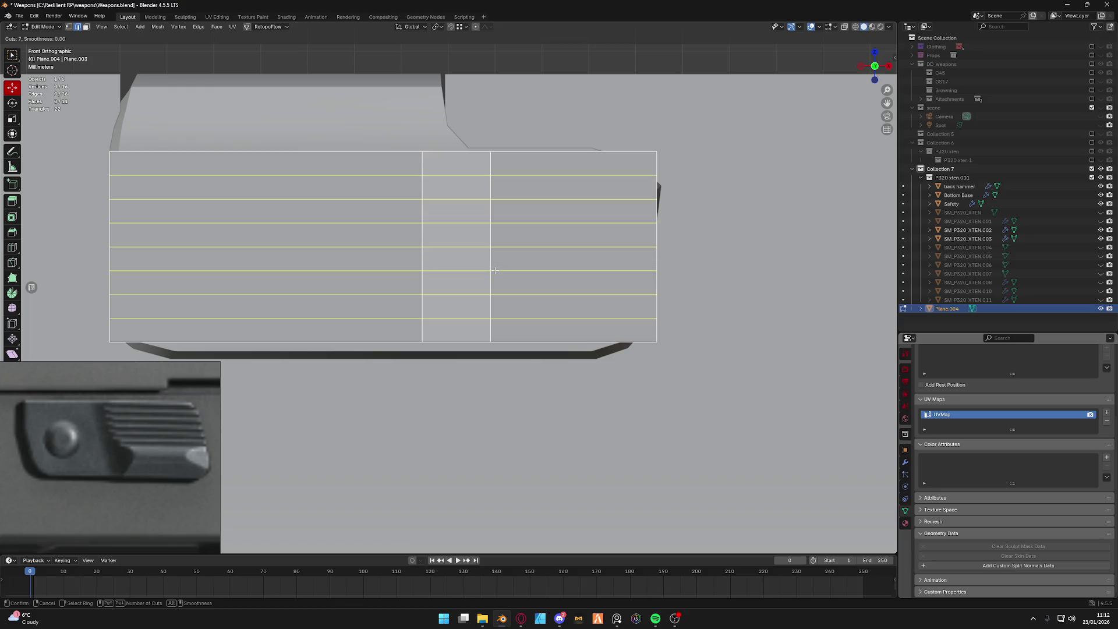
scroll(495, 270, "up", 1)
scroll(494, 270, "up", 1)
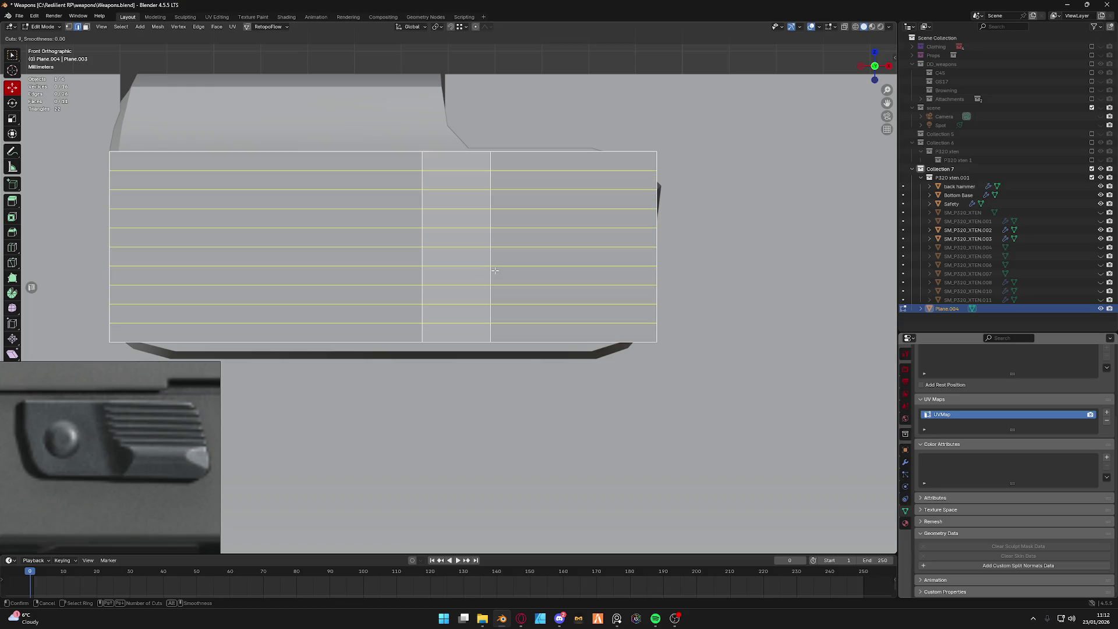
left_click(495, 271)
Select alternating horizontal edges across the raised rear section.
left_click(524, 322)
left_click(520, 303)
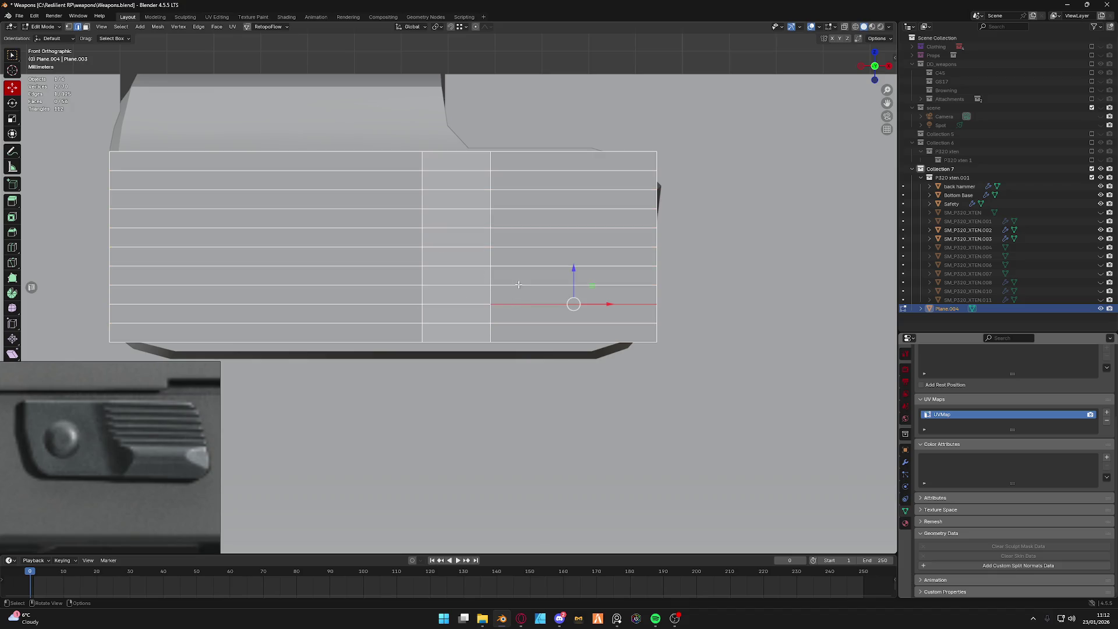
left_click(509, 189)
left_click(472, 190, "shift")
left_click(474, 227, "shift")
left_click(534, 229, "shift")
left_click(468, 266, "alt+shift")
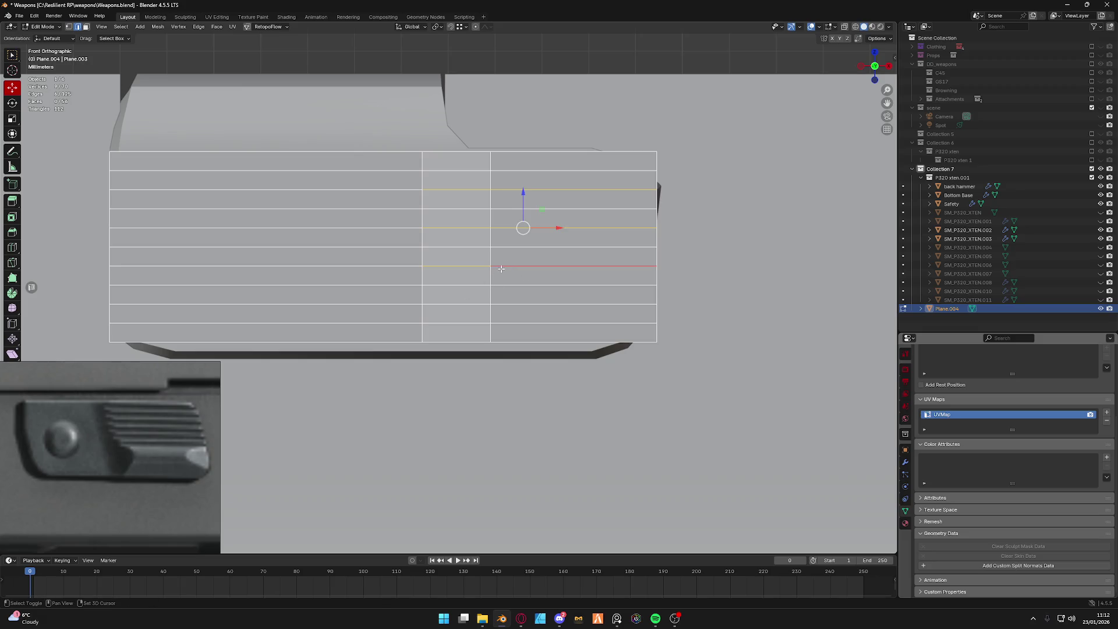
left_click(457, 303, "alt+shift")
mouse_move(458, 300)
middle_mouse_down()
mouse_move(558, 291)
mouse_move(492, 275)
middle_mouse_up()
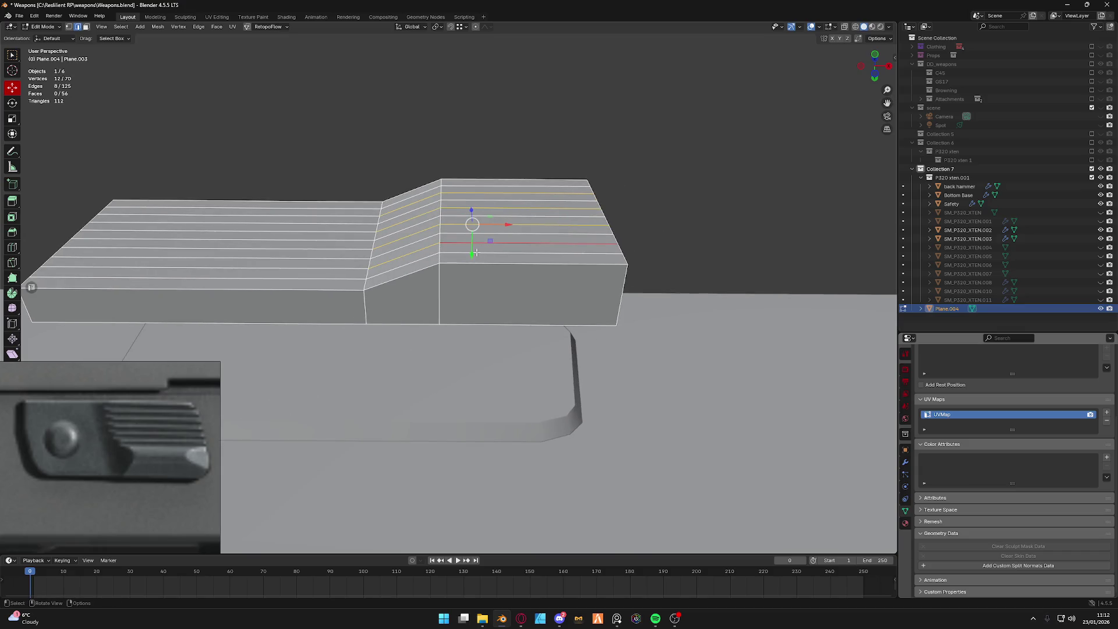
Sink the alternating rear edges along Y to form ridges, adjust a smaller set, and return to Object Mode.
key("g")
key("y")
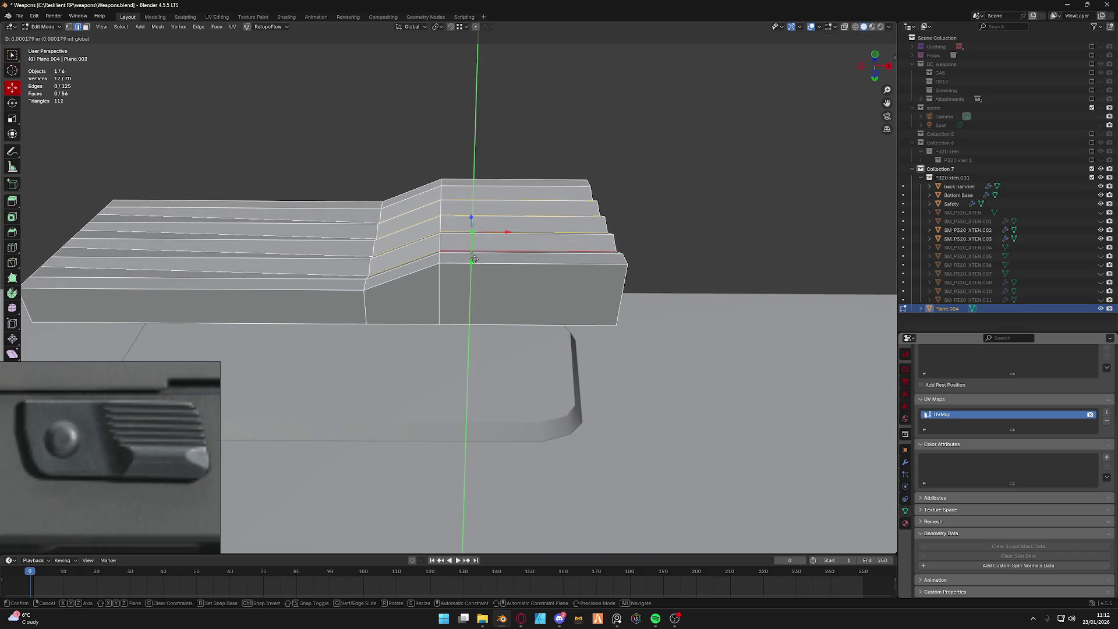
left_click(391, 266)
mouse_move(390, 266)
middle_mouse_down()
mouse_move(460, 280)
mouse_move(501, 245)
mouse_move(465, 289)
mouse_move(506, 280)
mouse_move(483, 284)
middle_mouse_up()
left_click(454, 280)
key("g")
key("y")
left_click(460, 279)
key("Tab")
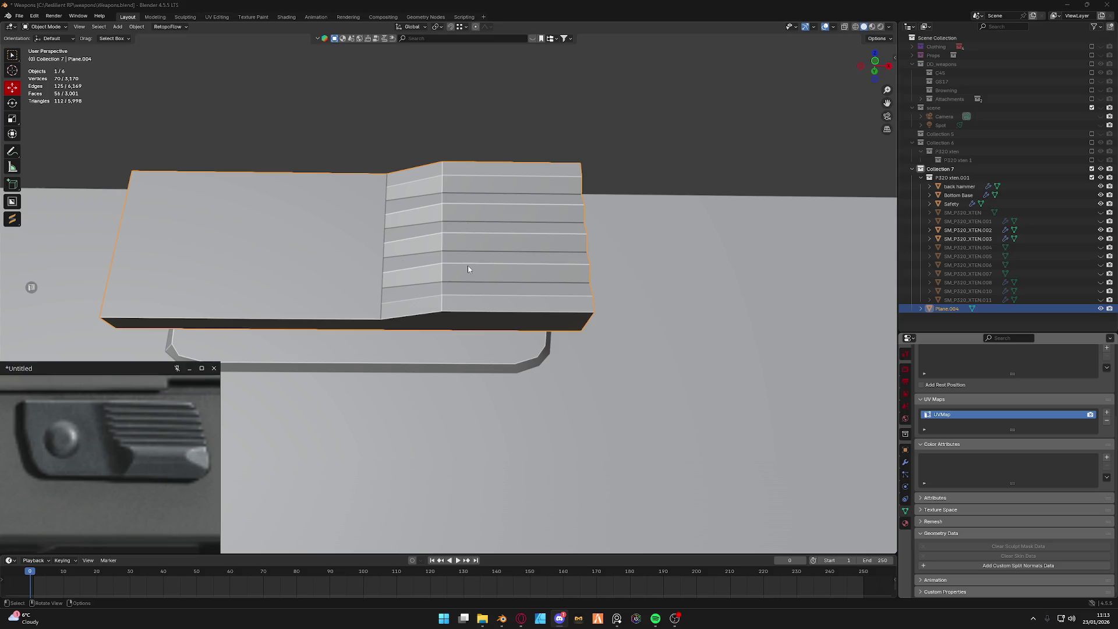
Inspect the ridged rear section from above and the side, toggling into mesh editing.
middle_click_drag(467, 267, 474, 287)
key("Tab")
middle_click_drag(407, 242, 480, 296)
key("Tab")
mouse_move(457, 220)
middle_mouse_down()
mouse_move(523, 247)
mouse_move(419, 248)
mouse_move(401, 215)
middle_mouse_up()
key("Tab")
Select the ridge edges on the rear section and bevel them into softened doubled edges.
left_click(403, 214)
left_click(411, 194, "shift")
left_click(406, 251, "shift")
left_click(411, 282, "shift")
mouse_move(438, 262)
middle_mouse_down()
mouse_move(475, 203)
mouse_move(472, 262)
middle_mouse_up()
left_click(497, 171, "shift")
left_click(524, 314, "shift")
left_click(443, 310, "shift")
middle_click_drag(443, 309, 524, 341)
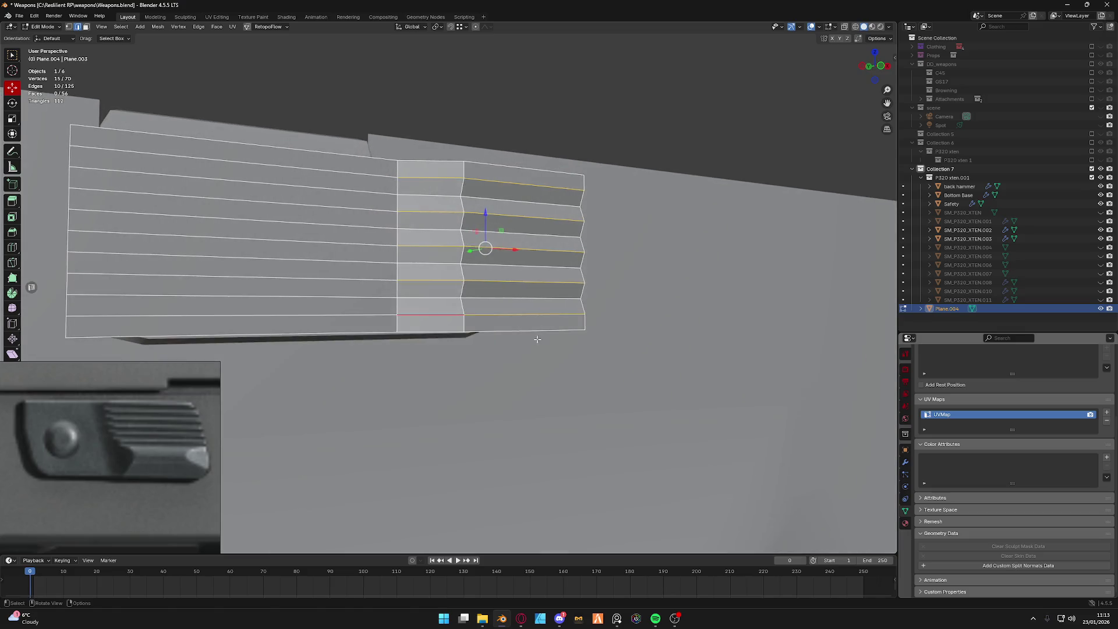
key("ctrl+b")
left_click(544, 343)
Return to Object Mode and bring up the object's context menu from a frontal view.
key("ctrl+Tab")
left_click(542, 304)
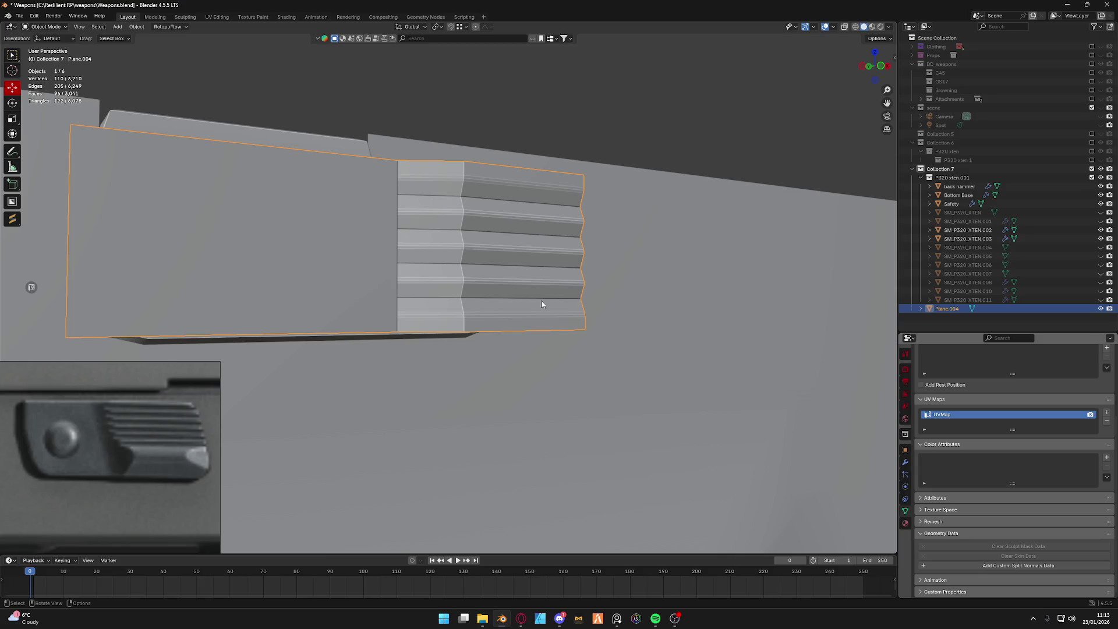
mouse_move(489, 312)
middle_mouse_down()
mouse_move(515, 309)
mouse_move(494, 282)
middle_mouse_up()
right_click(495, 284)
Undo recent selection changes on the slide plane while in mesh editing.
left_click(494, 283)
key("Tab")
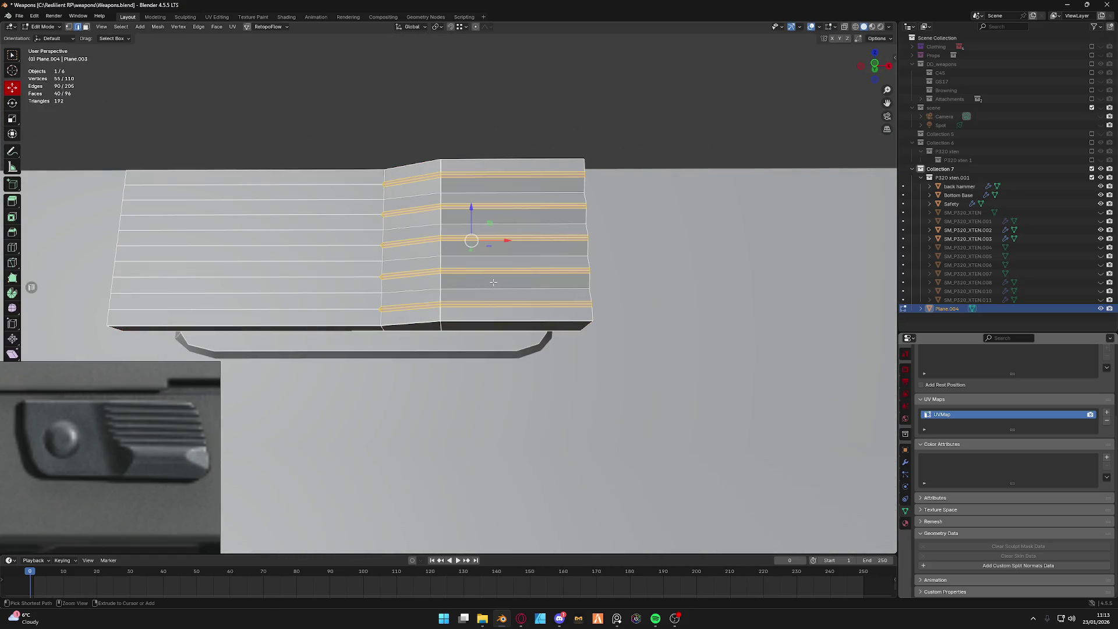
key("ctrl+z")
key("ctrl+z")
key("ctrl+z")
key("ctrl+z")
key("ctrl+z")
key("ctrl+z")
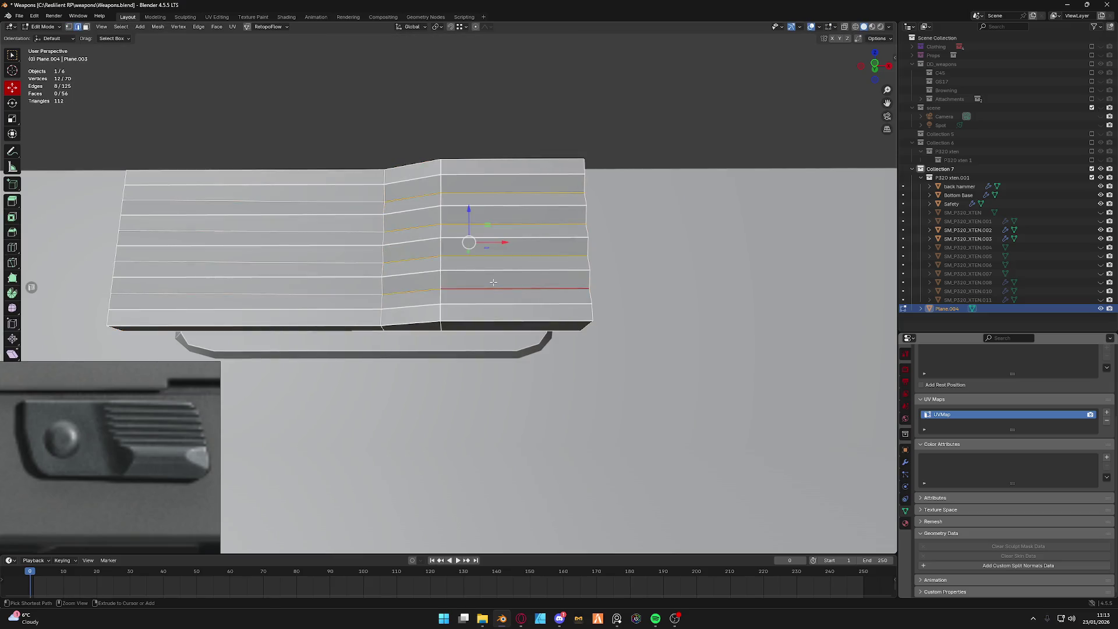
key("ctrl+z")
key("ctrl+z")
key("ctrl+z")
key("ctrl+z")
key("ctrl+z")
Dissolve the five horizontal ridge loops, leaving a plain face split by two vertical edges.
left_click(400, 294, "alt")
left_click(399, 267, "alt+shift")
left_click(398, 239, "alt+shift")
left_click(399, 210, "alt+shift")
left_click(398, 184, "alt+shift")
key("x")
left_click(398, 183)
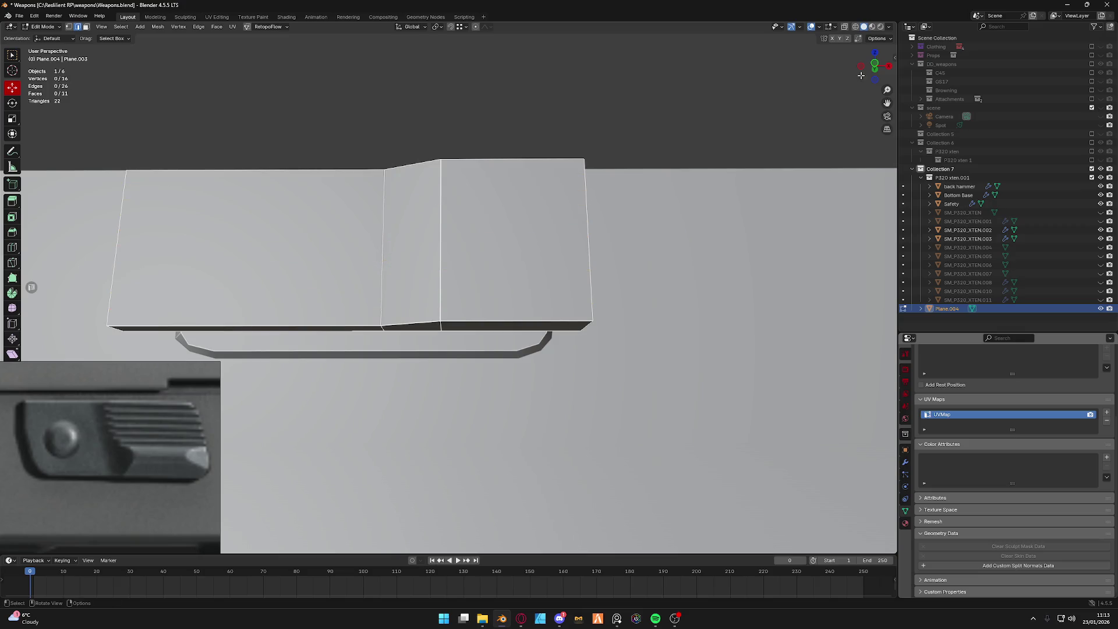
left_click(874, 69)
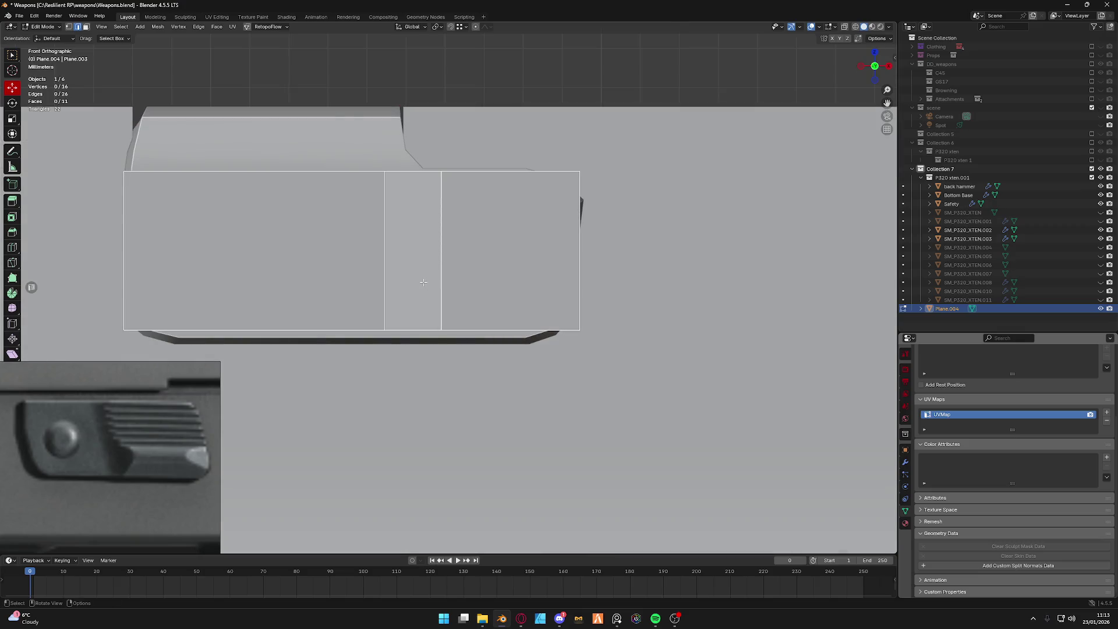
Add sixteen evenly spaced horizontal loop cuts across all three sections of the slide plane.
key("ctrl+r")
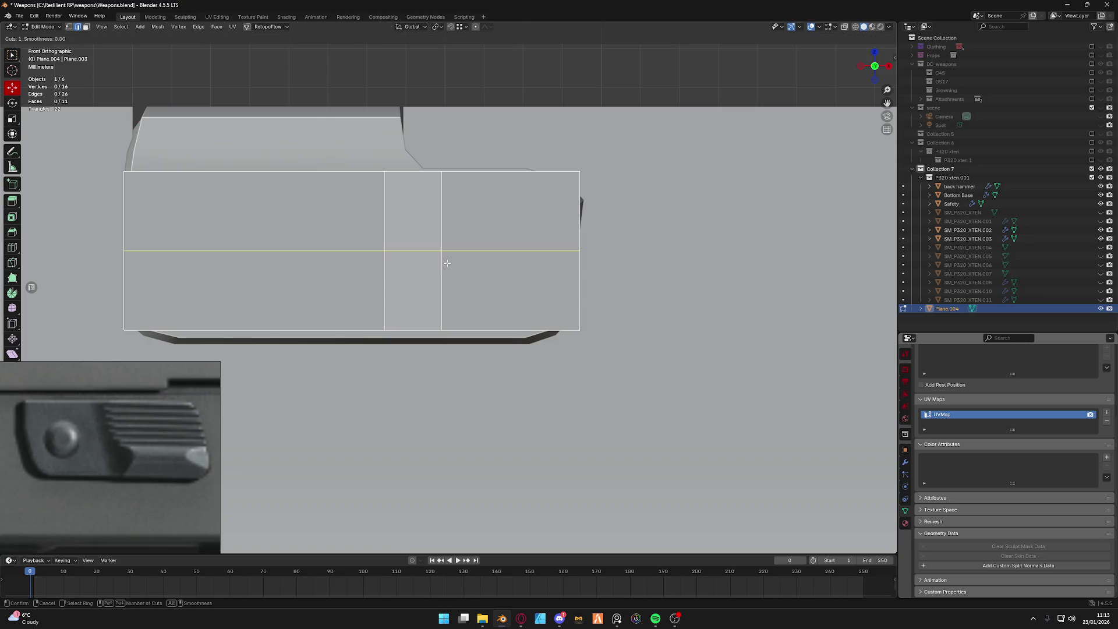
scroll(446, 262, "up", 4)
scroll(446, 262, "up", 3)
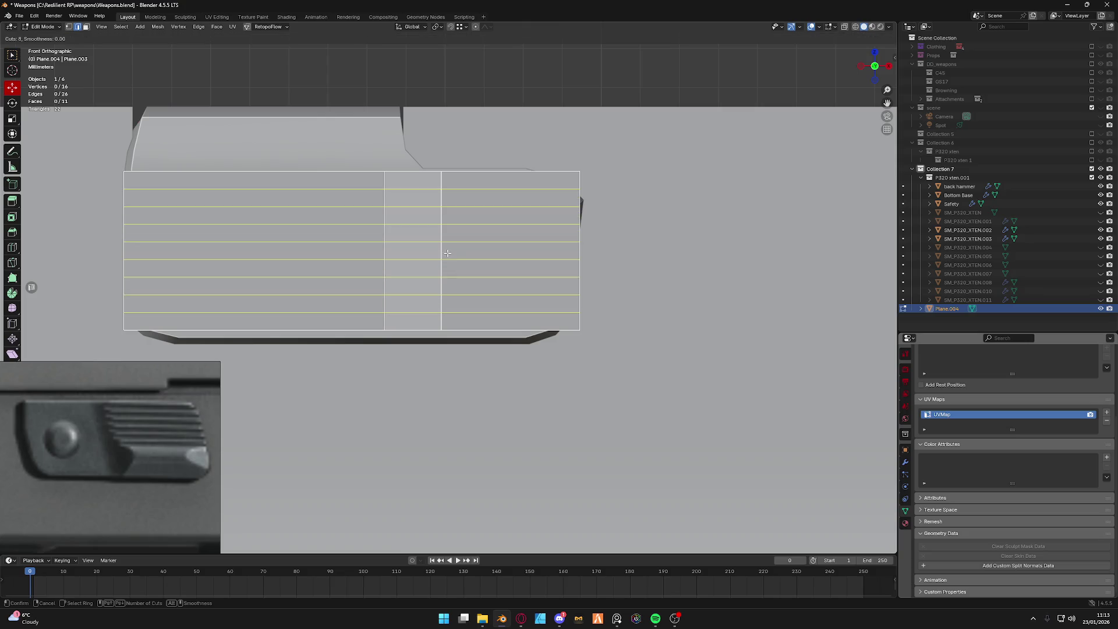
scroll(441, 254, "down", 4)
scroll(442, 254, "down", 3)
scroll(442, 249, "up", 5)
scroll(442, 248, "up", 7)
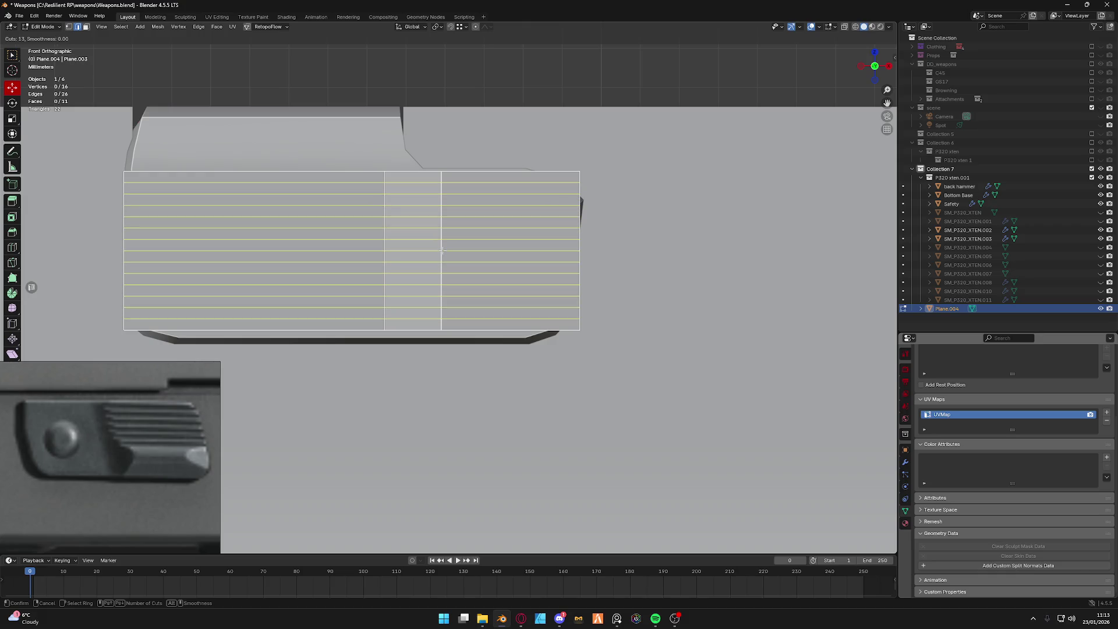
scroll(442, 250, "up", 3)
left_click(443, 250)
right_click(443, 250)
scroll(442, 254, "down", 1)
key("shift+s")
key("Escape")
mouse_move(428, 258)
middle_mouse_down()
mouse_move(463, 252)
mouse_move(467, 263)
mouse_move(442, 301)
middle_mouse_up()
key("ctrl+Tab")
left_click(467, 302)
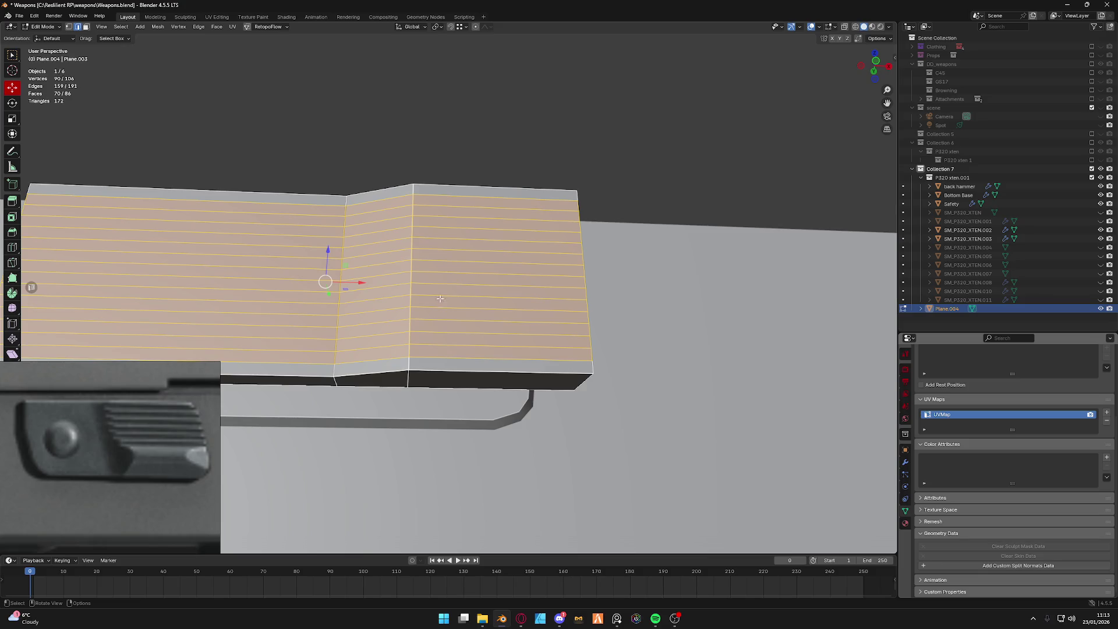
Select every alternate horizontal loop on the rear section of the slide plane.
left_click(433, 209, "alt")
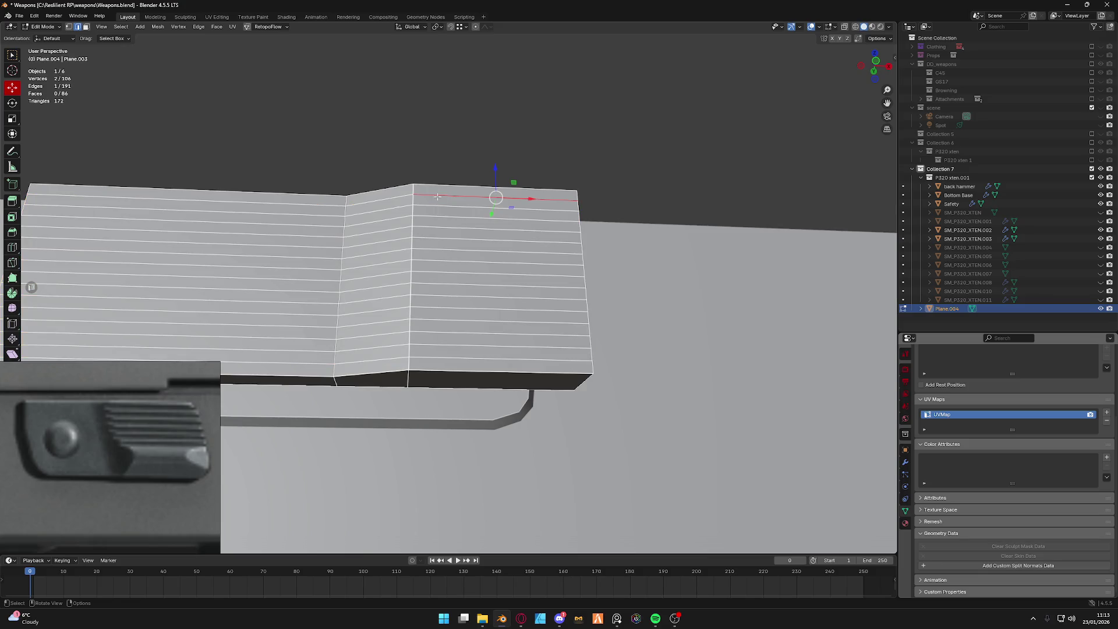
left_click(435, 243, "alt+shift")
left_click(433, 261, "alt+shift")
left_click(429, 285, "alt+shift")
left_click(429, 310, "alt+shift")
left_click(428, 333, "alt+shift")
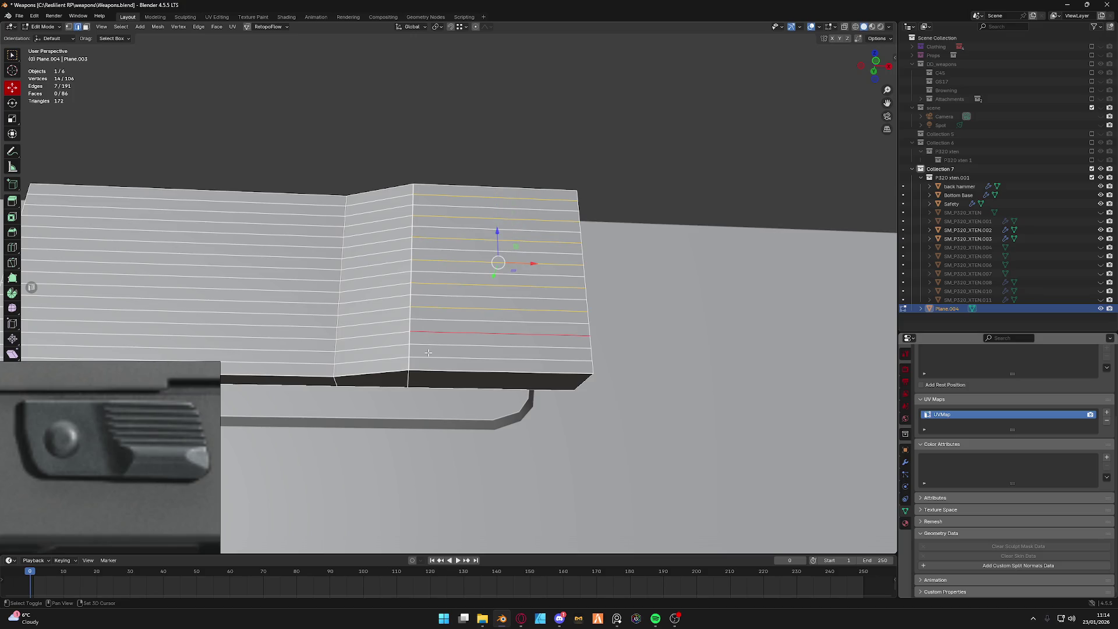
left_click(428, 353, "alt+shift")
middle_click_drag(428, 354, 500, 285)
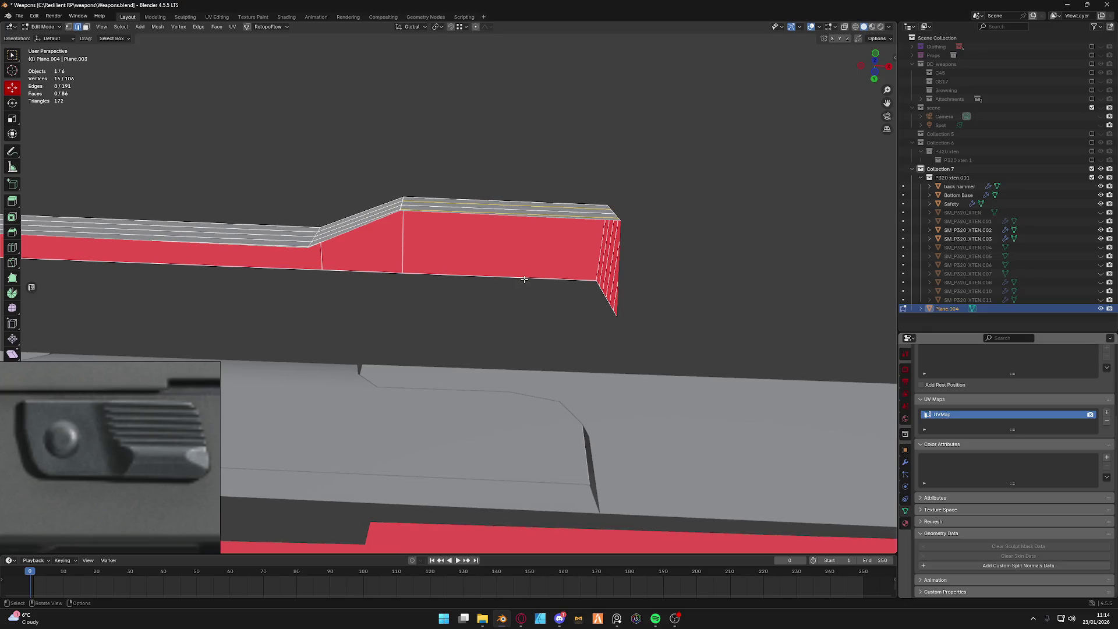
Push the selected loops out along Y so the rear section forms stepped horizontal ridges.
key("g")
key("y")
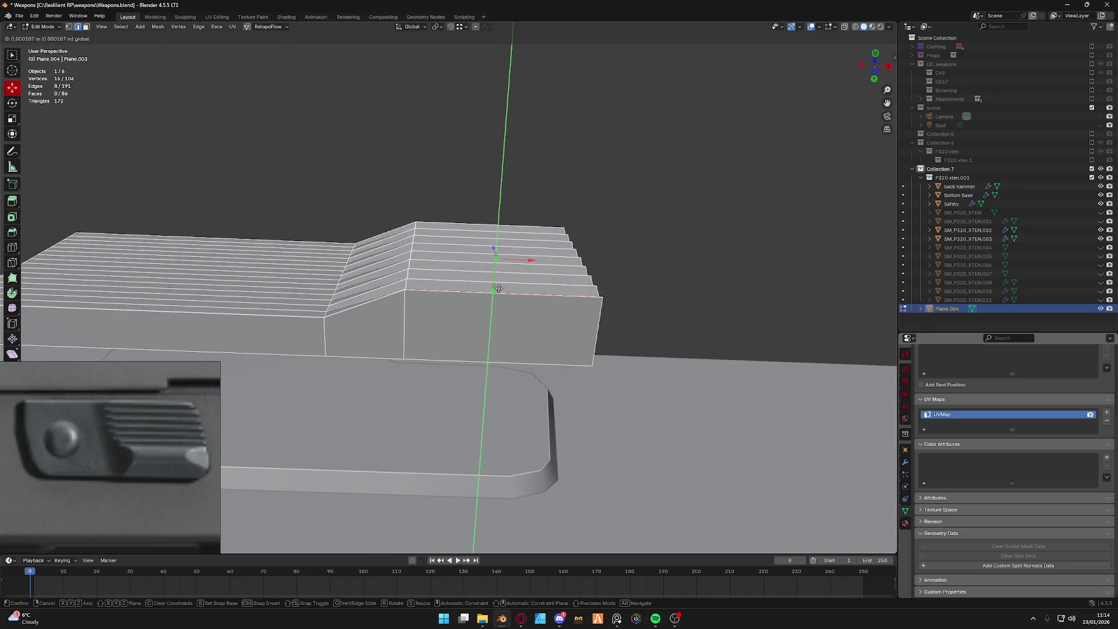
left_click(498, 289)
middle_click_drag(498, 289, 463, 330)
middle_click_drag(485, 287, 472, 286)
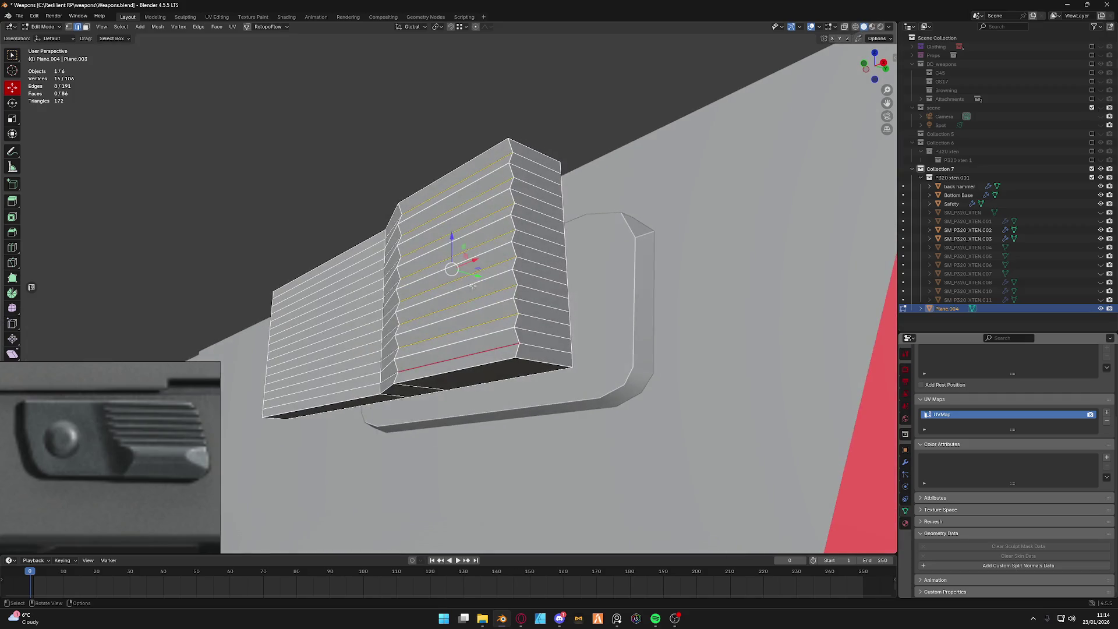
key("Tab")
mouse_move(481, 235)
middle_mouse_down()
mouse_move(489, 288)
mouse_move(442, 315)
middle_mouse_up()
scroll(489, 288, "up", 3)
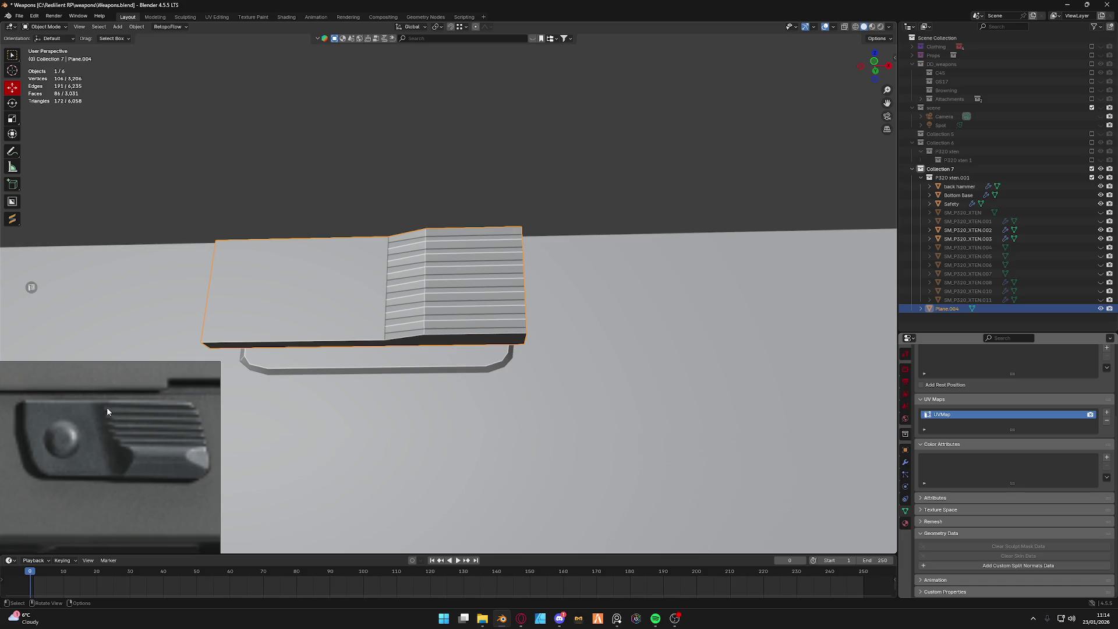
scroll(109, 417, "up", 2)
Slide the vertical transition loop along X toward the ridged rear block.
mouse_move(263, 305)
middle_mouse_down()
mouse_move(407, 267)
mouse_move(449, 274)
mouse_move(423, 208)
middle_mouse_up()
key("ctrl+Tab")
left_click(463, 268)
key("ctrl+Tab")
left_click(449, 274)
left_click(423, 208)
left_click(521, 253, "ctrl+alt")
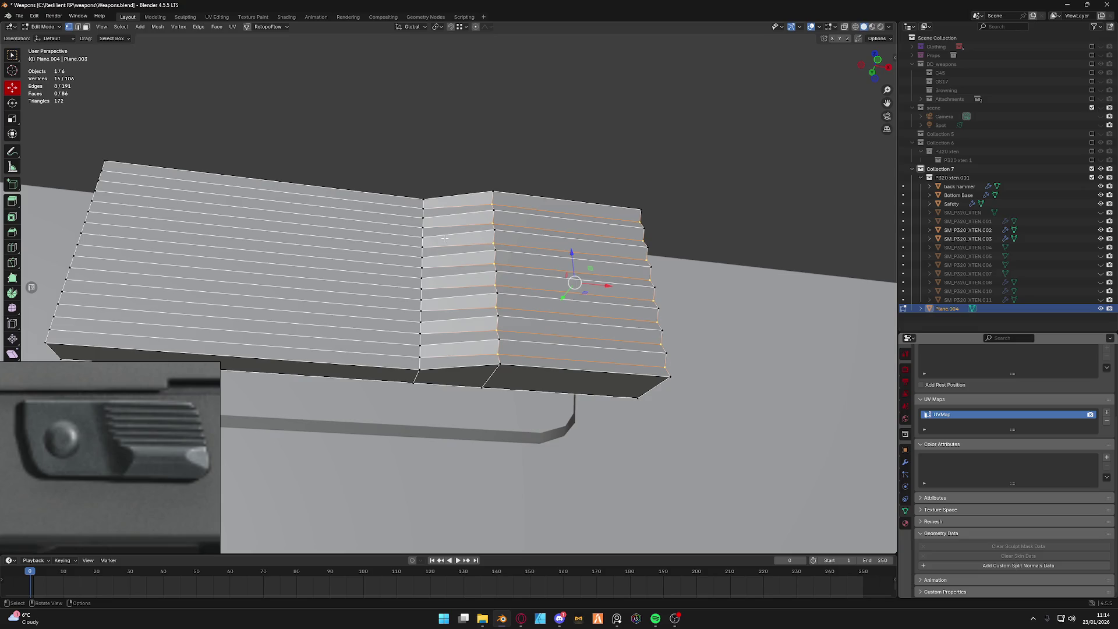
mouse_move(444, 238)
middle_mouse_down()
mouse_move(428, 283)
mouse_move(457, 205)
mouse_move(425, 263)
mouse_move(415, 256)
middle_mouse_up()
left_click(415, 257, "alt")
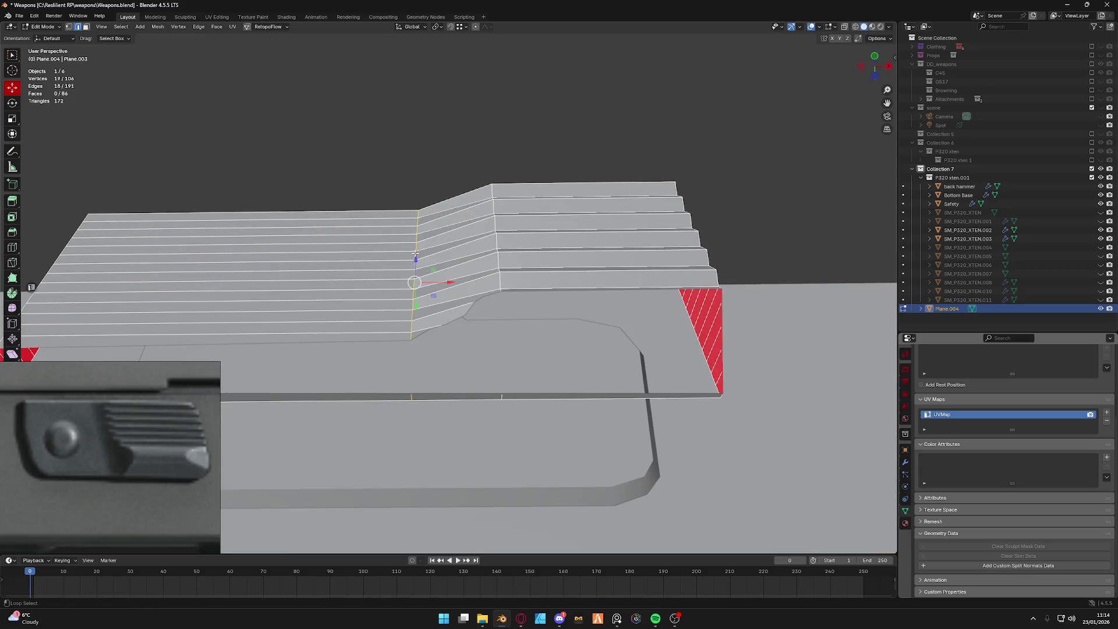
left_click_drag(453, 289, 518, 290)
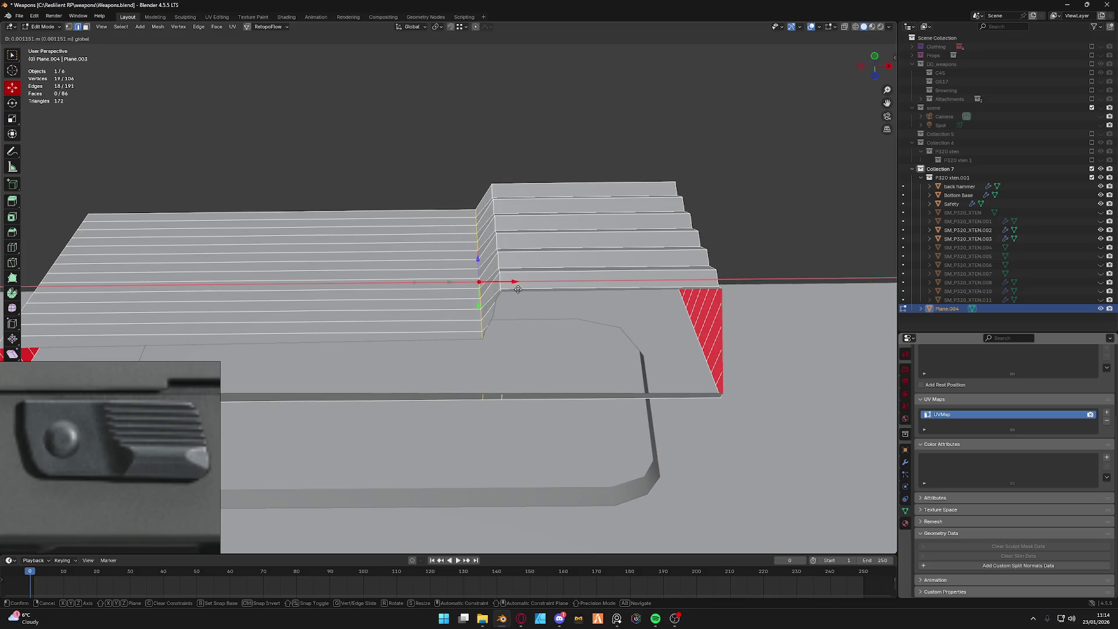
left_click(517, 289)
Trial depth moves on the ridge edges, cancelling them and adjusting the selection.
middle_click_drag(518, 290, 442, 192)
key("Tab")
left_click(466, 246)
mouse_move(466, 246)
middle_mouse_down()
mouse_move(466, 284)
mouse_move(454, 236)
middle_mouse_up()
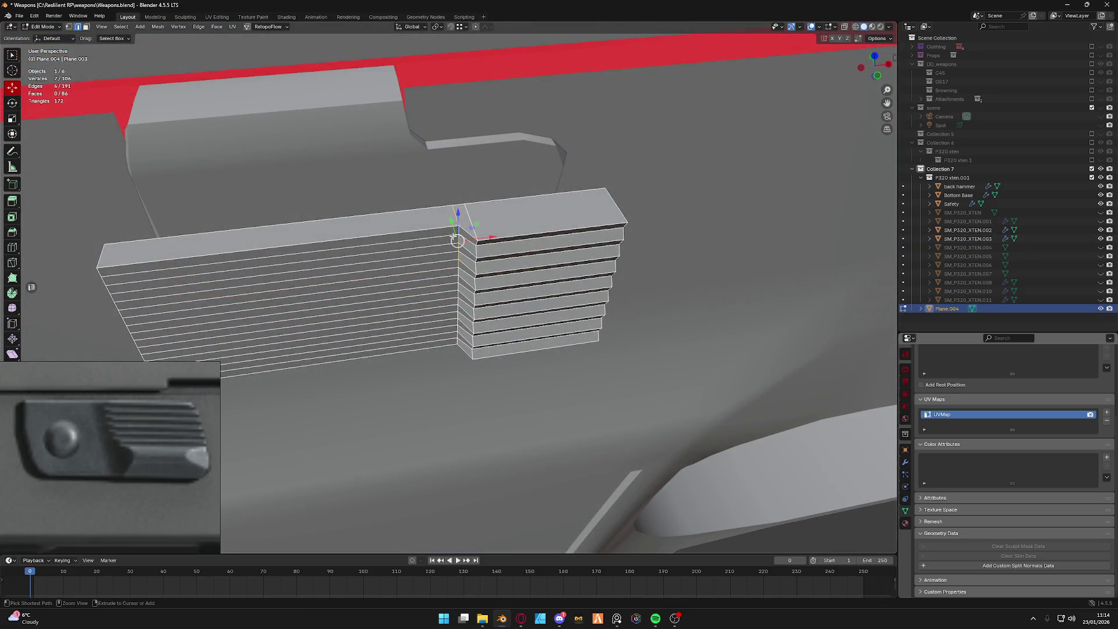
key("g")
key("y")
key("Escape")
middle_click_drag(489, 236, 450, 210)
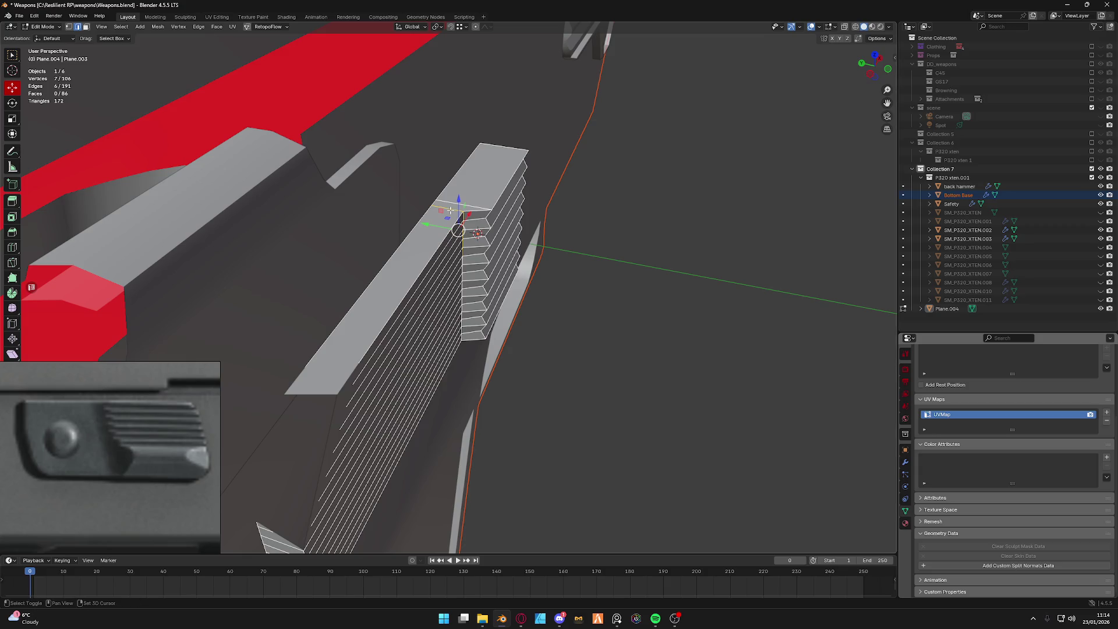
key("g")
key("y")
key("Escape")
mouse_move(444, 235)
middle_mouse_down()
mouse_move(454, 219)
mouse_move(442, 207)
middle_mouse_up()
left_click(458, 217, "alt")
left_click(463, 312, "alt")
mouse_move(464, 311)
middle_mouse_down()
mouse_move(478, 308)
mouse_move(463, 310)
middle_mouse_up()
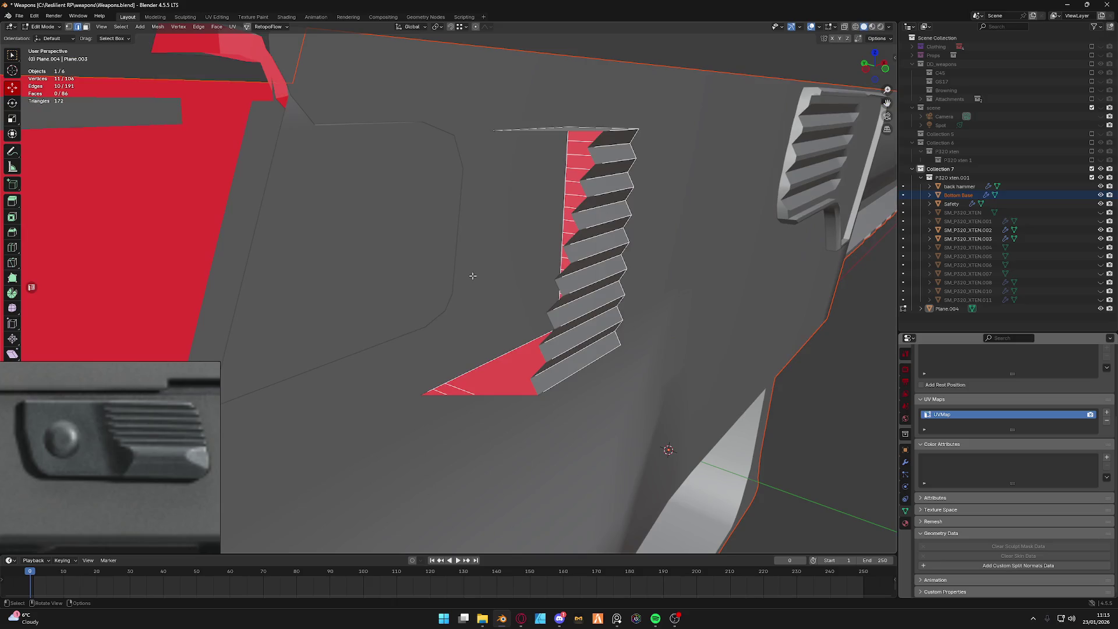
Merge overlapping vertices, then push the step loop along Y to square off the transition.
key("a")
key("m")
left_click(467, 276)
key("Tab")
left_click(467, 326)
mouse_move(467, 325)
middle_mouse_down()
mouse_move(456, 189)
mouse_move(464, 203)
mouse_move(452, 295)
middle_mouse_up()
left_click(466, 217, "alt")
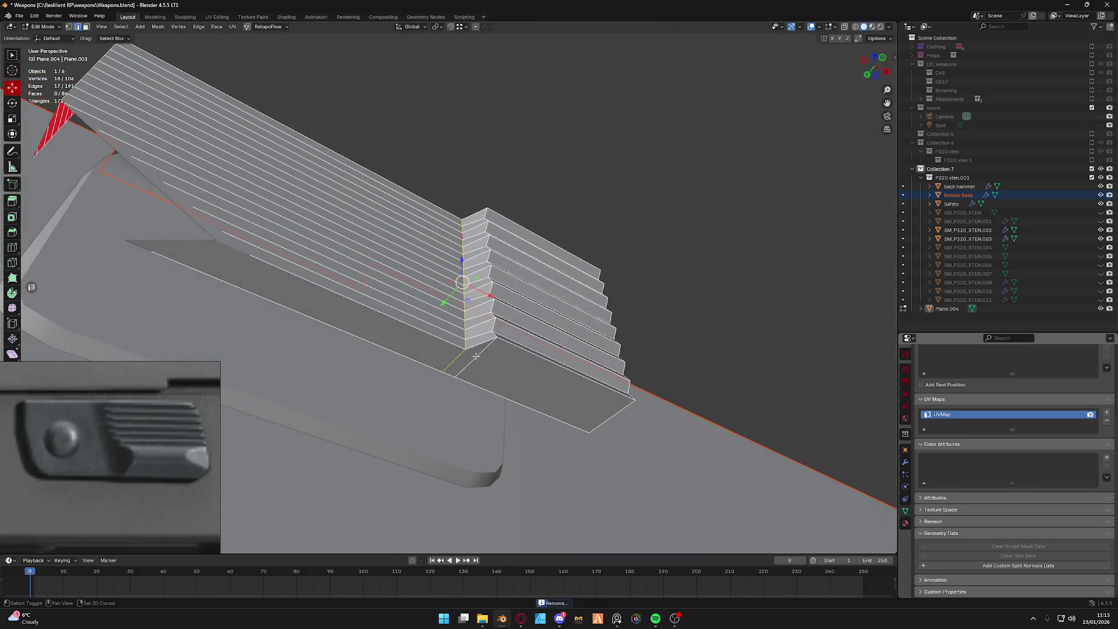
key("g")
key("y")
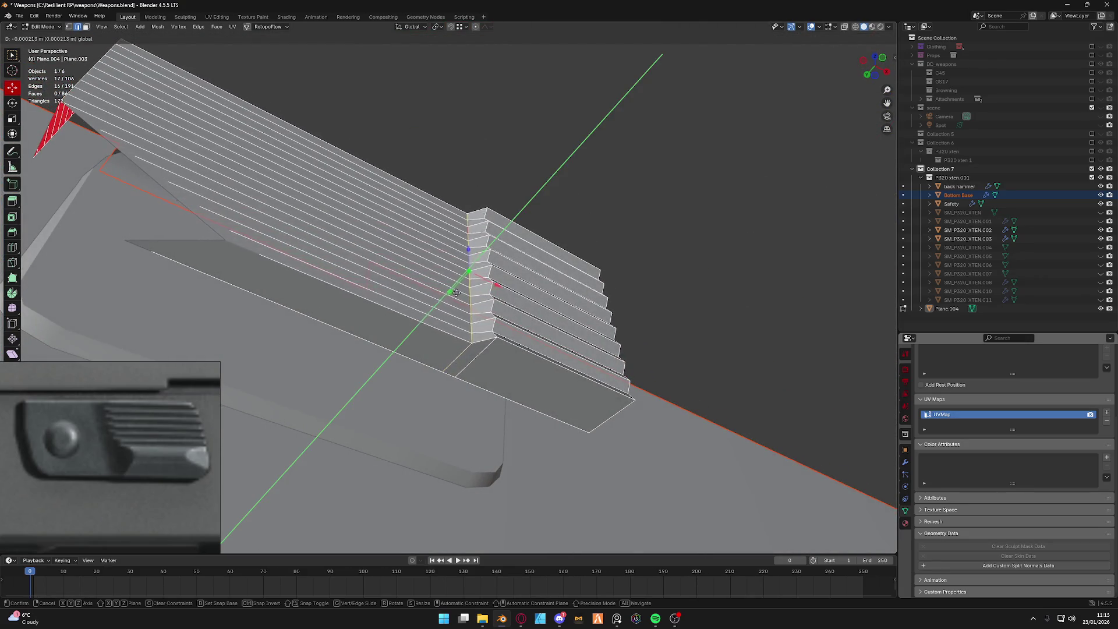
left_click(472, 295)
middle_click_drag(472, 295, 445, 307)
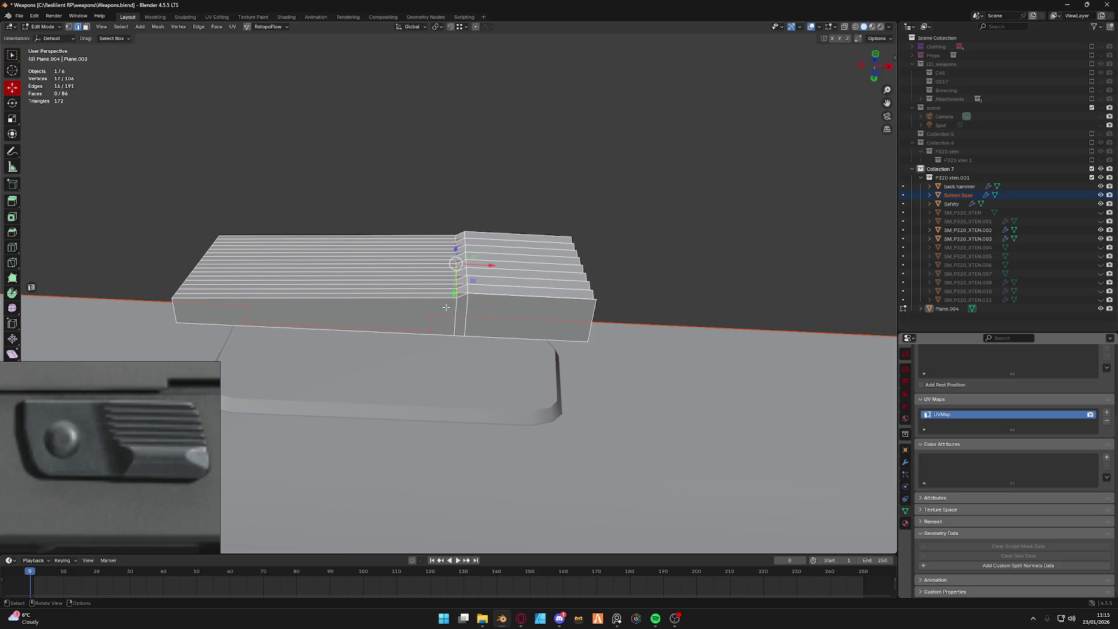
Undo the squared-off step back to the slanted transition.
key("ctrl+l")
key("ctrl+z")
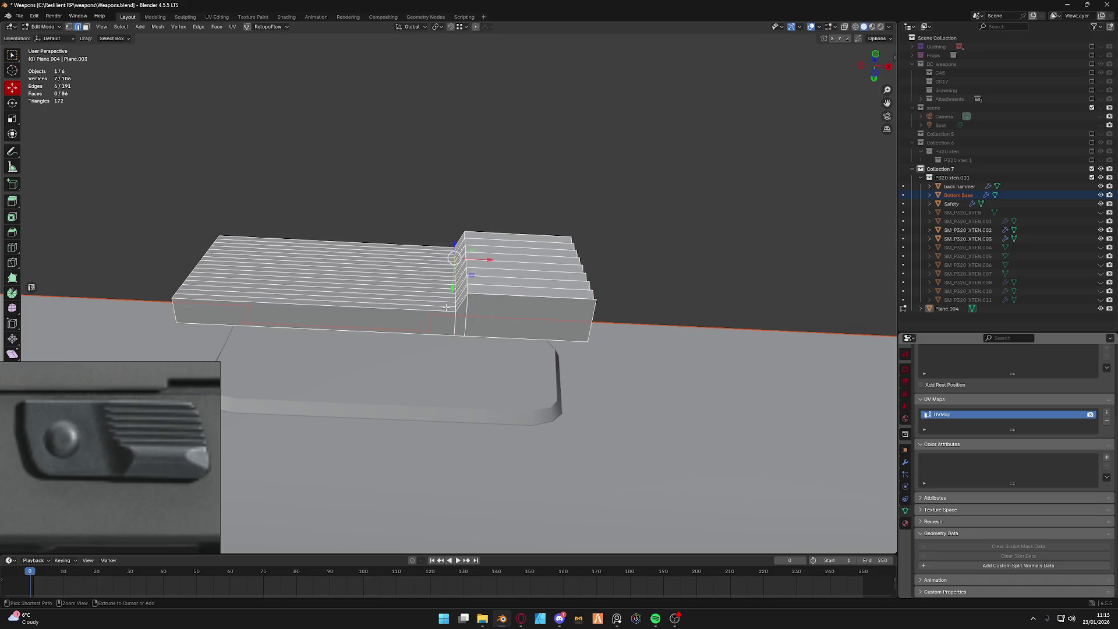
key("ctrl+z")
Dissolve the horizontal loops across the block's top faces, removing the ridges.
left_click(398, 304, "alt")
left_click(399, 292, "alt+shift")
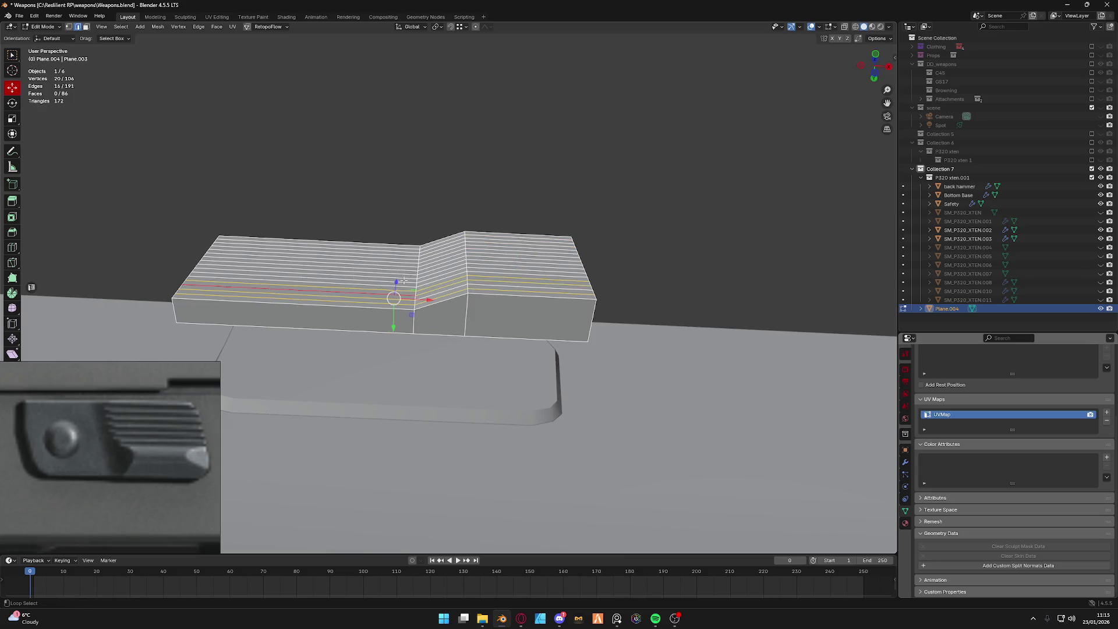
key("KP_2")
left_click(378, 280, "alt+shift")
left_click(379, 254, "alt+shift")
left_click(379, 234, "alt+shift")
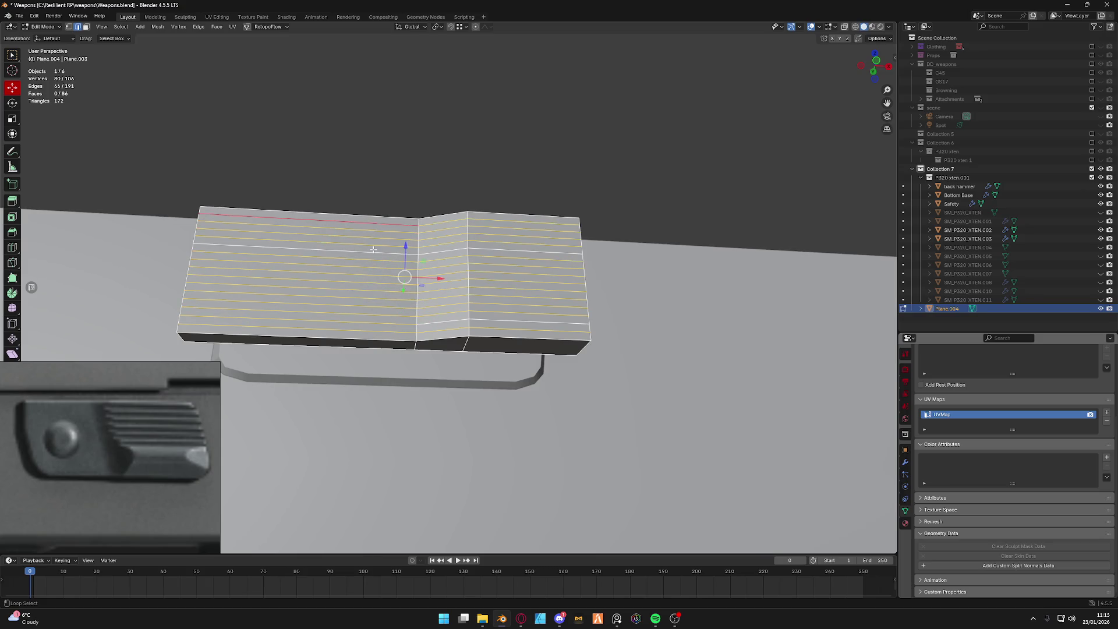
left_click(380, 216, "alt+shift")
key("x")
left_click(373, 249)
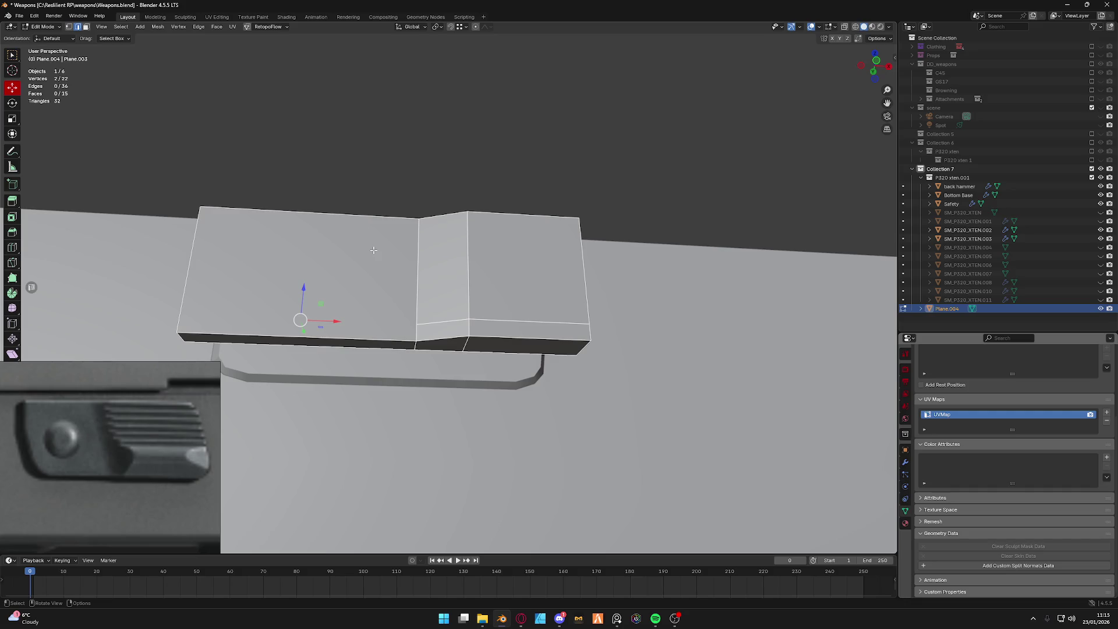
Dissolve the one leftover horizontal loop, leaving the block plain.
key("x")
left_click(443, 349)
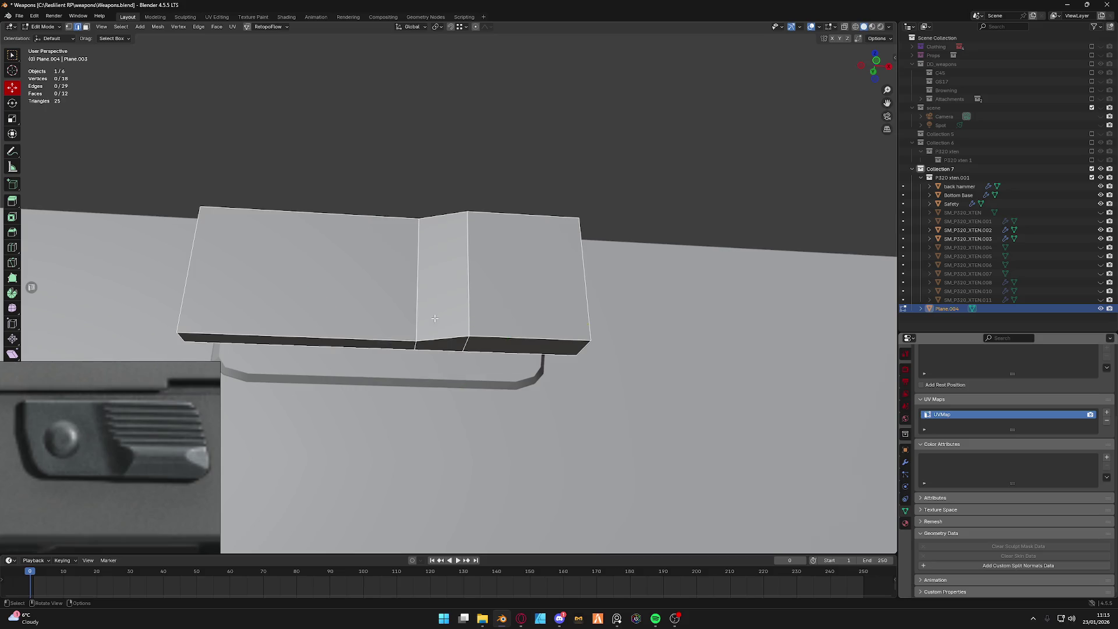
middle_click_drag(434, 317, 469, 313)
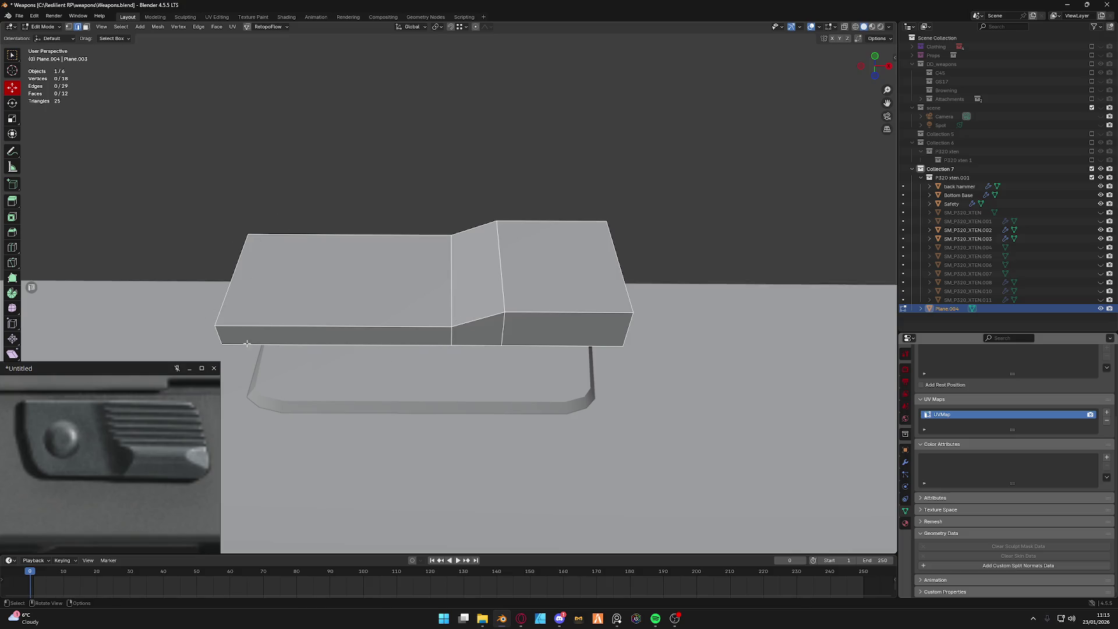
Delete the stray vertex at the block's front end.
mouse_move(248, 344)
middle_mouse_down()
mouse_move(373, 293)
mouse_move(407, 262)
mouse_move(544, 306)
mouse_move(488, 308)
middle_mouse_up()
left_click(409, 254)
key("x")
left_click(404, 276)
Round the two front corner edges with a four-segment bevel.
key("Tab")
left_click(499, 380)
mouse_move(499, 381)
middle_mouse_down()
mouse_move(406, 277)
mouse_move(418, 264)
middle_mouse_up()
left_click(406, 278)
mouse_move(410, 202)
middle_mouse_down()
mouse_move(406, 262)
mouse_move(378, 295)
middle_mouse_up()
left_click(378, 295, "shift")
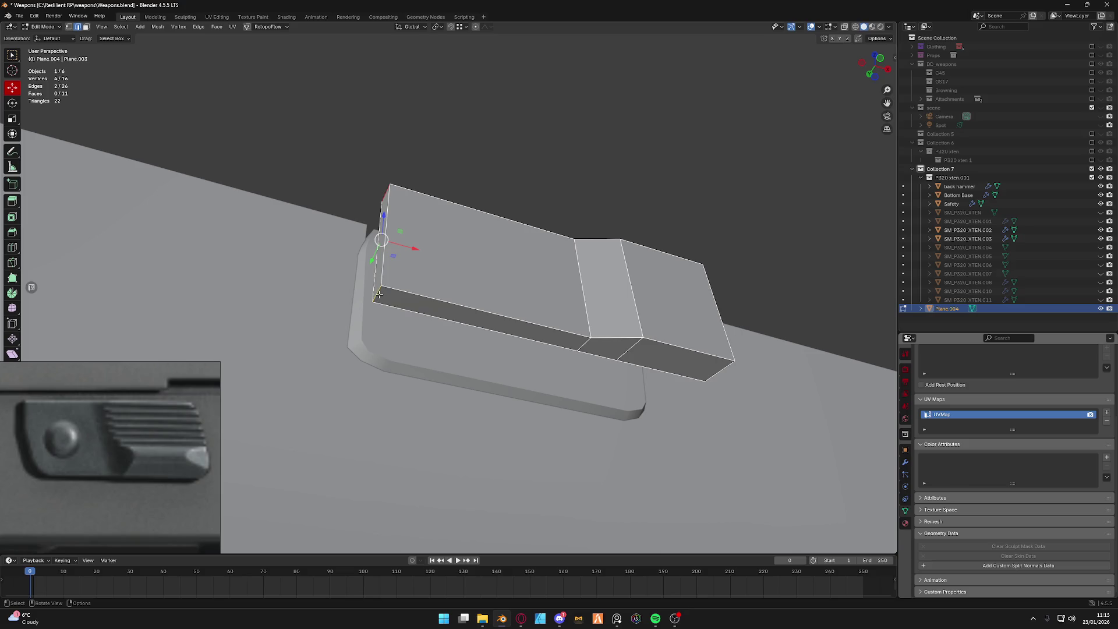
key("ctrl+b")
scroll(472, 332, "up", 3)
scroll(522, 354, "down", 1)
left_click(522, 354)
Round the top front corner edge with a three-segment bevel and clear the selection.
middle_click_drag(521, 353, 376, 194)
left_click(400, 204)
key("ctrl+b")
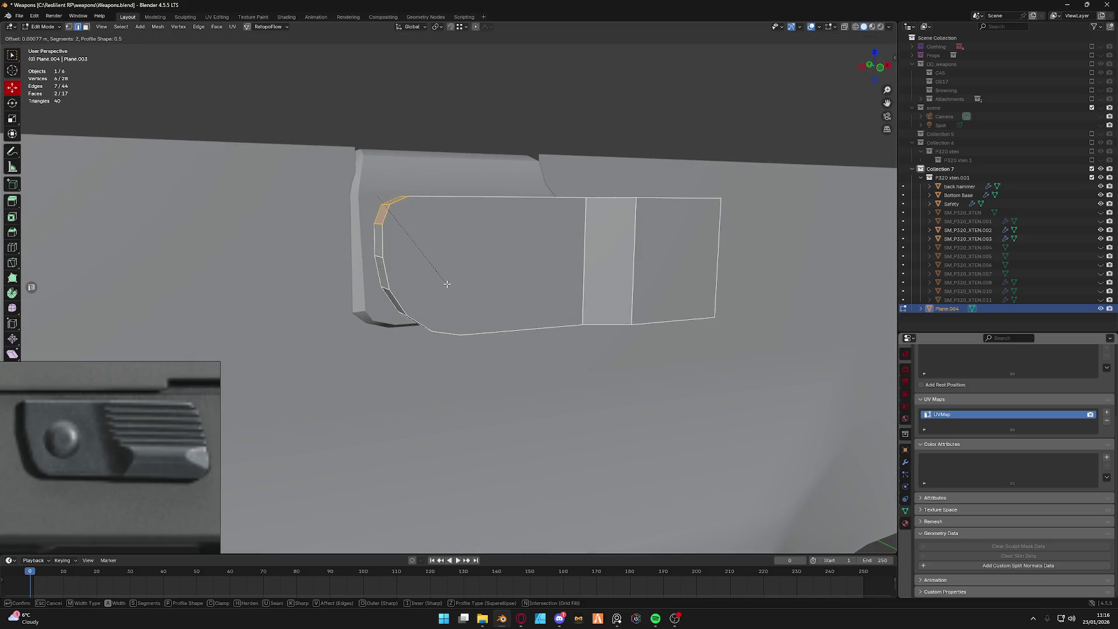
left_click(447, 283)
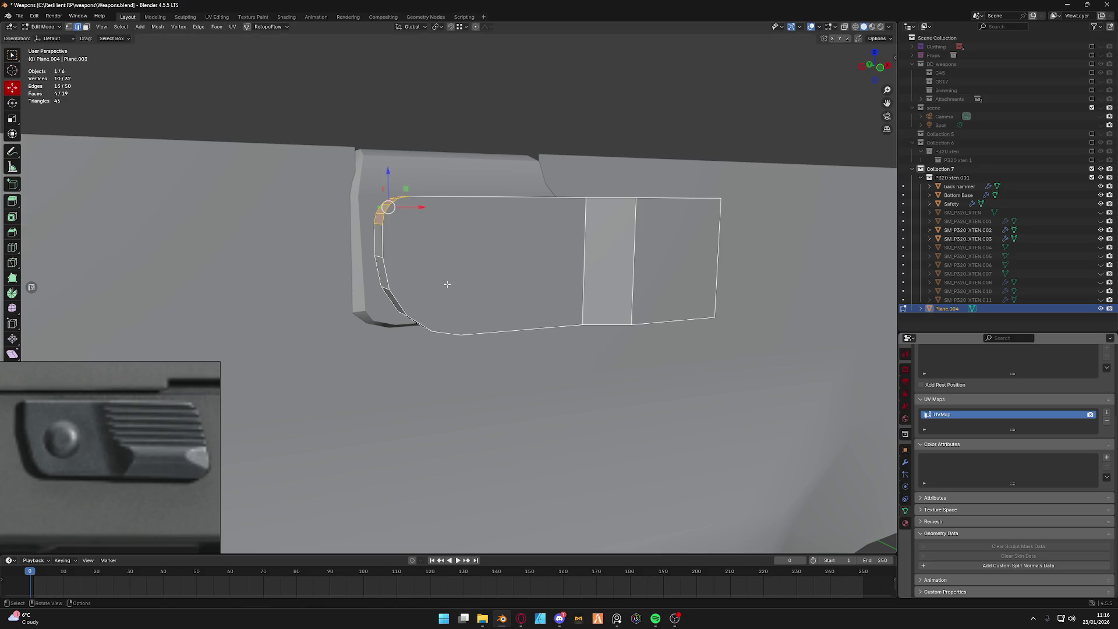
middle_click_drag(446, 283, 347, 231)
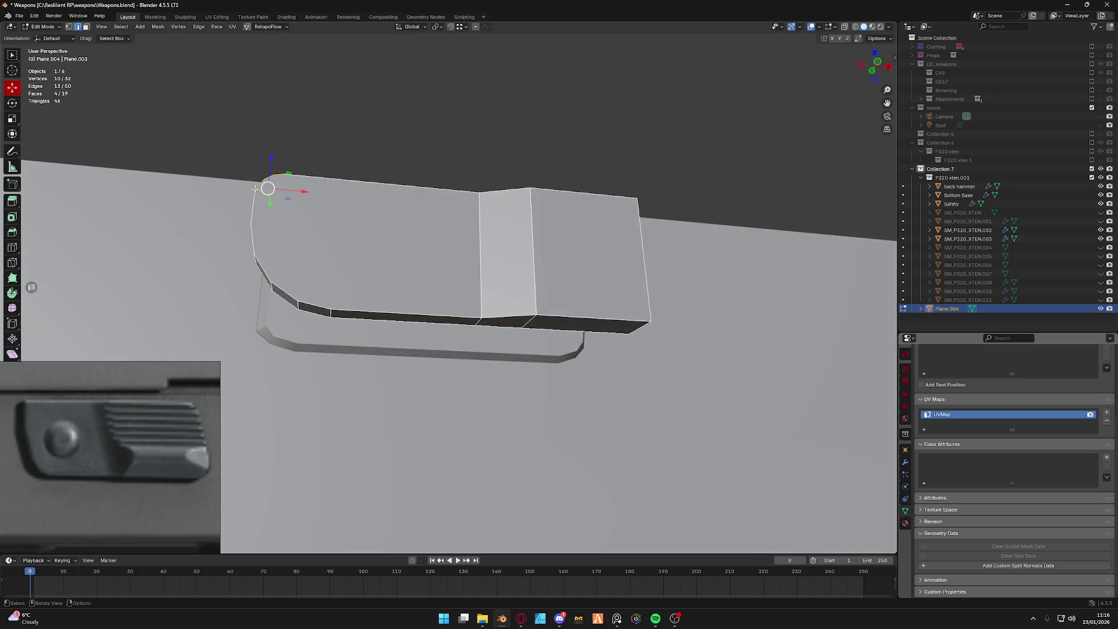
key("alt+a")
key("shift+a")
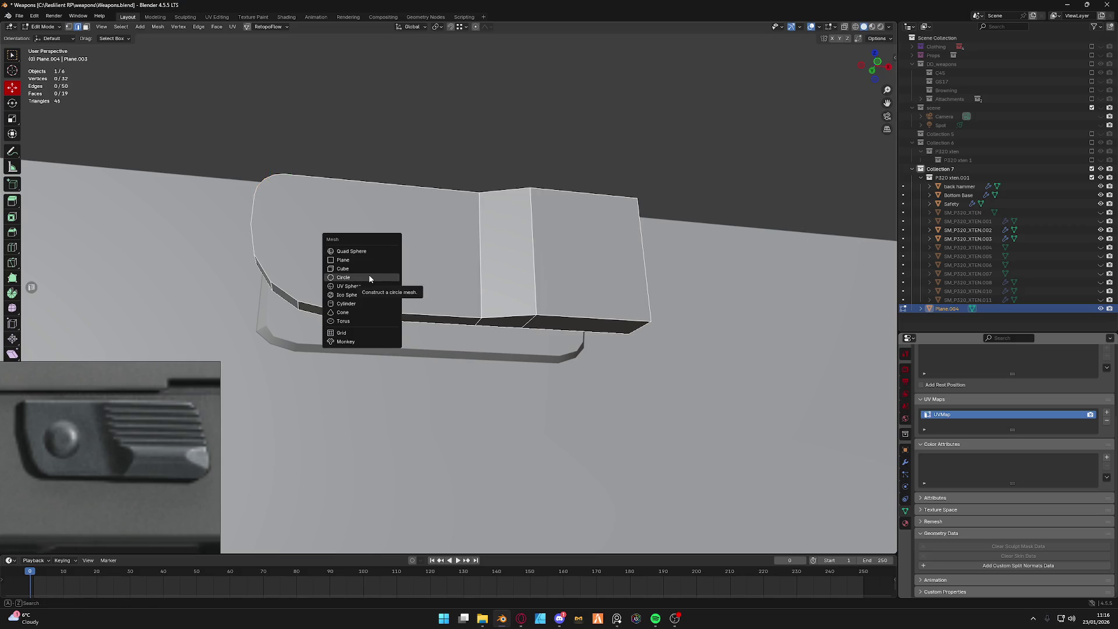
Add a circle mesh, rotate it 90° upright in side view and shift it along Y.
left_click(370, 277)
scroll(394, 289, "down", 3)
scroll(429, 310, "down", 4)
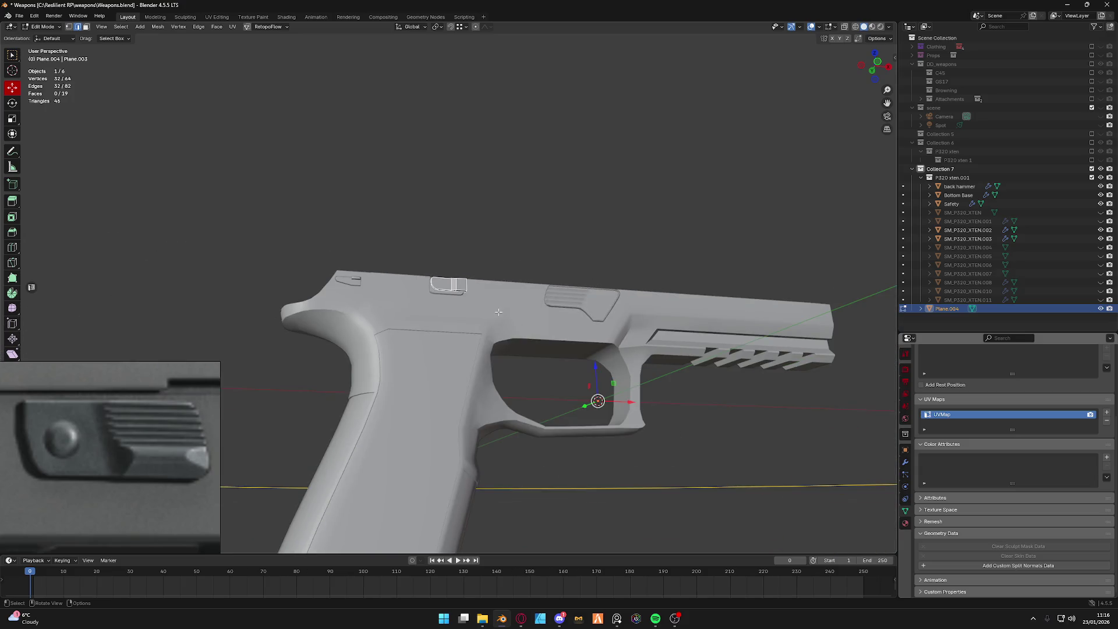
left_click(865, 65)
key("r")
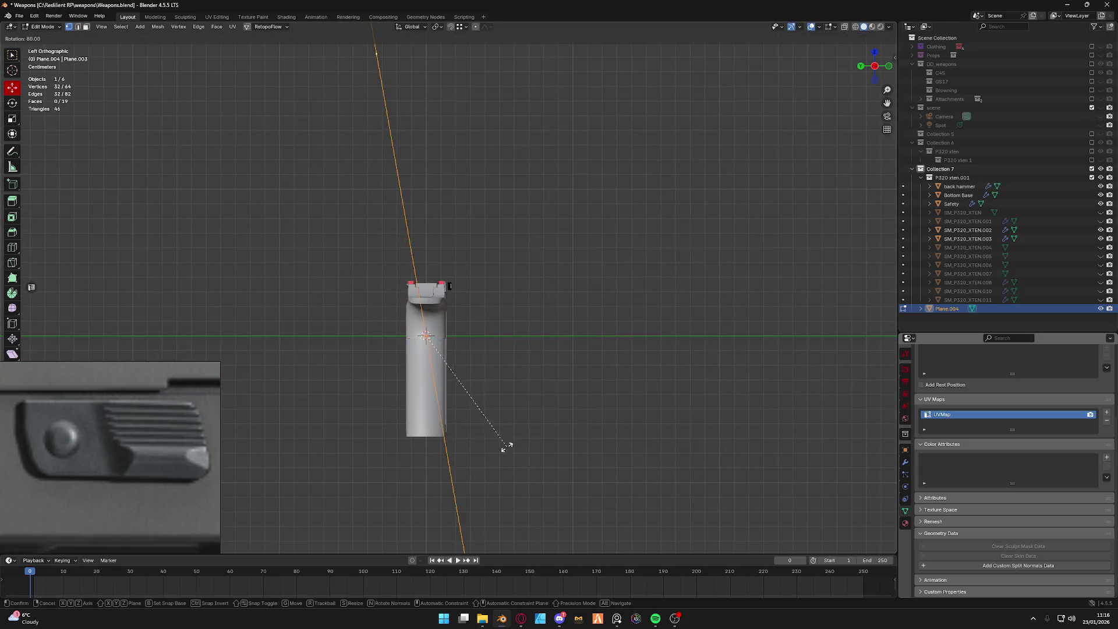
left_click(481, 457)
key("g")
key("y")
left_click(435, 336)
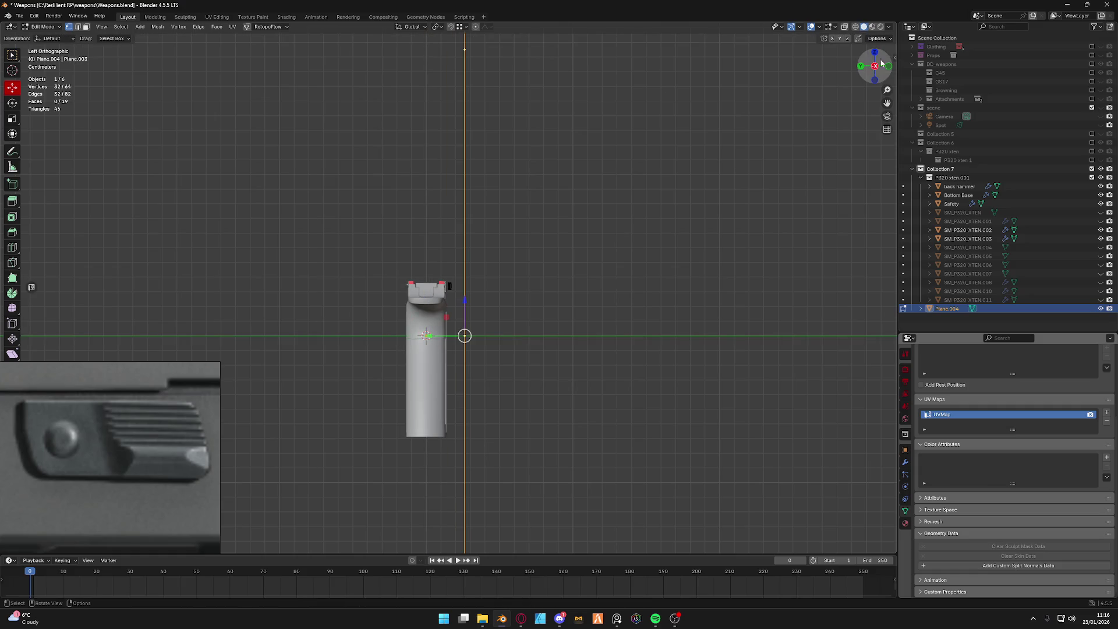
Scale the circle down and position it onto the slide block's rounded front face.
left_click(888, 66)
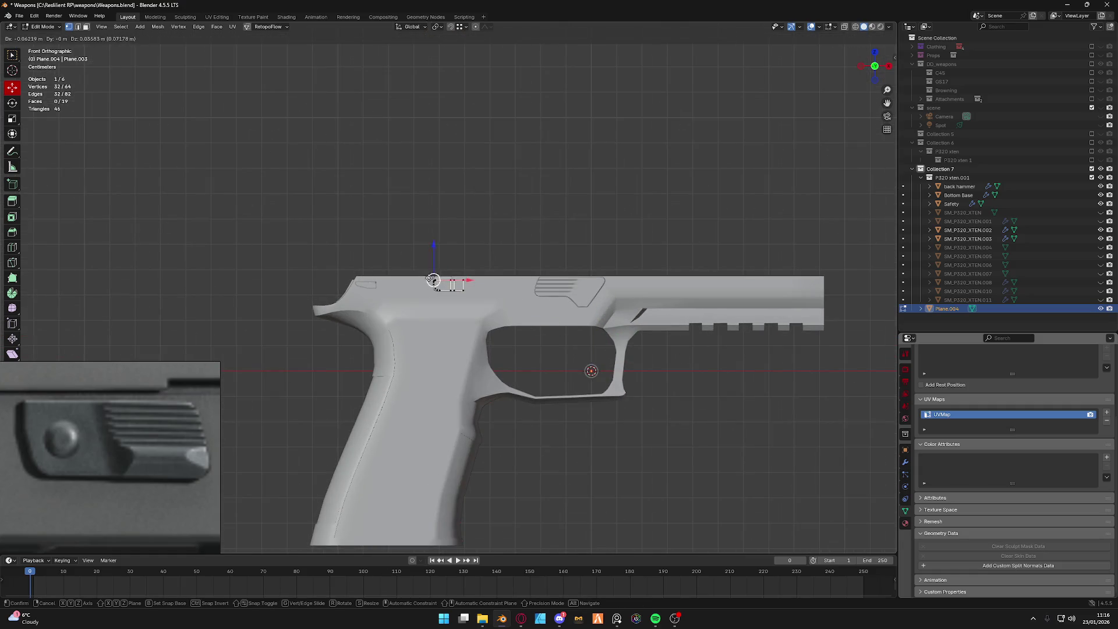
key("s")
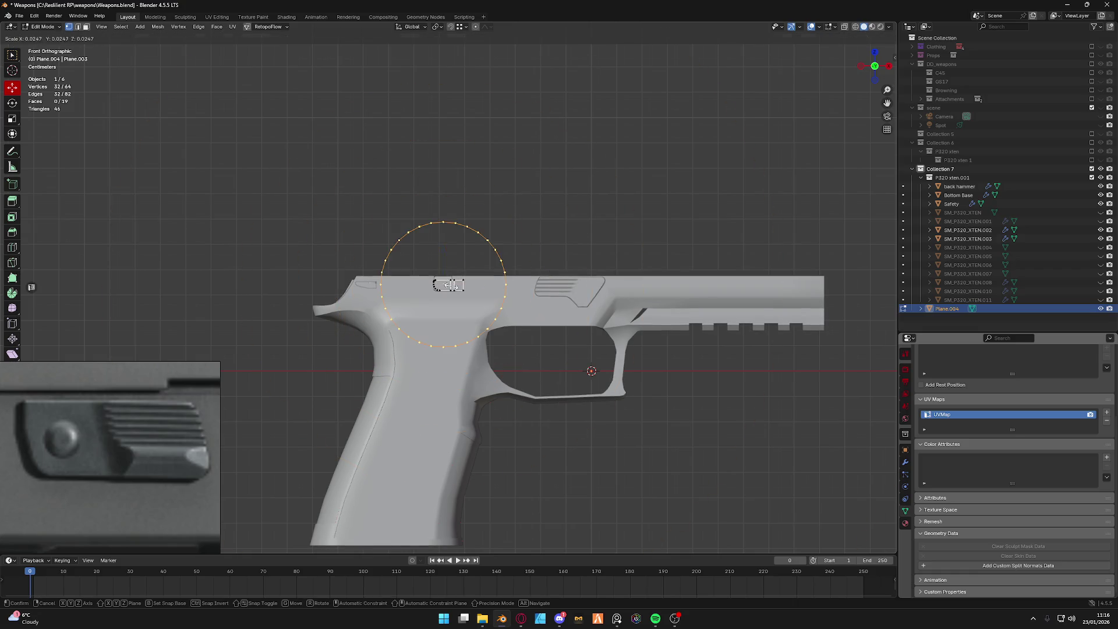
left_click(451, 289)
scroll(453, 291, "up", 5)
scroll(451, 292, "up", 3)
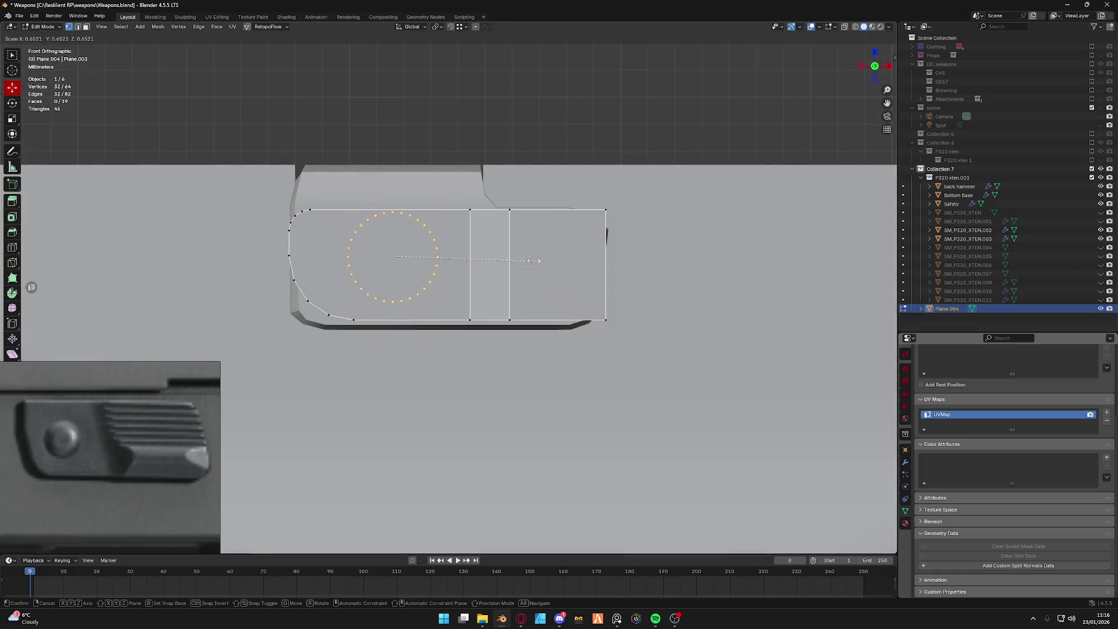
middle_click_drag(402, 262, 471, 262, "shift")
scroll(472, 246, "up", 2)
key("g")
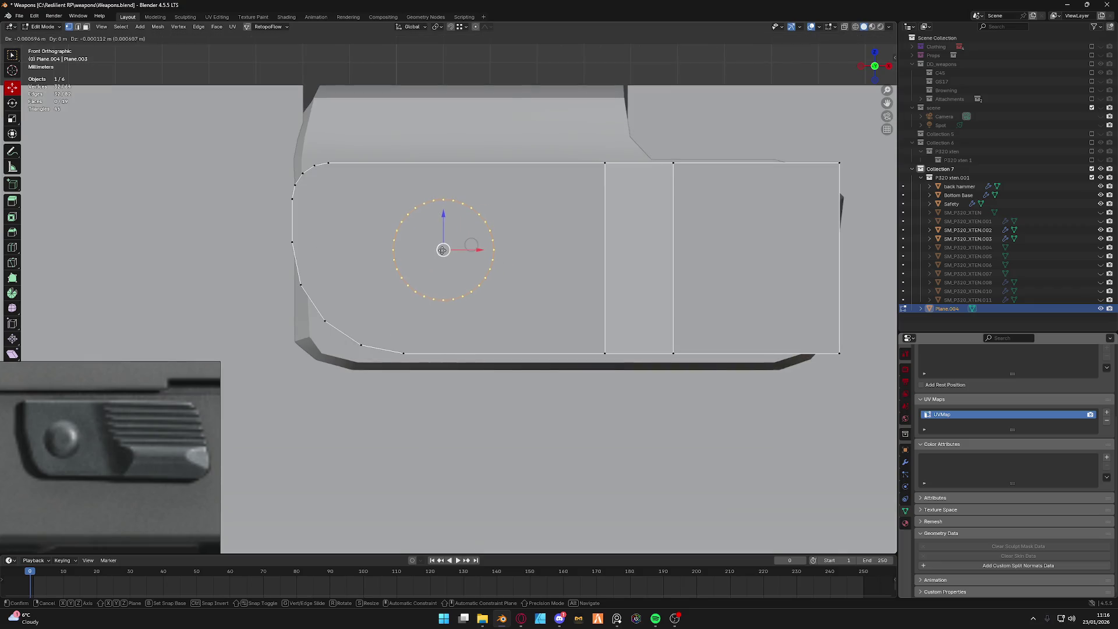
left_click(467, 270)
middle_click_drag(466, 269, 452, 220)
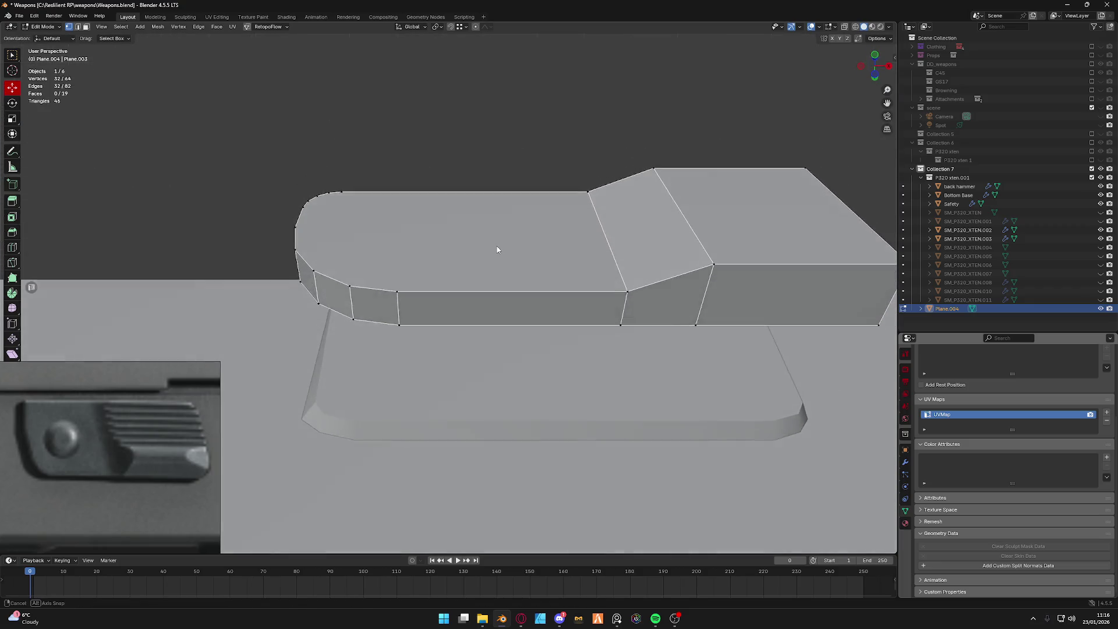
left_click_drag(446, 107, 450, 297)
scroll(474, 296, "up", 2)
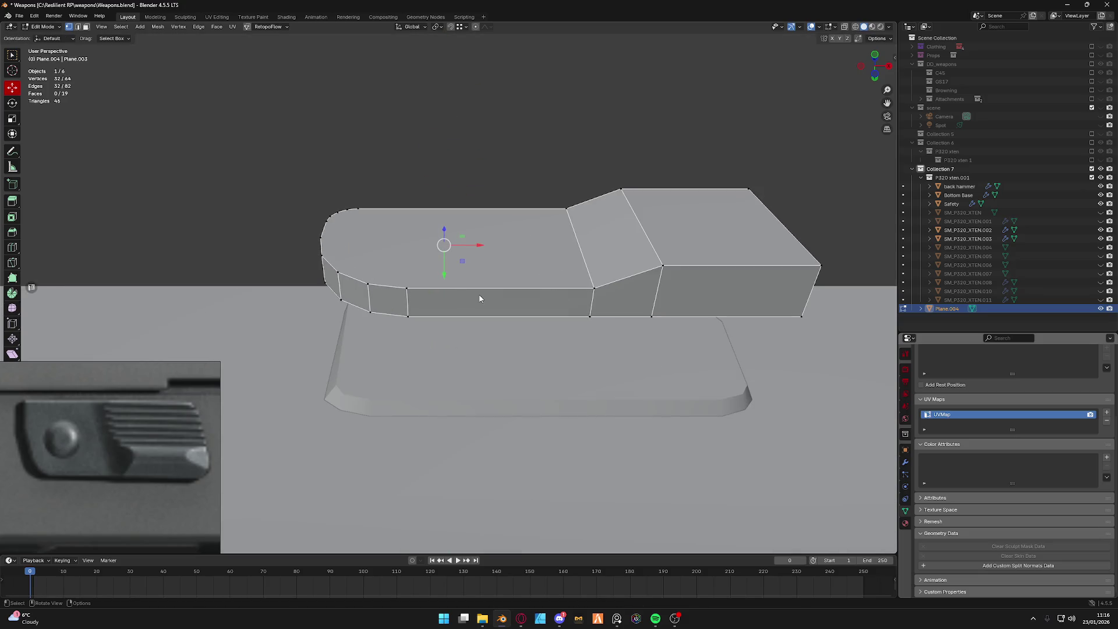
Fill the circle into a solid disc.
right_click(474, 263)
key("alt+e")
left_click(416, 263)
scroll(417, 263, "down", 4)
scroll(416, 263, "up", 4)
middle_click_drag(417, 264, 547, 334)
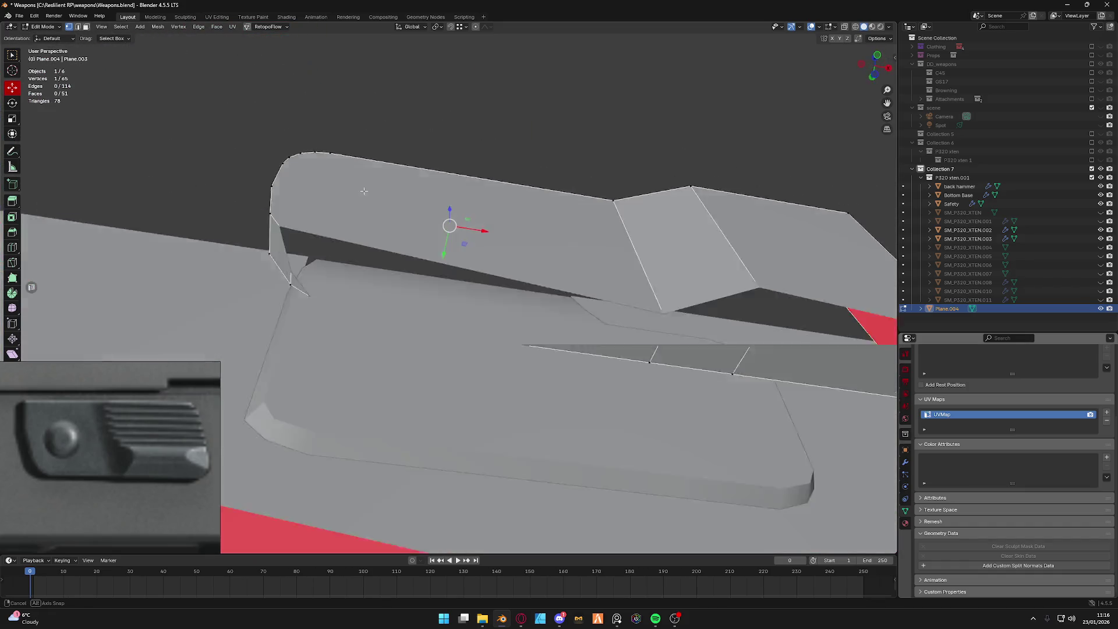
mouse_move(474, 247)
middle_mouse_down()
mouse_move(441, 258)
mouse_move(527, 302)
middle_mouse_up()
Adjust the disc's depth along Y and select its centre vertex for the pin inset.
key("g")
key("y")
right_click(440, 257)
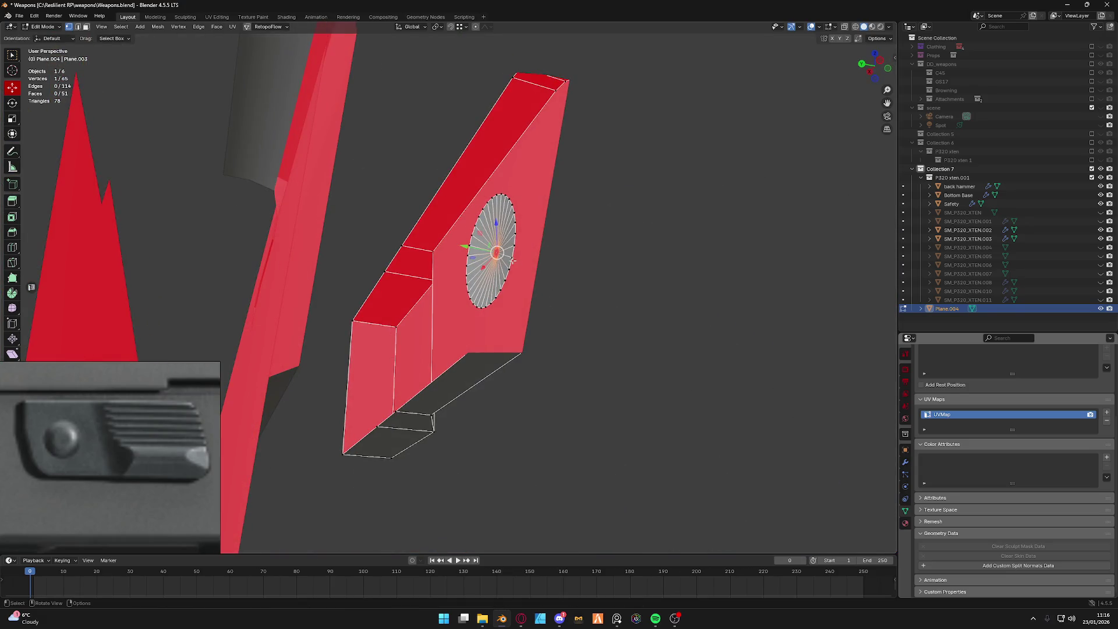
key("g")
key("y")
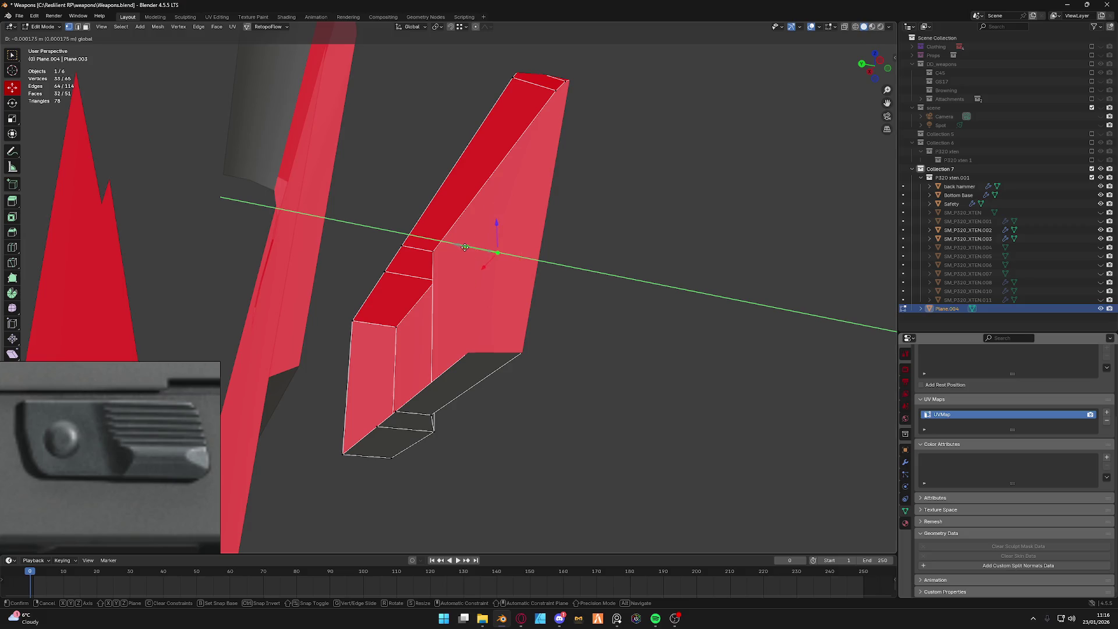
left_click(489, 249)
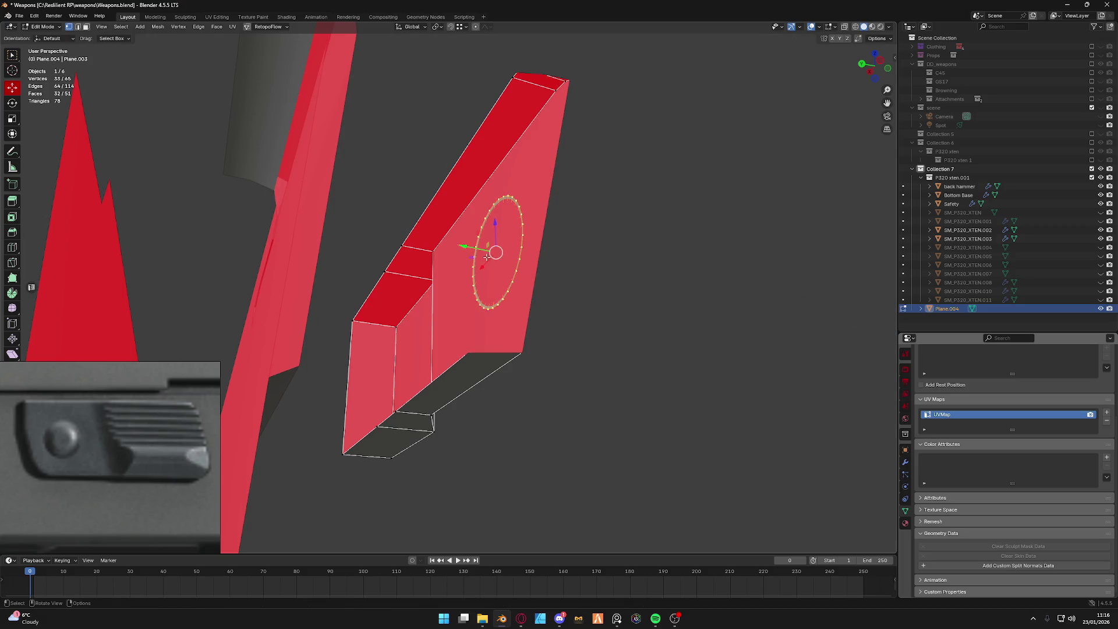
middle_click_drag(490, 249, 427, 77)
left_click(434, 218)
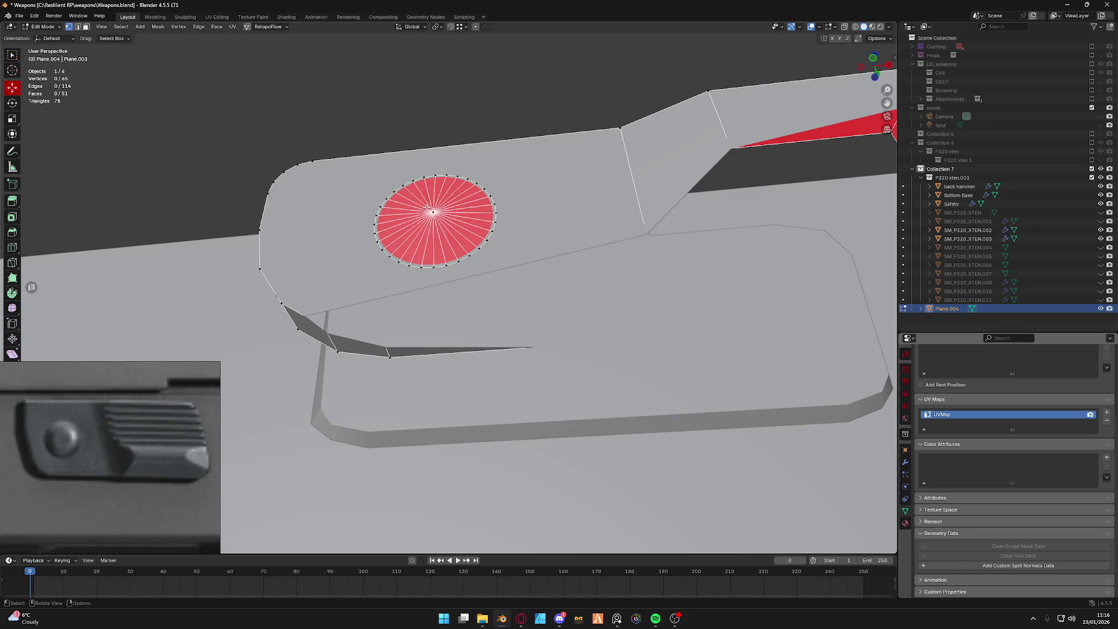
Nudge the disc's centre vertex along Y and shift the whole circle along Z into place.
middle_click_drag(434, 223, 438, 241)
key("g")
key("y")
left_click(437, 240)
key("l")
key("g")
key("z")
left_click(412, 189)
Give the slide part smooth shading from Object Mode and return to mesh editing.
key("Tab")
mouse_move(437, 241)
middle_mouse_down()
mouse_move(447, 247)
mouse_move(452, 232)
mouse_move(441, 253)
middle_mouse_up()
right_click(447, 245)
left_click(448, 245)
key("Tab")
scroll(451, 236, "up", 1)
Extrude the circle faces into a shallow raised step and scale it slightly wider.
key("g")
key("y")
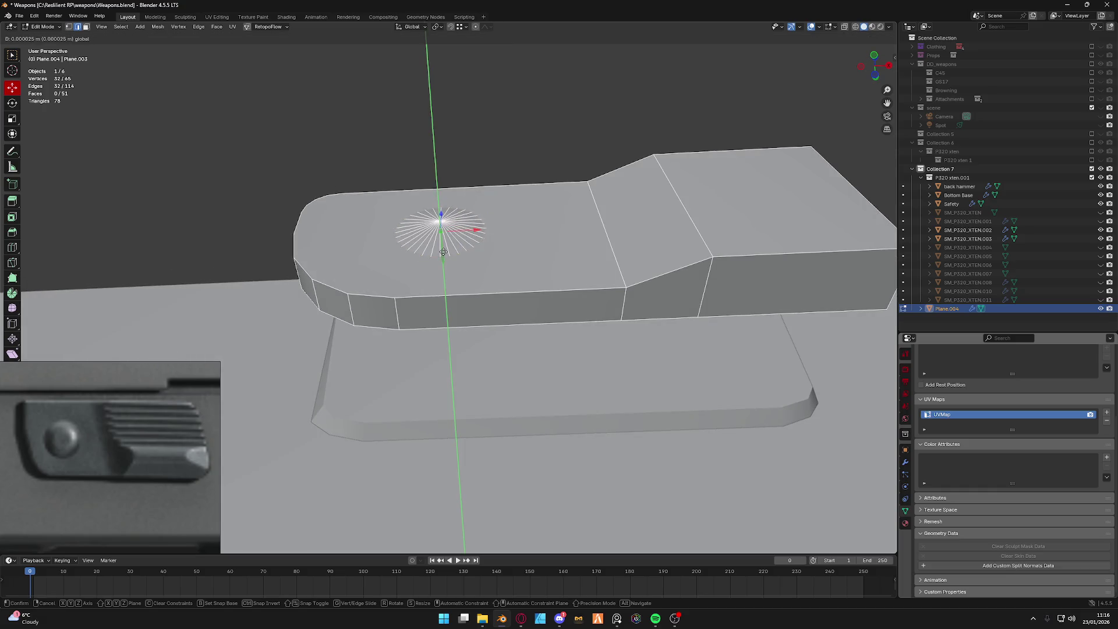
key("Escape")
key("e")
left_click(444, 265)
key("s")
left_click(531, 300)
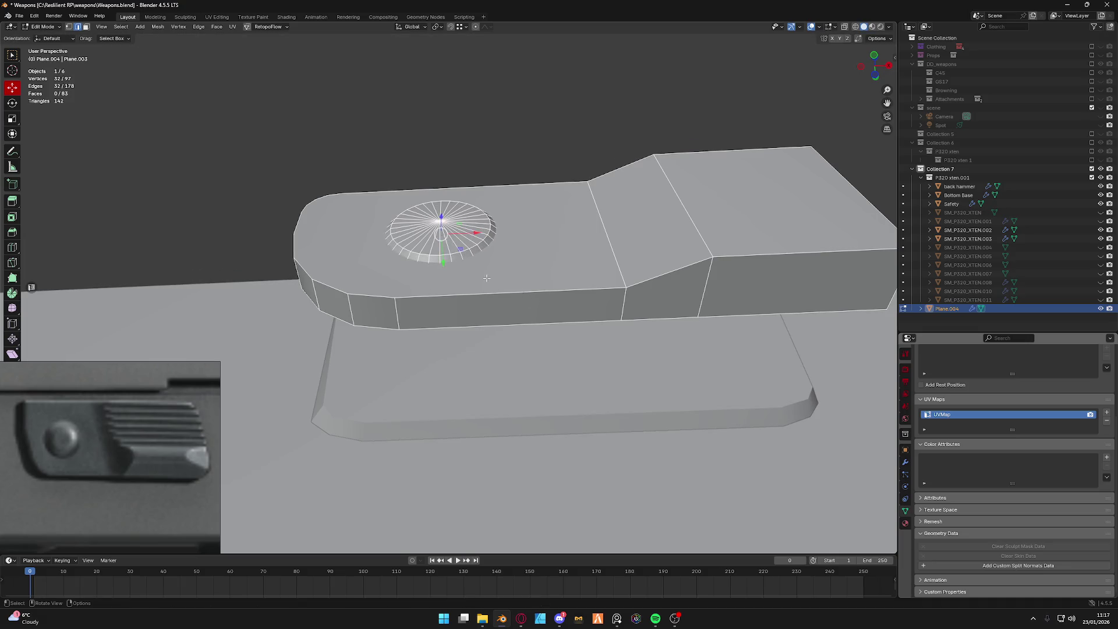
Check the centre vertex position, then switch back to Object Mode and view the part from the front.
left_click(431, 223)
key("g")
key("y")
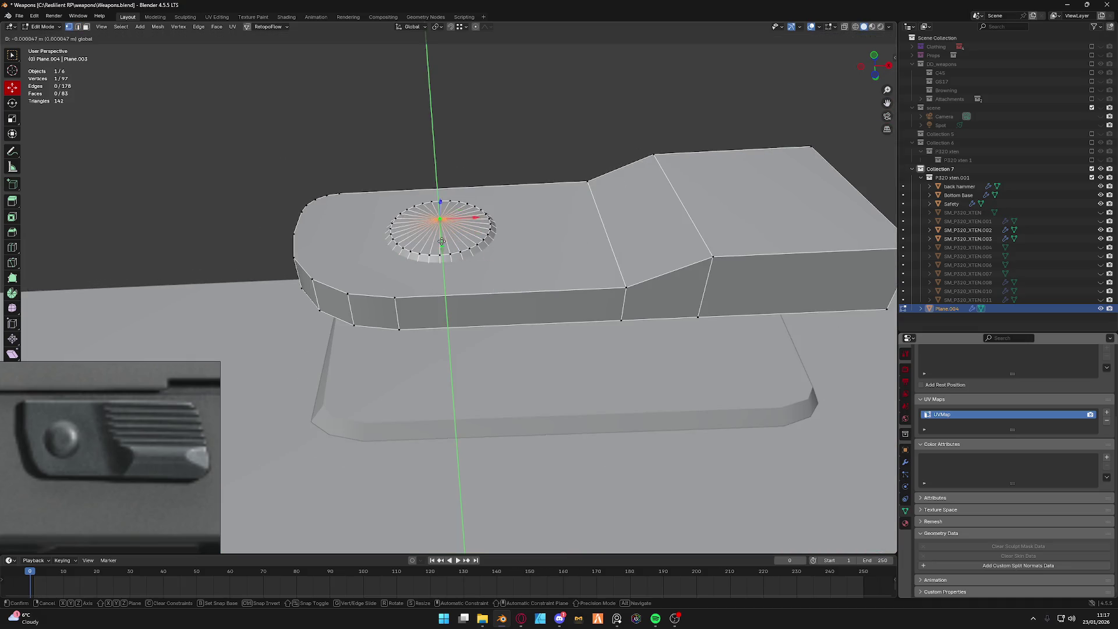
key("Escape")
key("Tab")
left_click(487, 244)
scroll(486, 245, "down", 4)
middle_click_drag(487, 244, 458, 281)
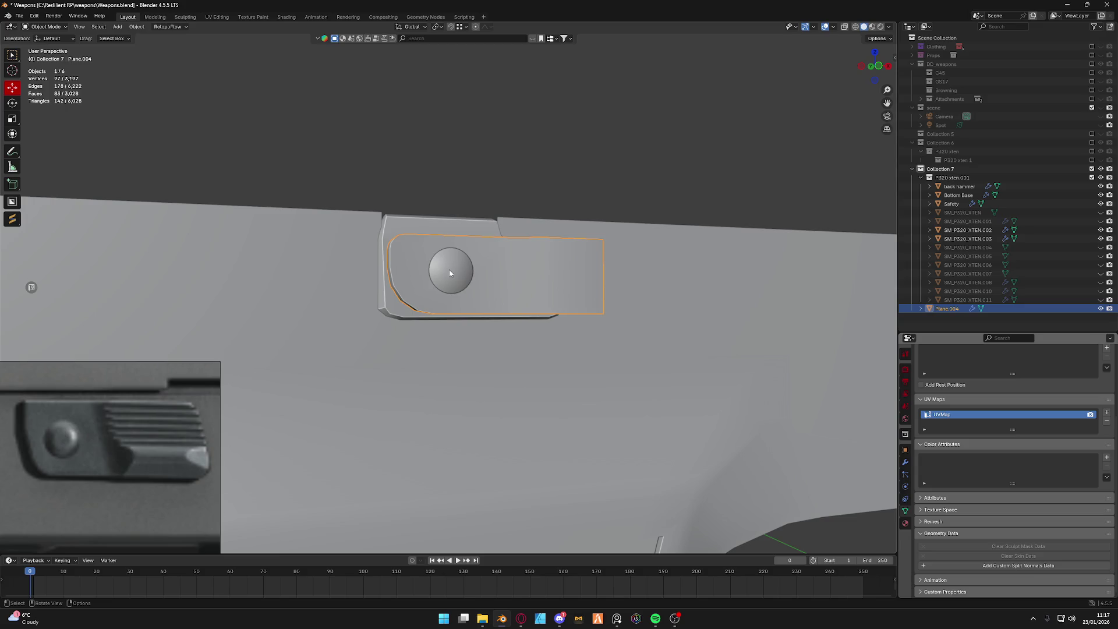
Delete the disc's centre vertex leaving an open ring, select its loop and isolate the part in Local View.
mouse_move(529, 286)
middle_mouse_down()
mouse_move(482, 271)
mouse_move(331, 276)
middle_mouse_up()
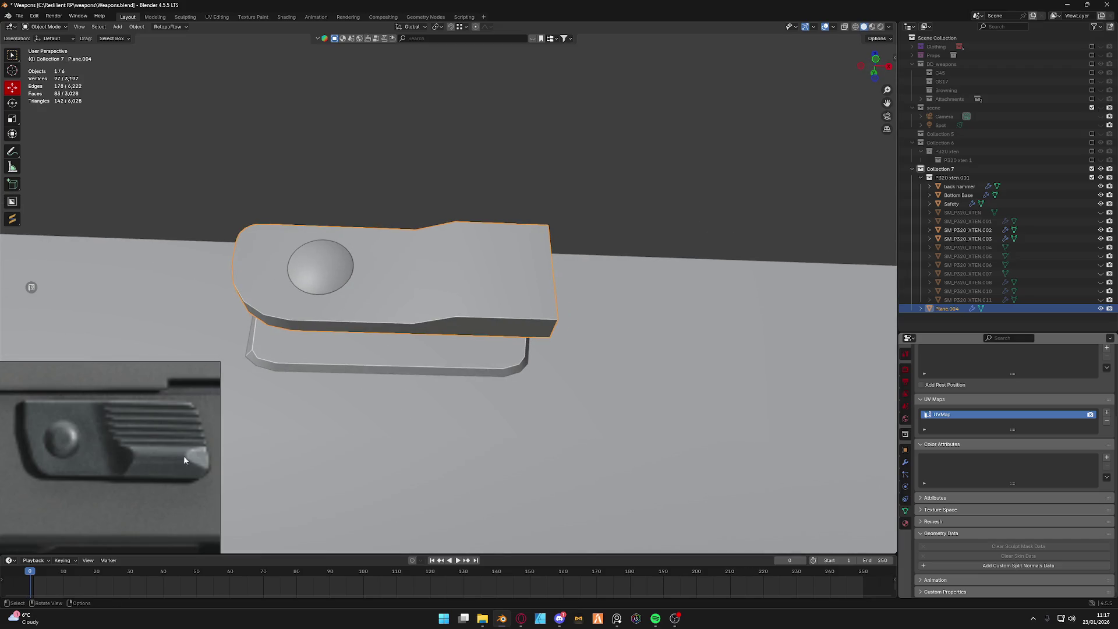
key("Tab")
mouse_move(319, 276)
middle_mouse_down()
mouse_move(420, 280)
mouse_move(396, 210)
mouse_move(422, 308)
middle_mouse_up()
scroll(414, 288, "up", 3)
key("x")
left_click(396, 209)
left_click(416, 297, "alt")
key("KP_Divide")
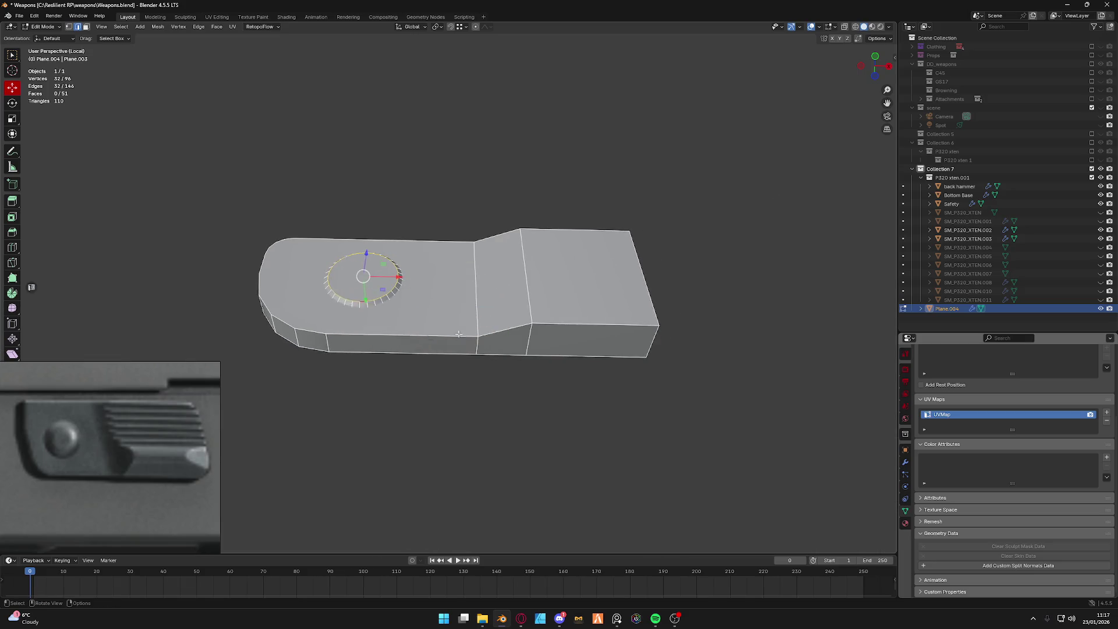
scroll(736, 117, "up", 2)
Reduce the viewport Clip Start to 0.0001 m in the N-panel View settings.
key("alt+a")
left_click(894, 42)
left_click(891, 99)
left_click(841, 74)
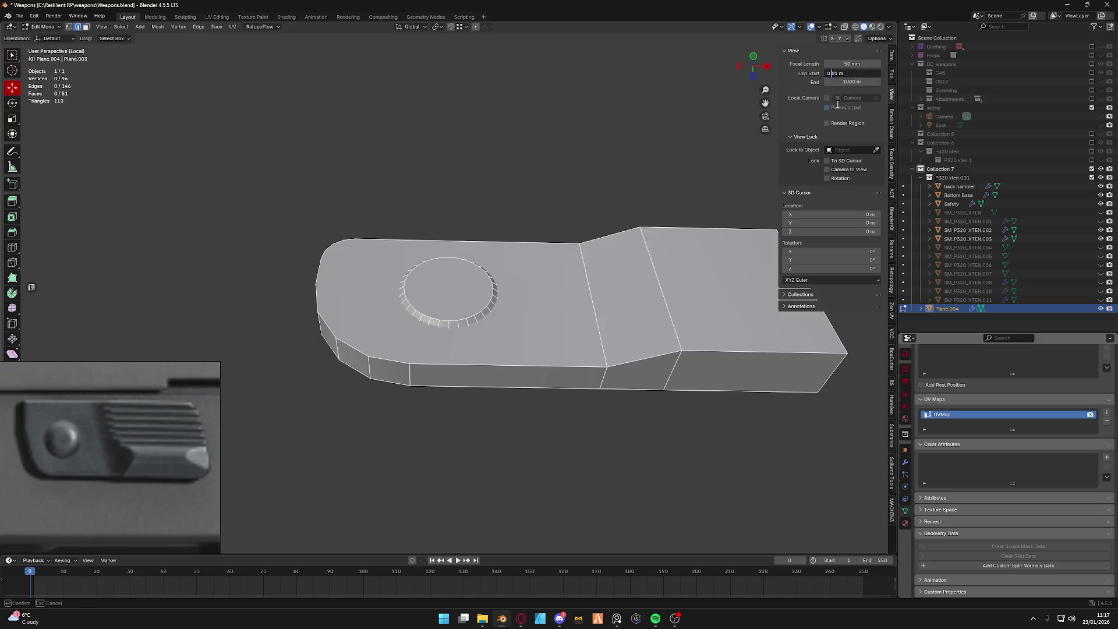
key("Return")
scroll(488, 399, "up", 6)
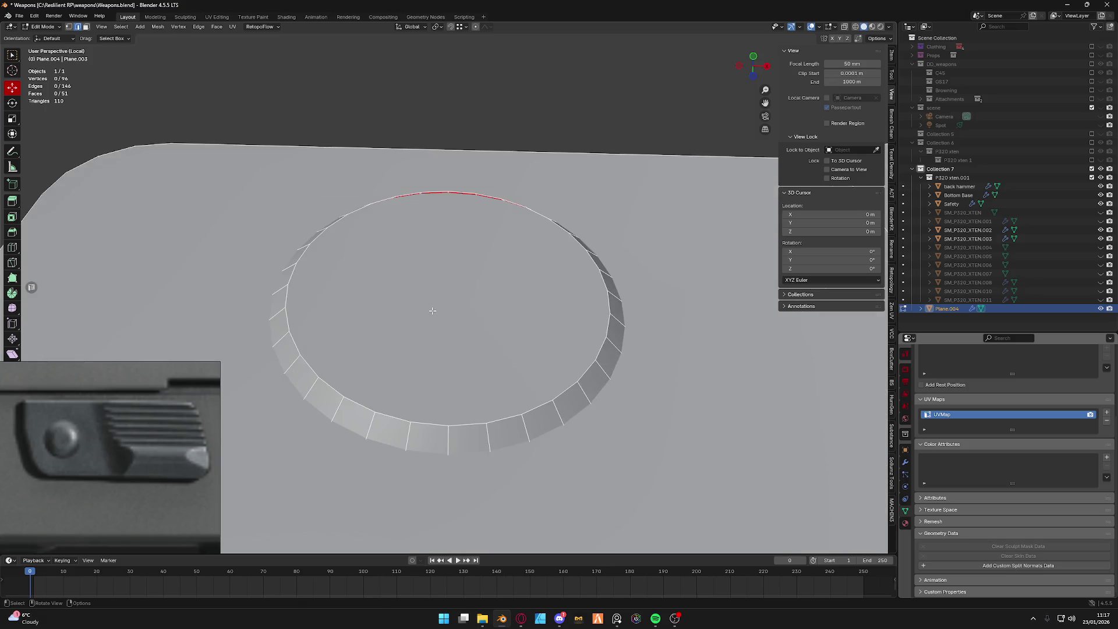
Select every alternate edge around the ring's rim and dissolve them to simplify it.
middle_click_drag(487, 398, 483, 359, "shift")
left_click(479, 371, "alt")
left_click(550, 348, "alt+shift")
left_click(593, 307, "shift")
middle_click_drag(593, 307, 608, 267)
left_click(609, 267, "shift")
left_click(609, 198, "shift")
left_click(576, 133, "shift")
left_click(523, 92, "shift")
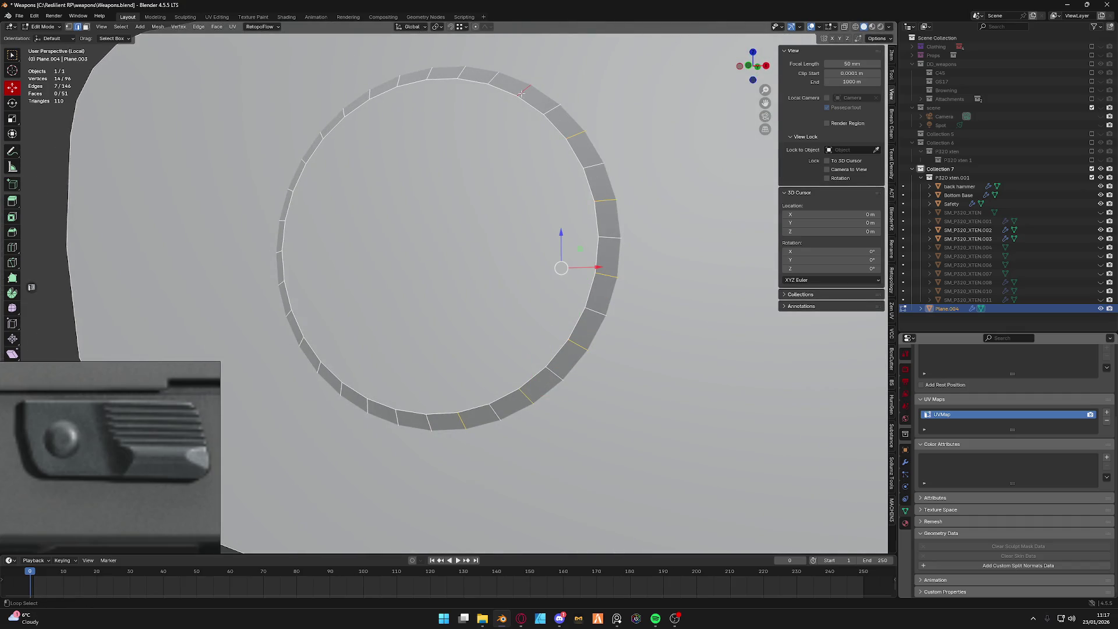
left_click(456, 71, "shift")
left_click(390, 83, "shift")
left_click(342, 112, "shift")
left_click(300, 161, "shift")
left_click(278, 230, "shift")
left_click(280, 295, "shift")
left_click(301, 341, "shift")
left_click(339, 390, "shift")
left_click(402, 420, "shift")
key("x")
left_click(389, 481)
mouse_move(389, 482)
middle_mouse_down()
mouse_move(466, 385)
mouse_move(491, 402)
mouse_move(442, 257)
middle_mouse_up()
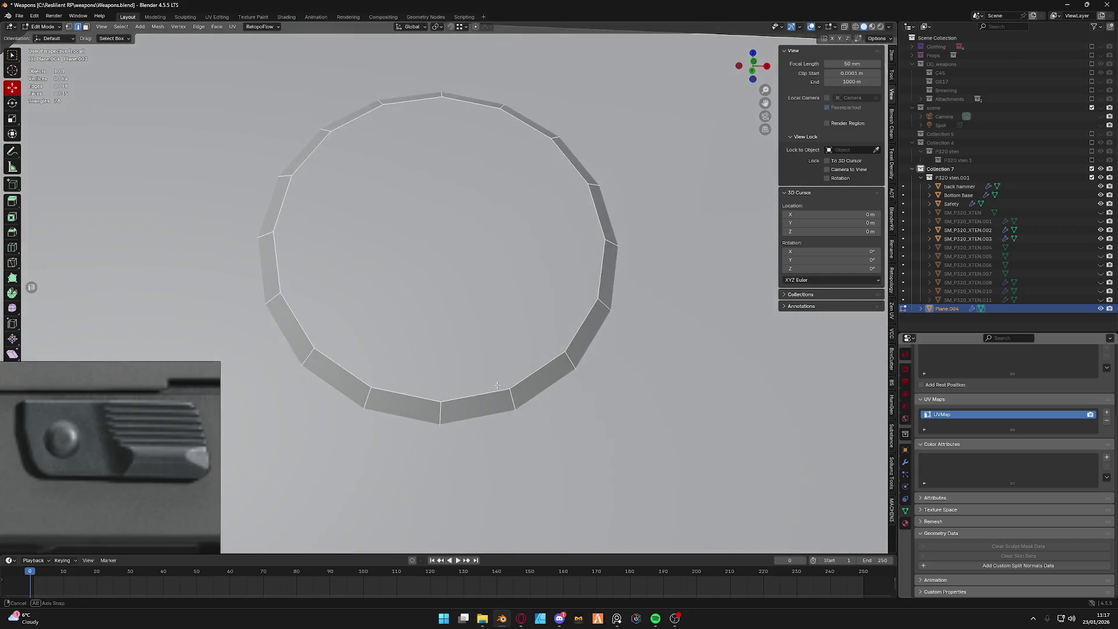
Extrude the top rim loop, scale it inward and raise it along Y to start the dome.
left_click(465, 384, "alt")
key("e")
key("s")
key("Return")
key("g")
key("y")
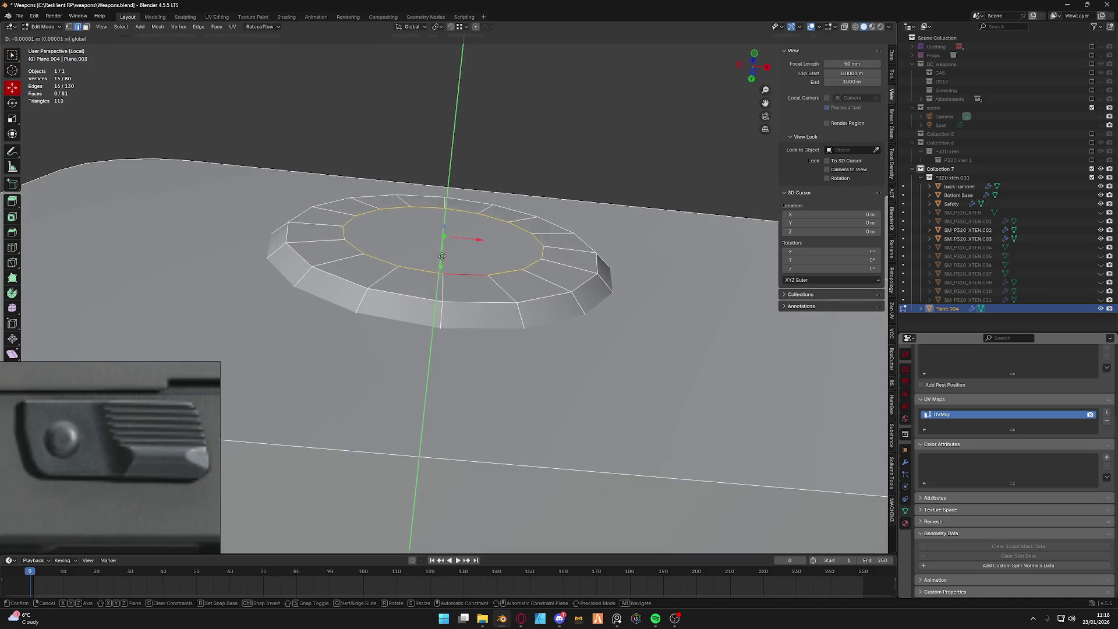
left_click(442, 244)
Extrude the inner ring again into a second loop at its current size.
middle_click_drag(562, 329, 524, 376)
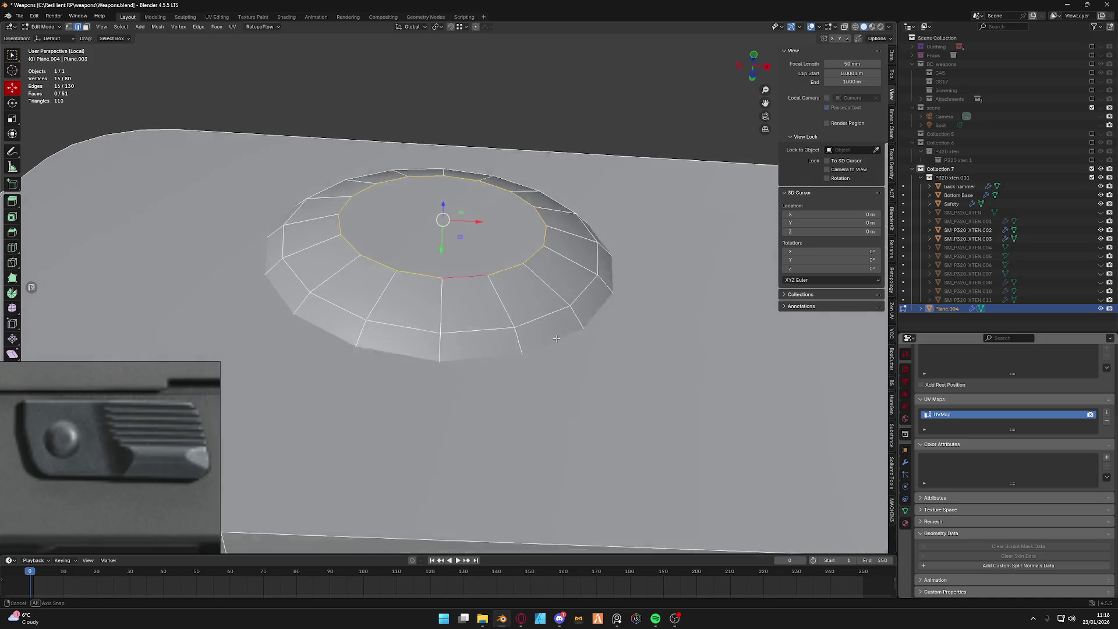
key("g")
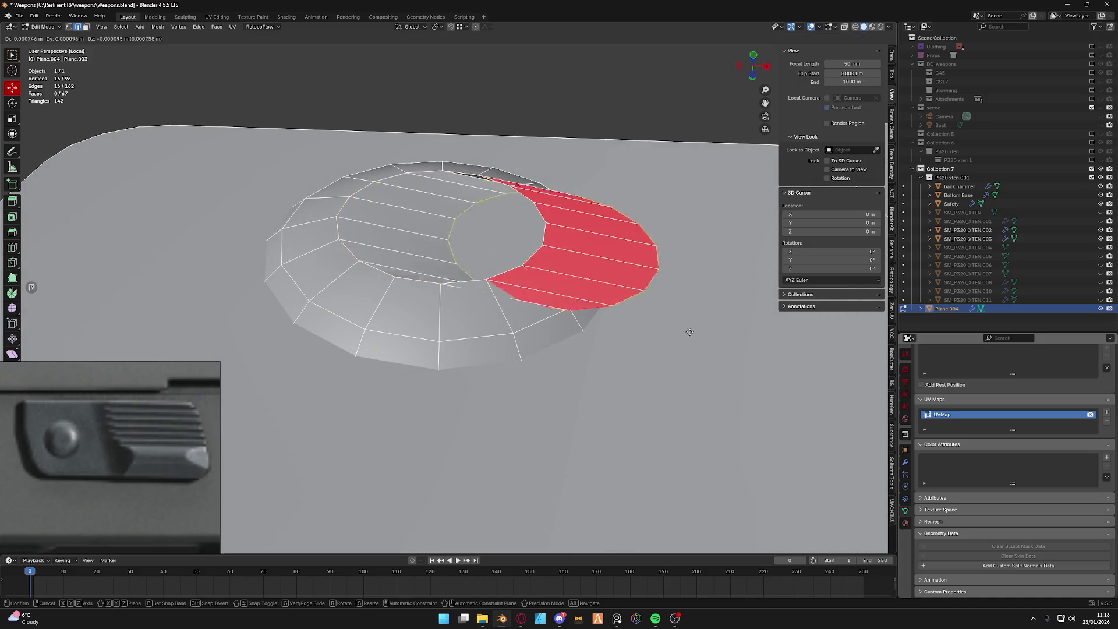
key("Escape")
key("e")
key("Escape")
key("s")
key("Escape")
key("s")
left_click(651, 304)
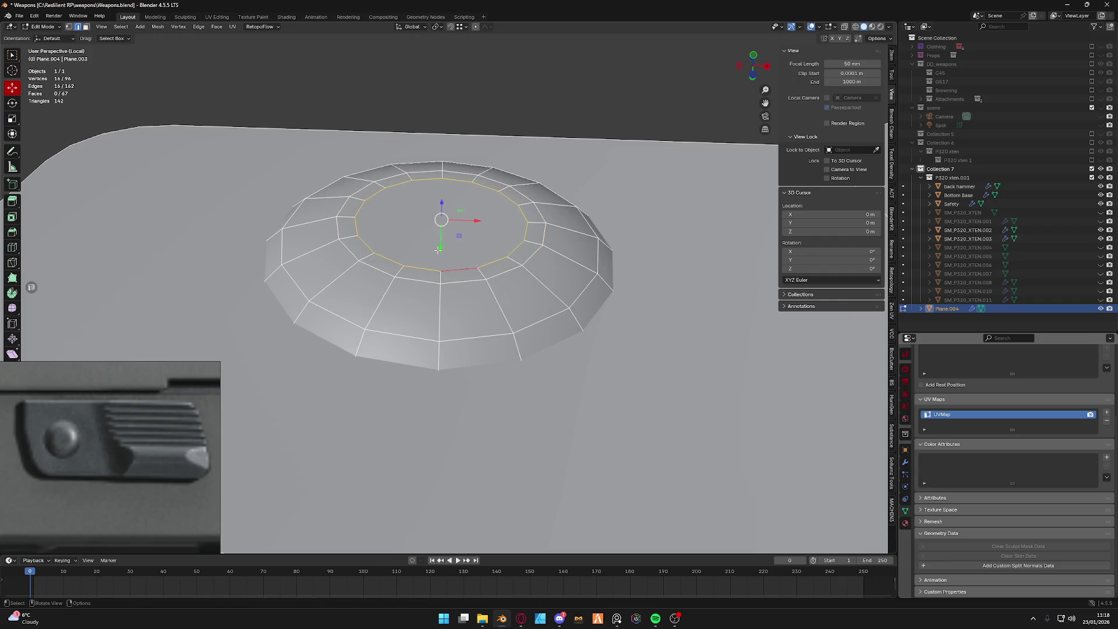
Shrink the second loop smaller toward the centre of the dome.
key("g")
key("y")
key("Escape")
key("s")
left_click(574, 295)
key("g")
key("y")
key("Escape")
Merge the inner loop at its centre and sink that vertex in Z into a small dimple, then leave Edit Mode.
key("m")
left_click(443, 256)
key("ctrl+Tab")
left_click(385, 256)
mouse_move(443, 256)
middle_mouse_down()
mouse_move(443, 229)
mouse_move(462, 335)
mouse_move(392, 309)
middle_mouse_up()
key("g")
key("z")
left_click(443, 264)
key("Tab")
scroll(464, 324, "down", 3)
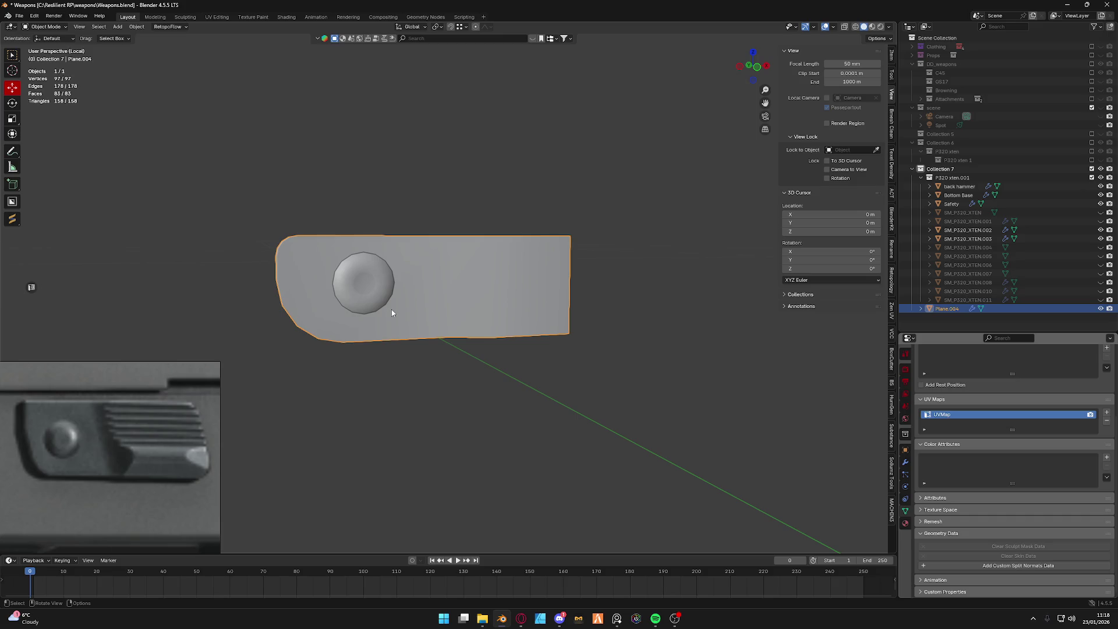
scroll(387, 270, "up", 3)
scroll(387, 270, "down", 3)
Inspect the domed pin from a three-quarter view and switch back to editing the mesh.
mouse_move(387, 269)
middle_mouse_down()
mouse_move(528, 264)
mouse_move(480, 299)
middle_mouse_up()
scroll(451, 312, "up", 2)
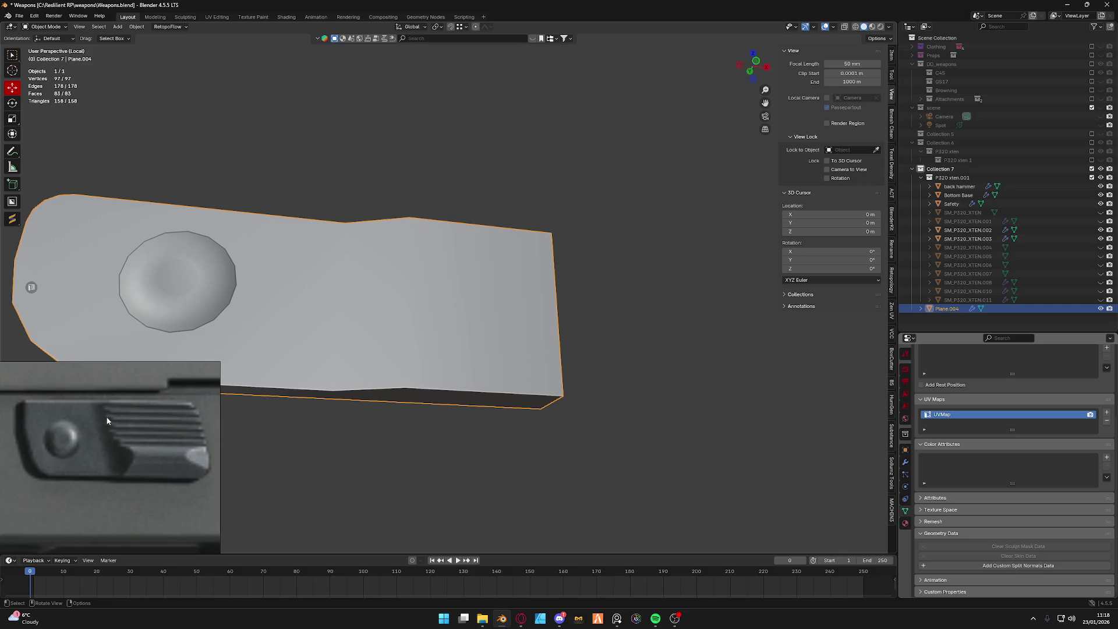
key("ctrl+Tab")
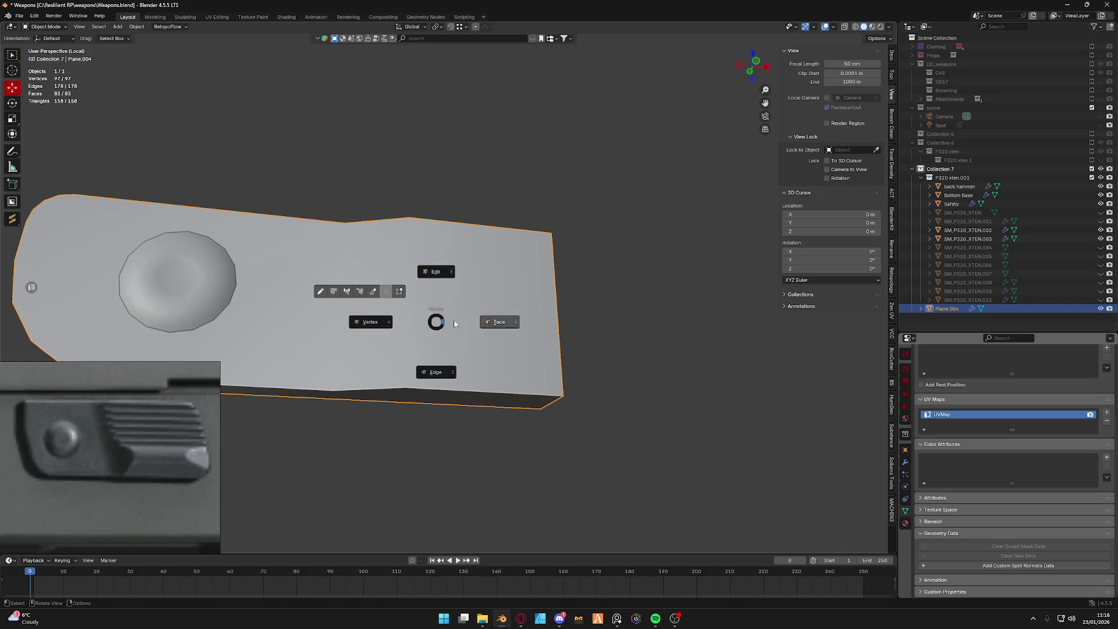
left_click(453, 319)
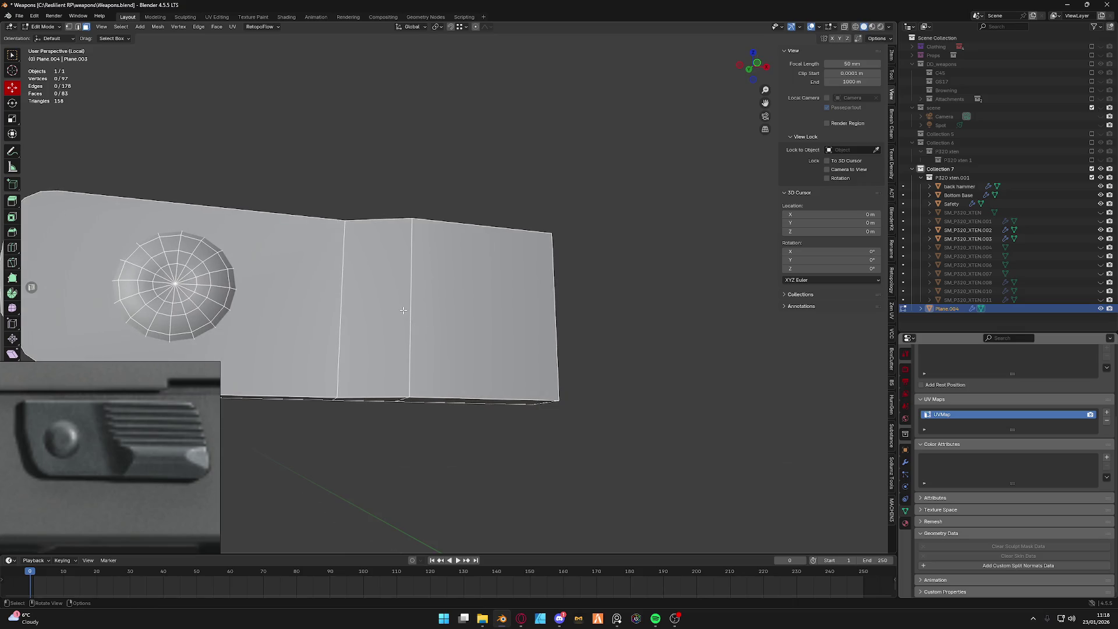
Loop cut across the plate and extrude the side face below the cut into a lower strip.
middle_click_drag(403, 310, 498, 395)
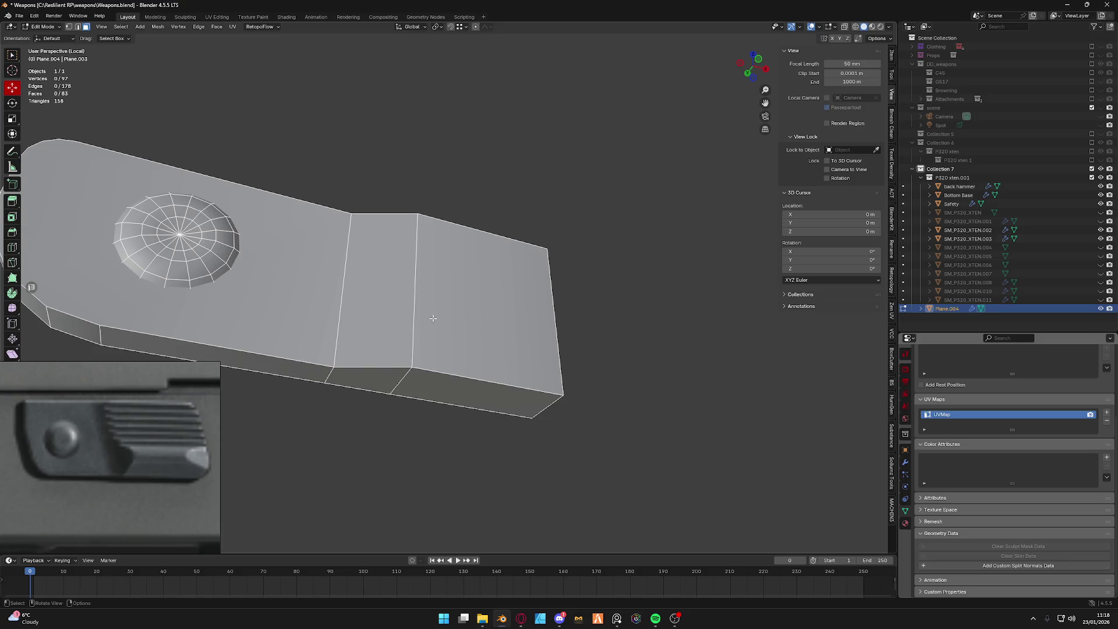
key("ctrl+r")
left_click(415, 346)
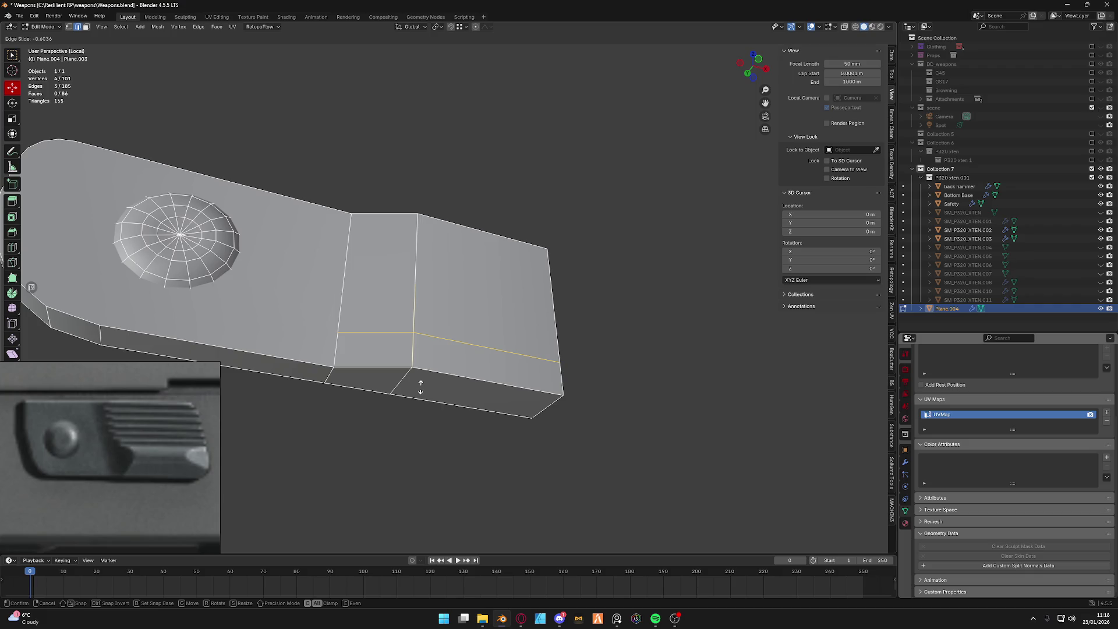
left_click(420, 386)
left_click(490, 385)
key("e")
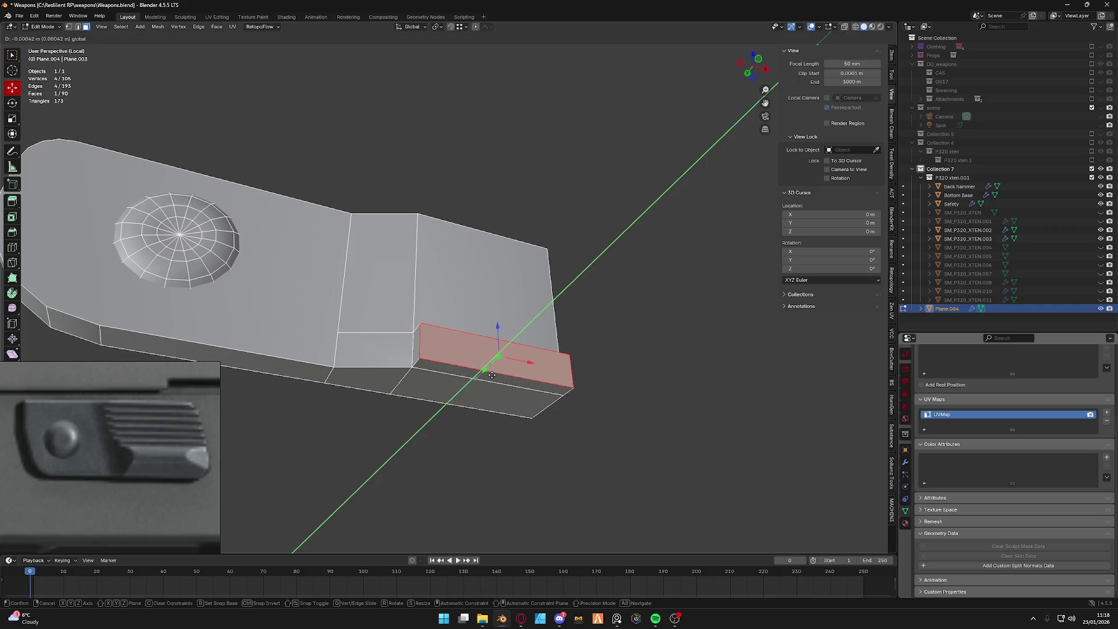
left_click(492, 374)
Bevel two edges of the strip into rounded ridges and merge the whole mesh by distance.
mouse_move(492, 374)
middle_mouse_down()
mouse_move(486, 332)
mouse_move(489, 367)
middle_mouse_up()
key("ctrl+Tab")
left_click(493, 311)
left_click(443, 321, "shift")
scroll(490, 368, "up", 3)
key("ctrl+b")
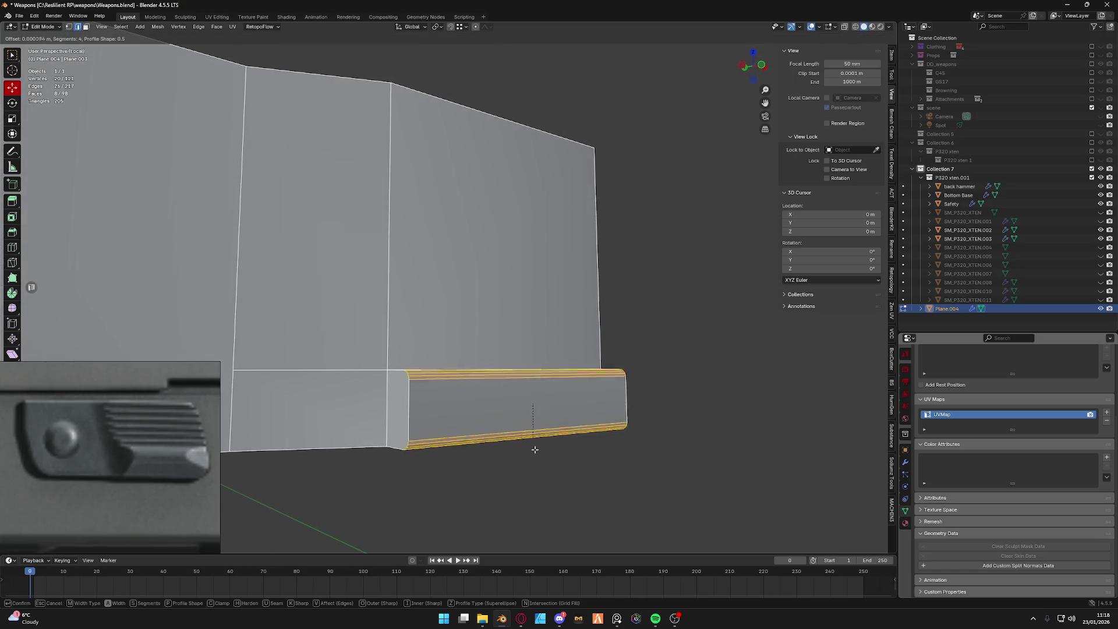
scroll(549, 477, "up", 3)
scroll(560, 495, "down", 2)
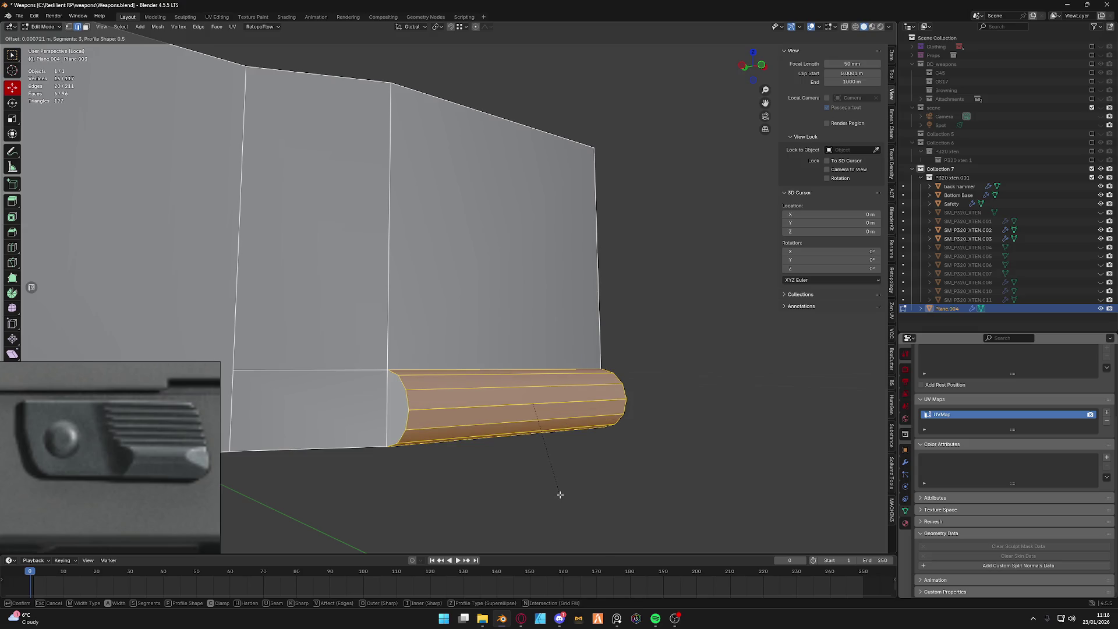
left_click(560, 423)
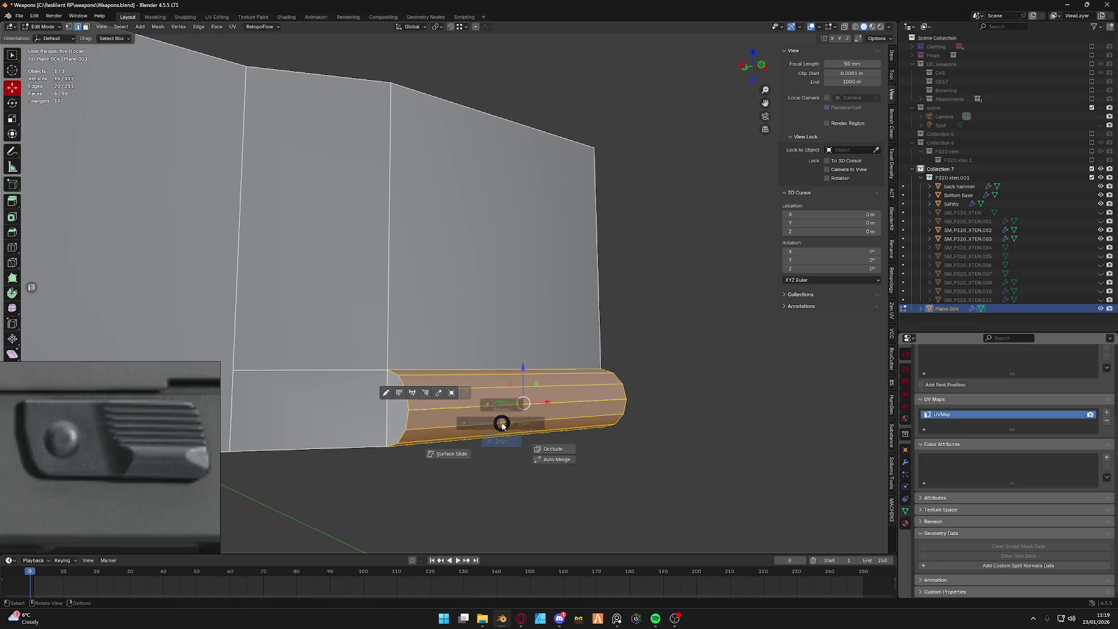
key("a")
key("m")
left_click(426, 449)
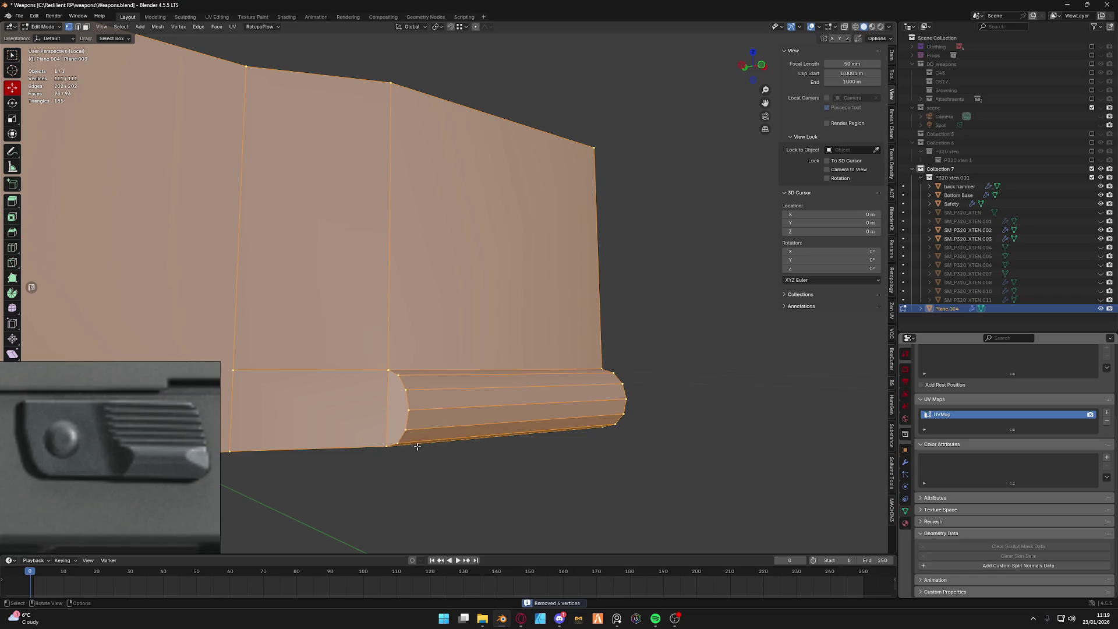
Revert to the flat strip and bevel only its lower edge into a rounded multi-segment ridge.
middle_click_drag(425, 449, 479, 363, "shift")
left_click(516, 328, "alt")
key("ctrl+x")
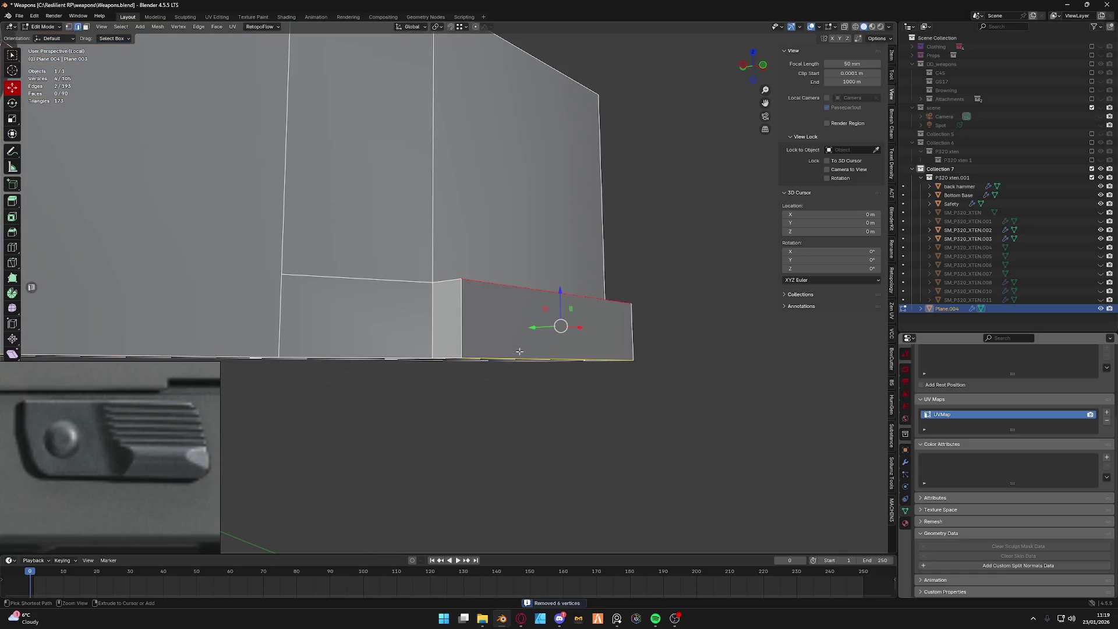
middle_click_drag(521, 333, 514, 317)
left_click(496, 309)
key("ctrl+b")
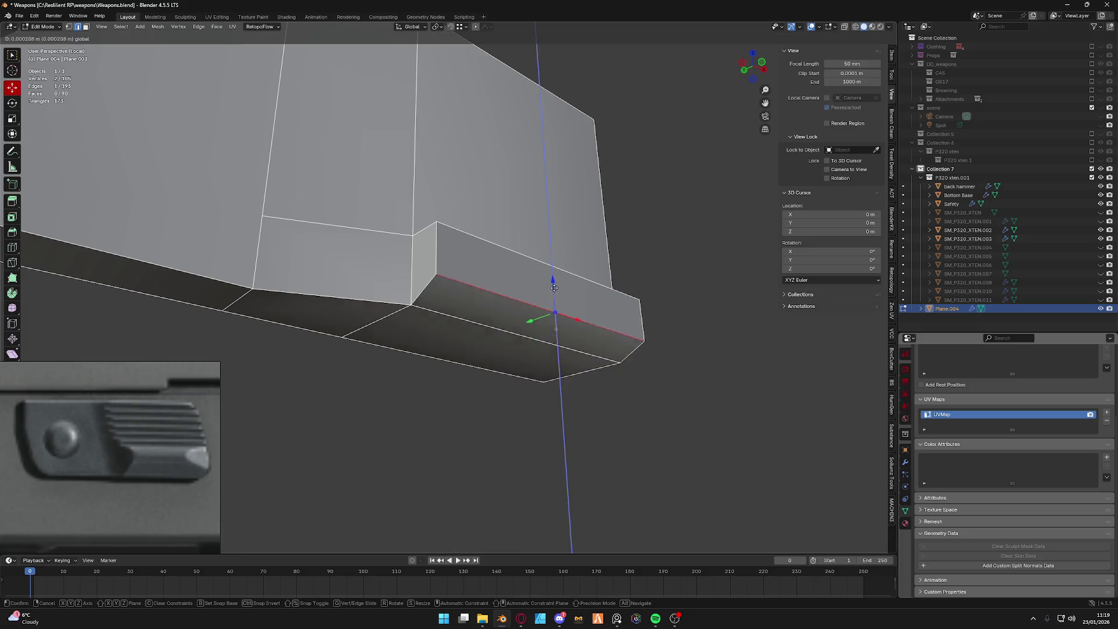
left_click(568, 378)
Merge duplicate vertices by distance again and switch to vertex selection.
key("Tab")
key("a")
key("m")
left_click(424, 329)
left_click(441, 276)
key("Tab")
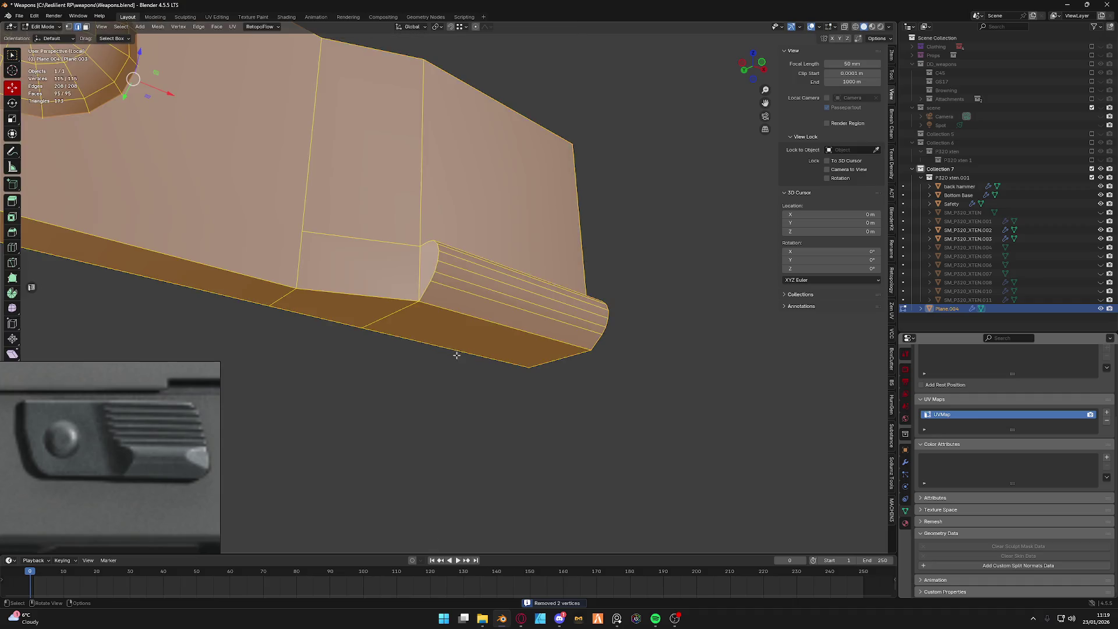
scroll(445, 329, "up", 3)
scroll(451, 341, "up", 2)
scroll(452, 342, "up", 2)
key("ctrl+Tab")
left_click(392, 354)
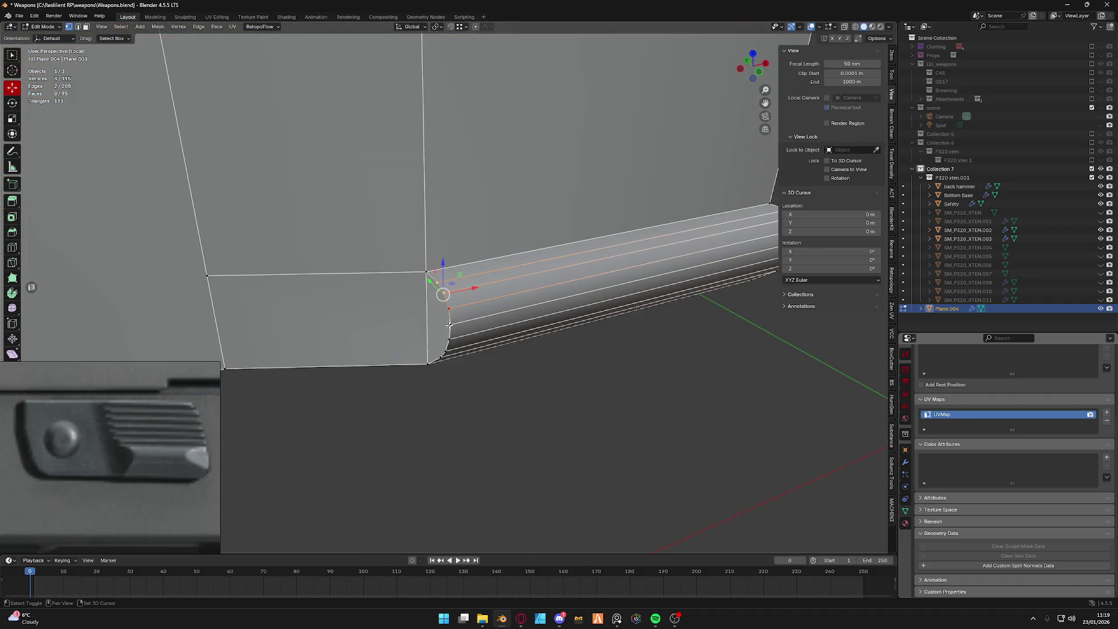
Nudge the current vertices into place, then select the curved end loop without its top vertex.
mouse_move(445, 320)
middle_mouse_down()
mouse_move(410, 362)
mouse_move(454, 304)
middle_mouse_up()
key("g")
left_click(416, 363)
key("alt+a")
left_click(462, 225, "alt")
key("ctrl+z")
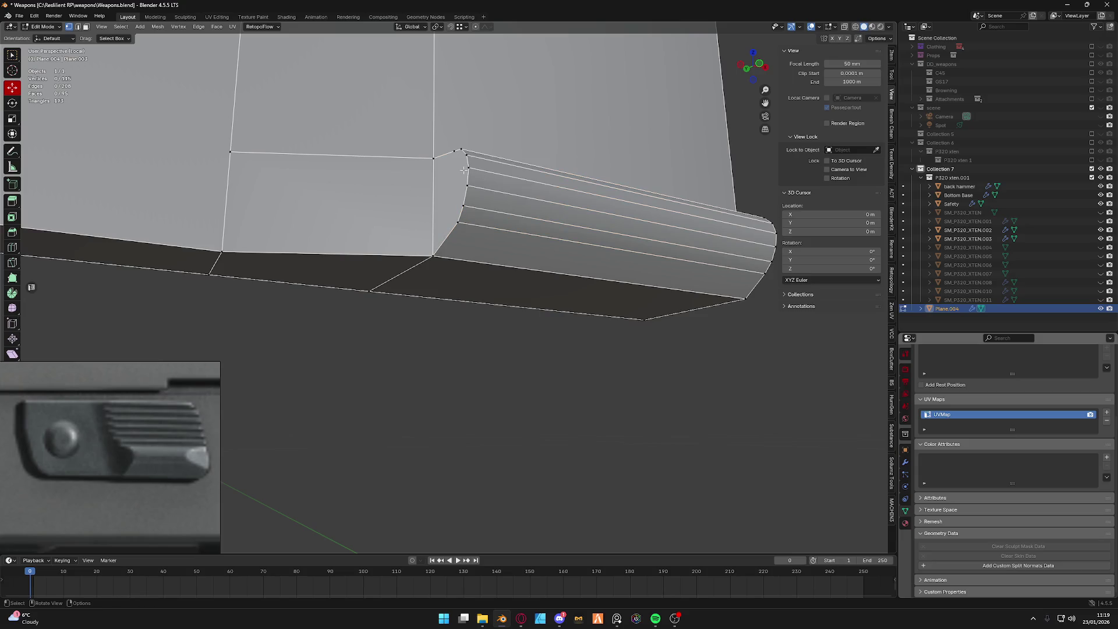
left_click(463, 171, "alt")
middle_click_drag(462, 172, 461, 306)
left_click(457, 298, "ctrl")
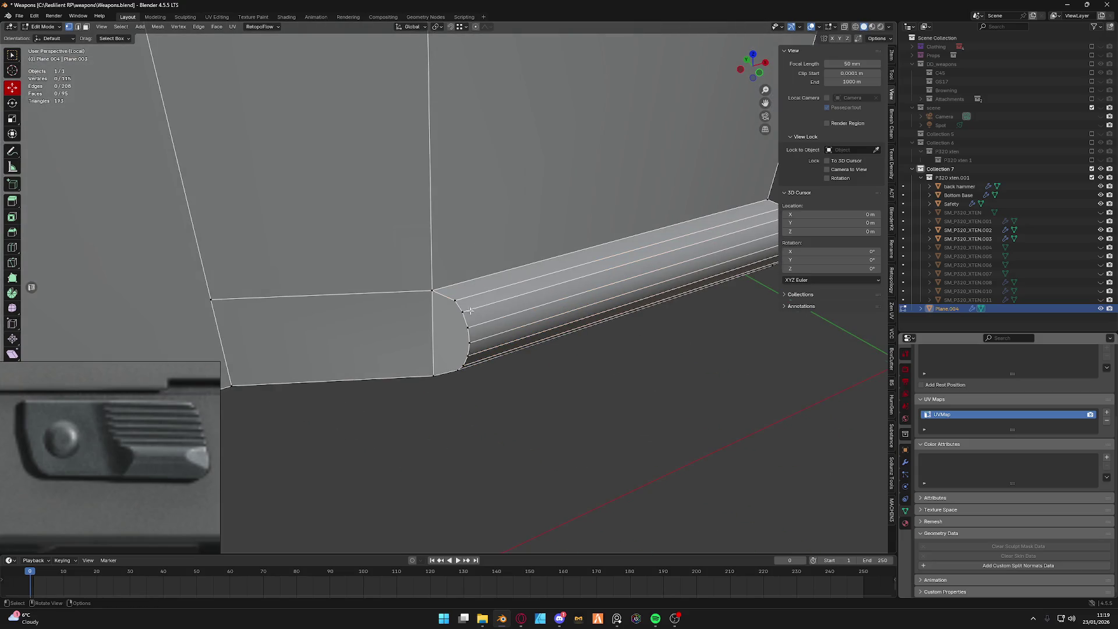
Slide the curved end loop along the X axis into line from a side-on view.
middle_click_drag(479, 328, 448, 283)
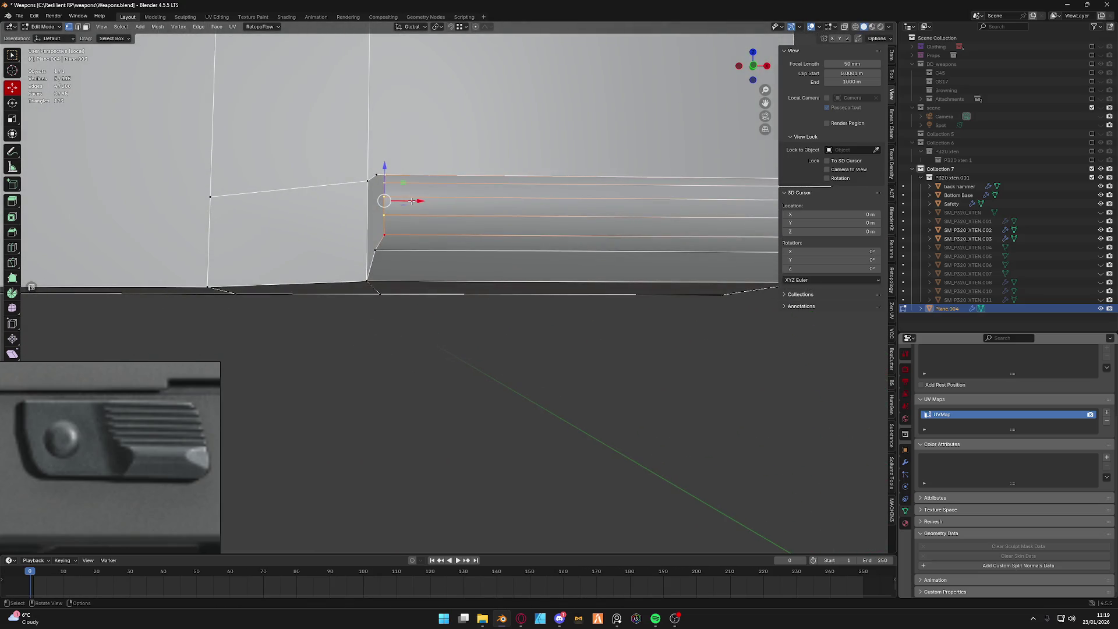
middle_click_drag(415, 202, 397, 254, "shift")
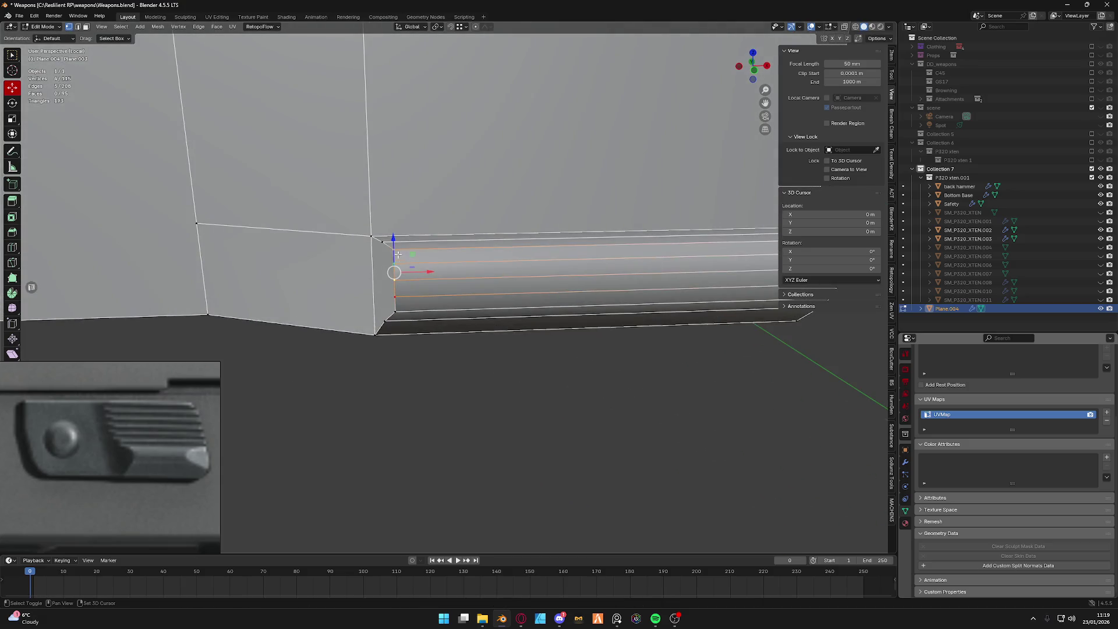
left_click_drag(430, 272, 437, 283)
left_click(402, 293, "shift")
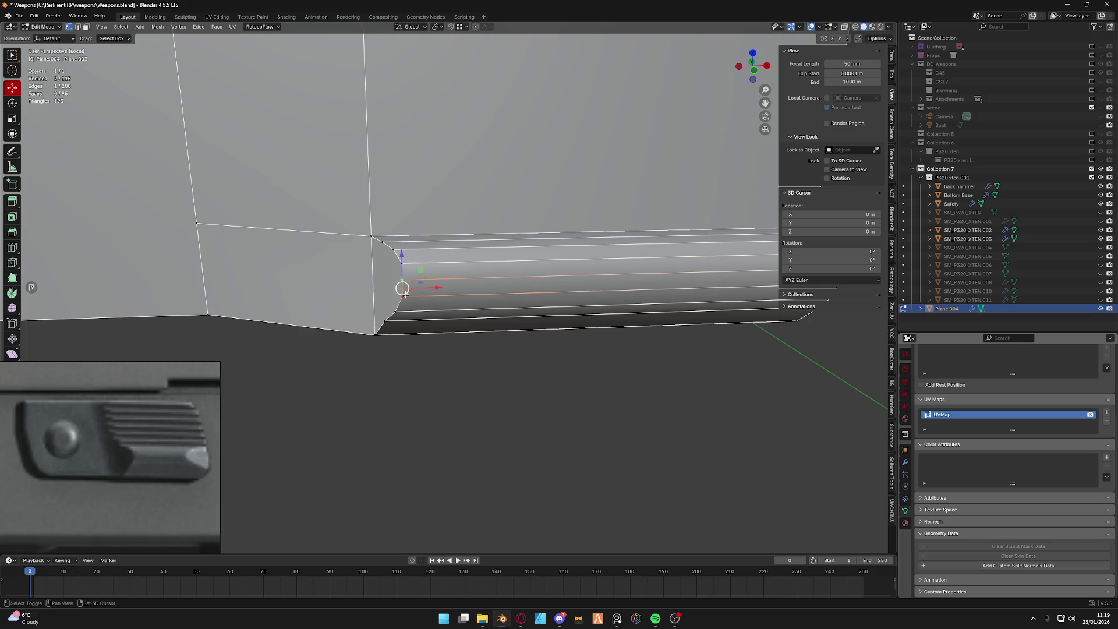
key("g")
key("x")
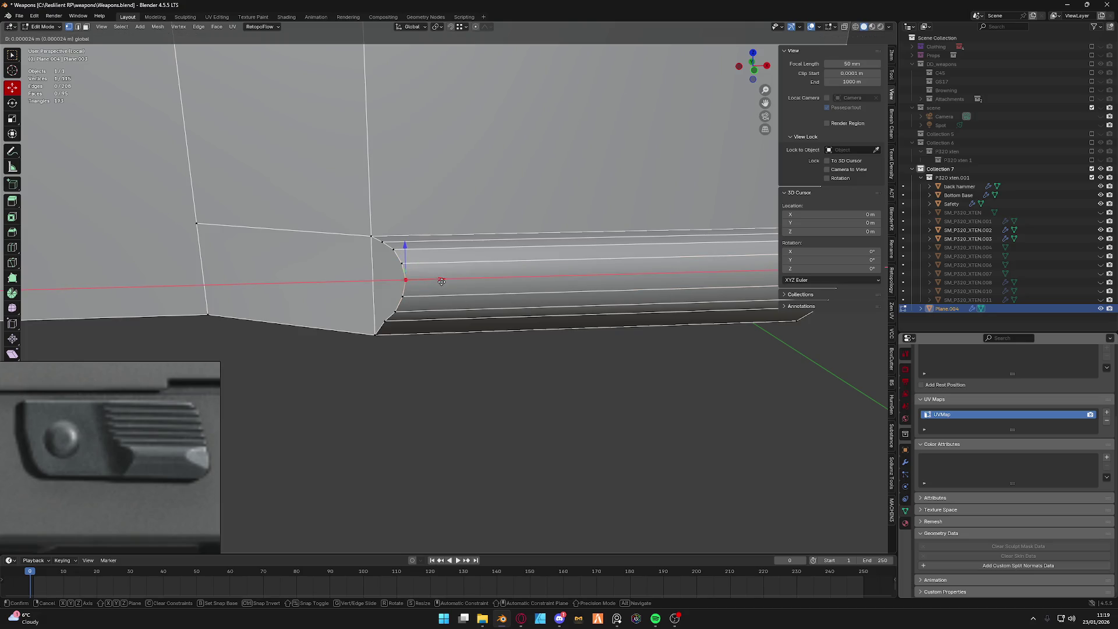
left_click(441, 280)
Shift the lower curve vertices one by one along X so the end tapers evenly.
left_click(385, 320)
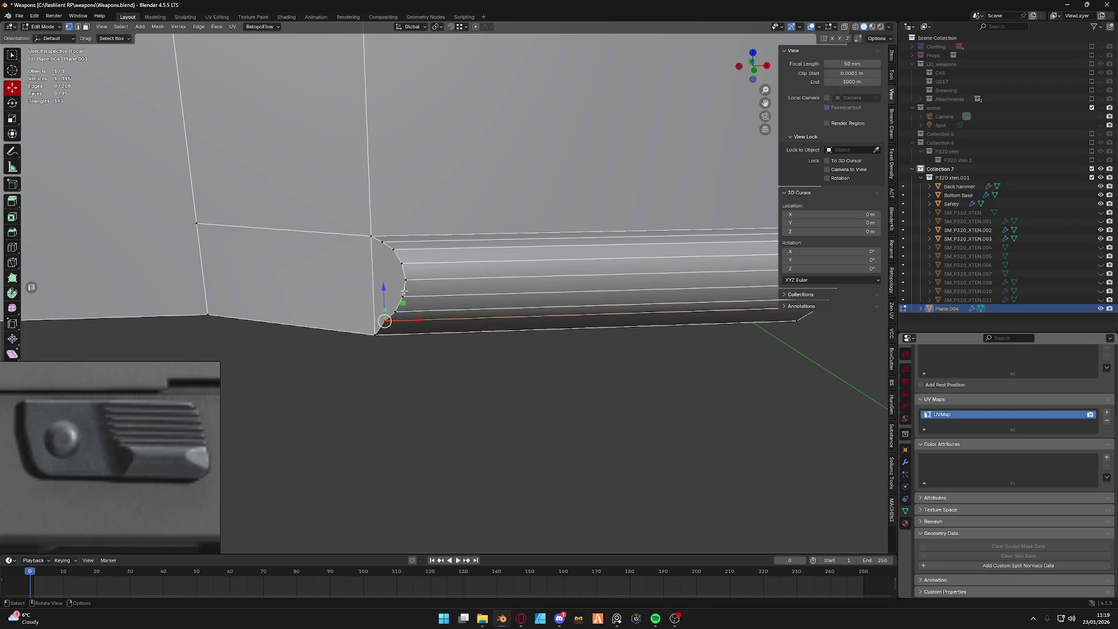
key("g")
key("x")
left_click(404, 292)
left_click(396, 311)
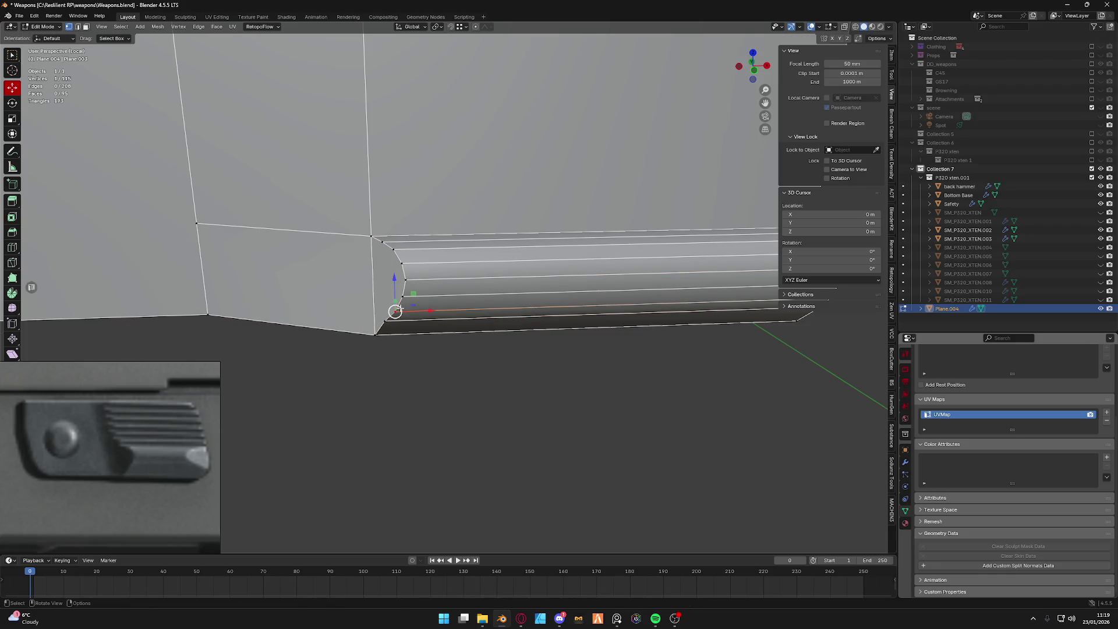
key("g")
key("x")
left_click(397, 293)
left_click(405, 262)
key("g")
left_click(406, 263)
mouse_move(406, 264)
middle_mouse_down()
mouse_move(433, 275)
mouse_move(420, 262)
middle_mouse_up()
key("Tab")
key("Tab")
scroll(391, 216, "up", 3)
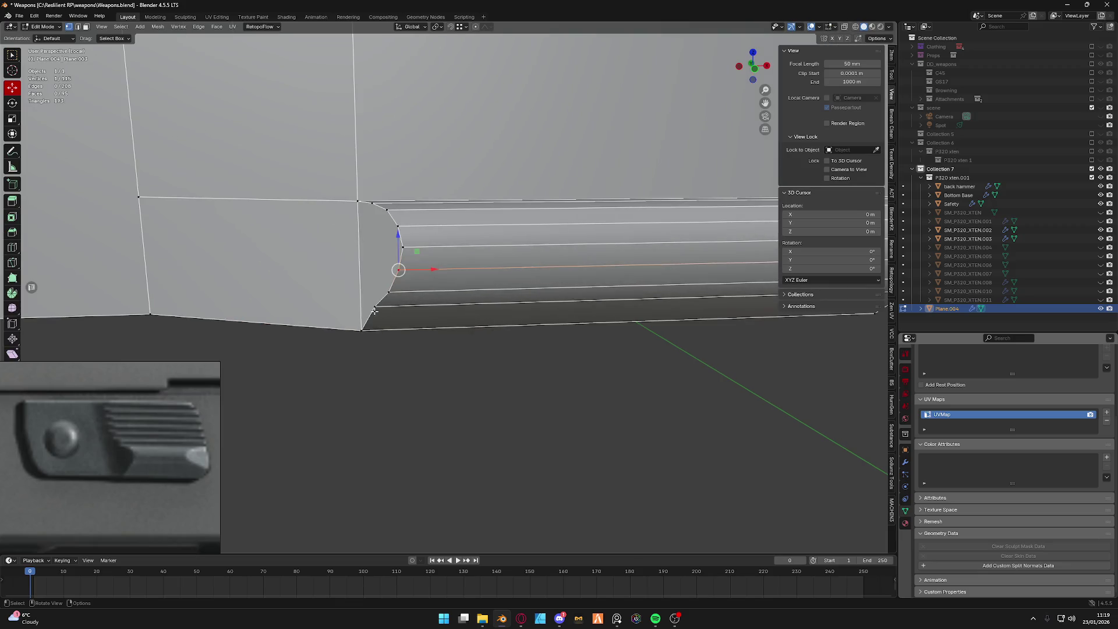
Align the top corner vertices along X in the orthographic side view.
left_click(374, 204, "shift")
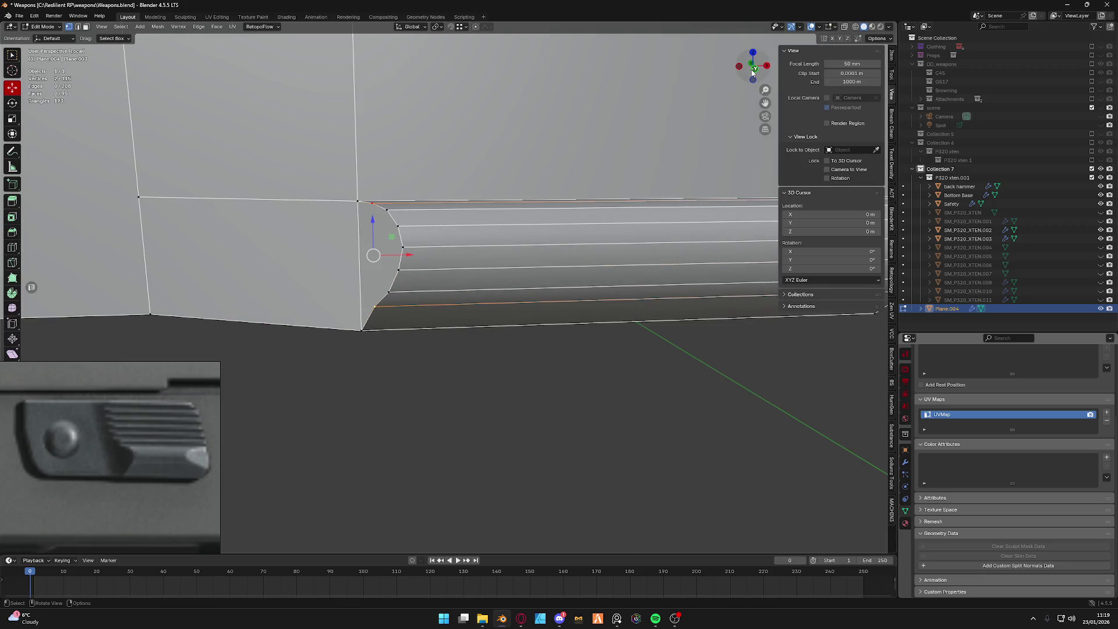
left_click(753, 70)
key("g")
key("x")
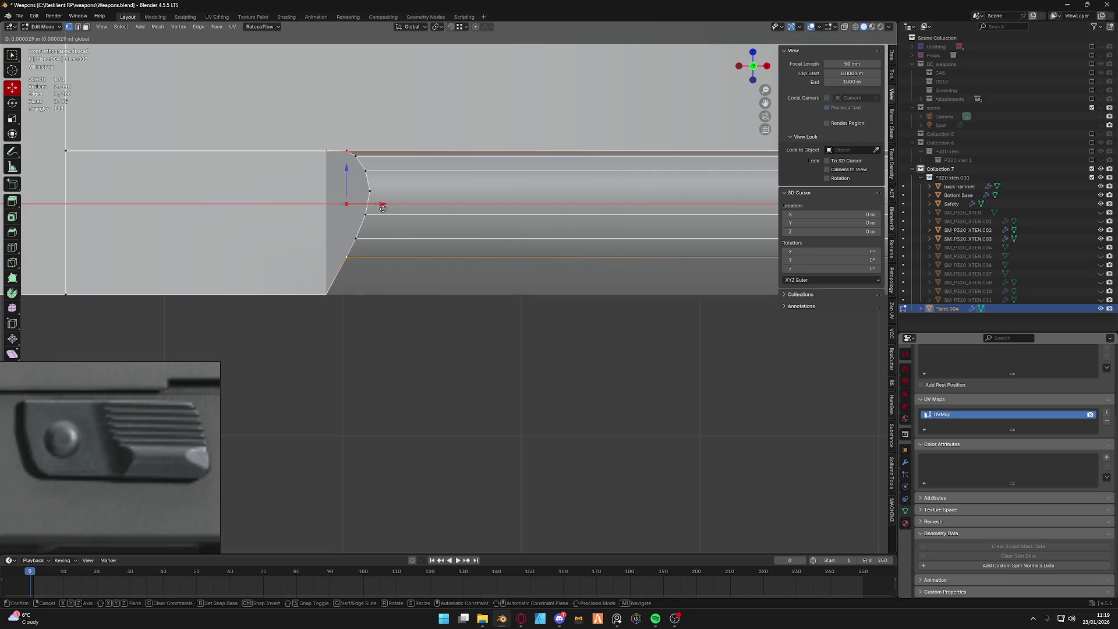
left_click(382, 207)
key("Tab")
scroll(465, 239, "down", 5)
Move the three rounded-end loops along X, then the lower two again without the top loop.
mouse_move(466, 239)
middle_mouse_down()
mouse_move(448, 291)
mouse_move(429, 302)
mouse_move(367, 297)
middle_mouse_up()
key("Tab")
left_click(333, 247, "alt")
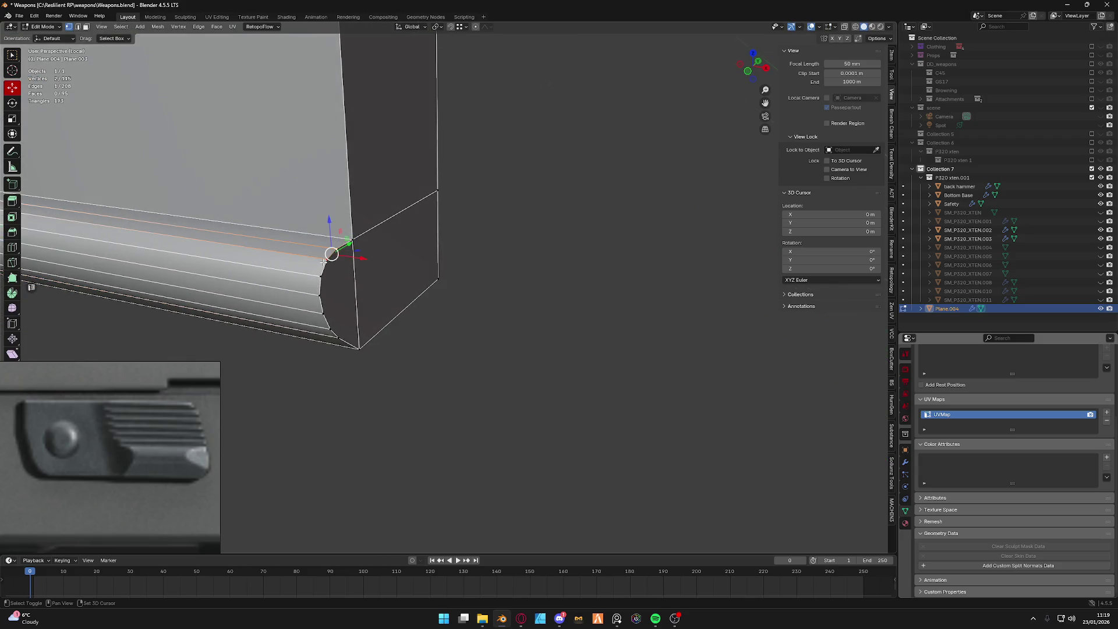
left_click(320, 313, "alt+shift")
left_click(346, 344, "alt+shift")
middle_click_drag(358, 316, 495, 267)
key("g")
key("x")
left_click(396, 301)
left_click(490, 256, "alt+shift")
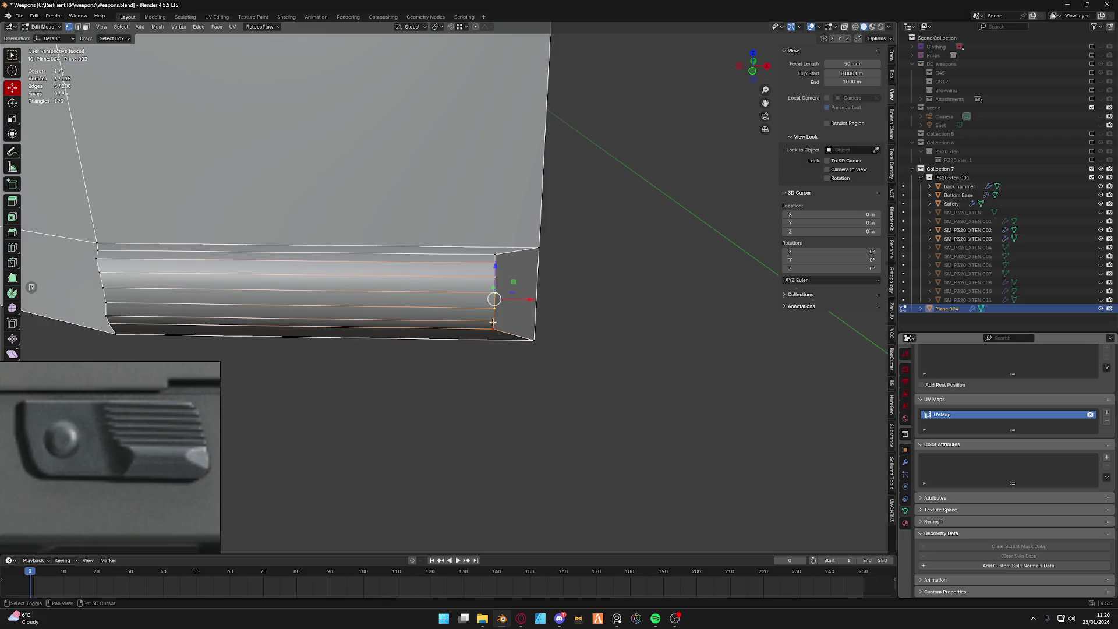
key("g")
key("x")
left_click(645, 206)
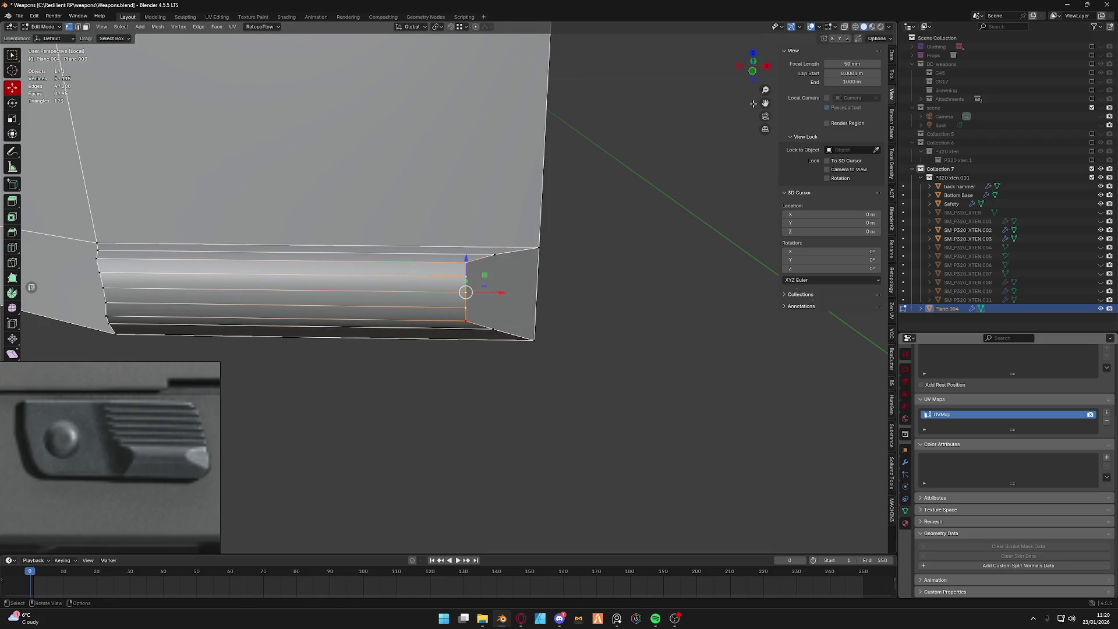
From the front orthographic view, shift the selected end vertices left along X into position.
left_click(748, 78)
scroll(520, 229, "up", 3)
key("g")
key("x")
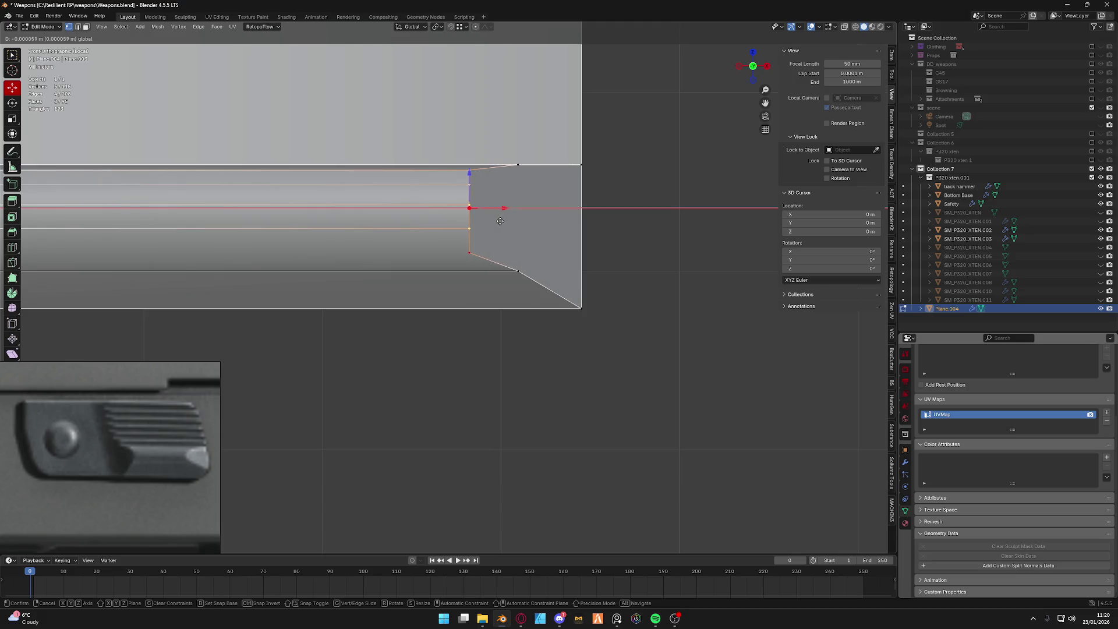
left_click(471, 254)
key("g")
key("x")
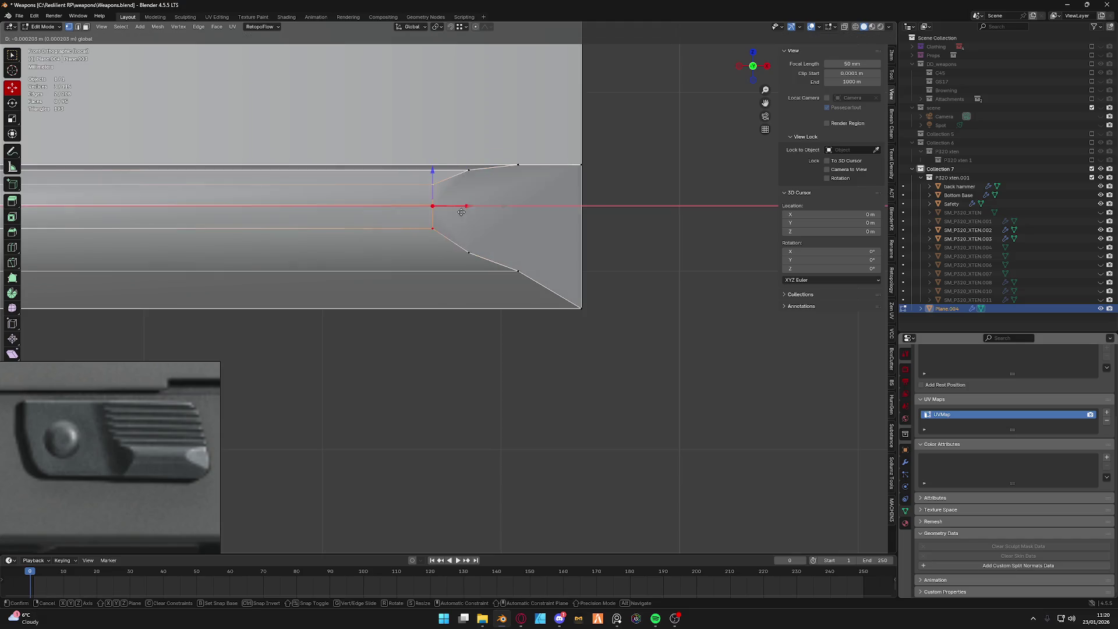
left_click(470, 215)
Line up the lone curve vertex and both corner vertices along X, finishing this end.
left_click(440, 205)
key("g")
key("x")
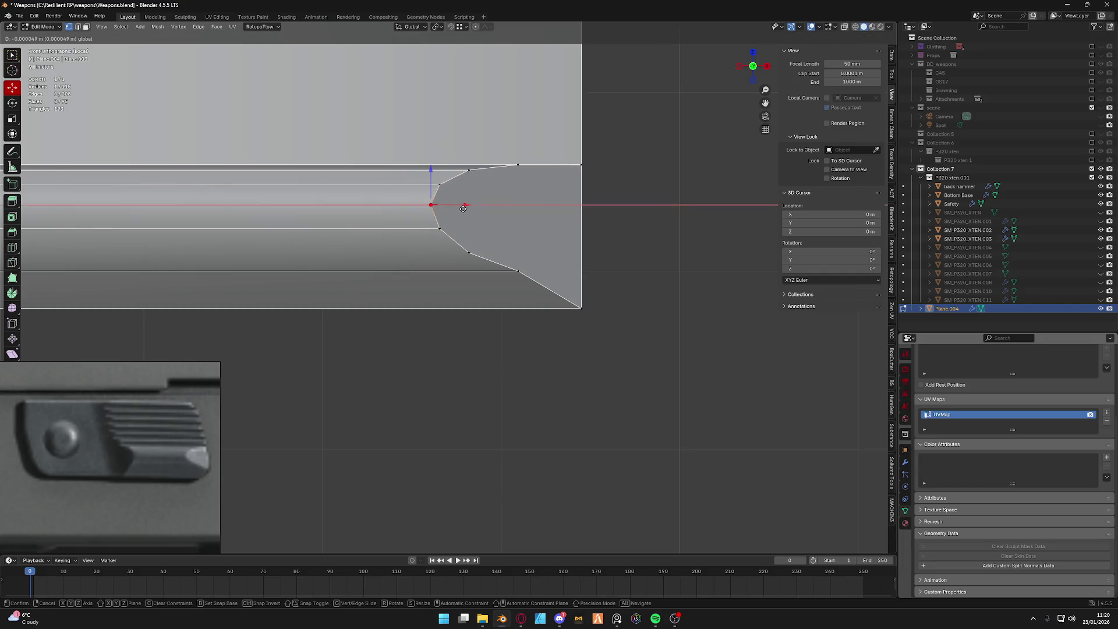
left_click(464, 207)
left_click(518, 275)
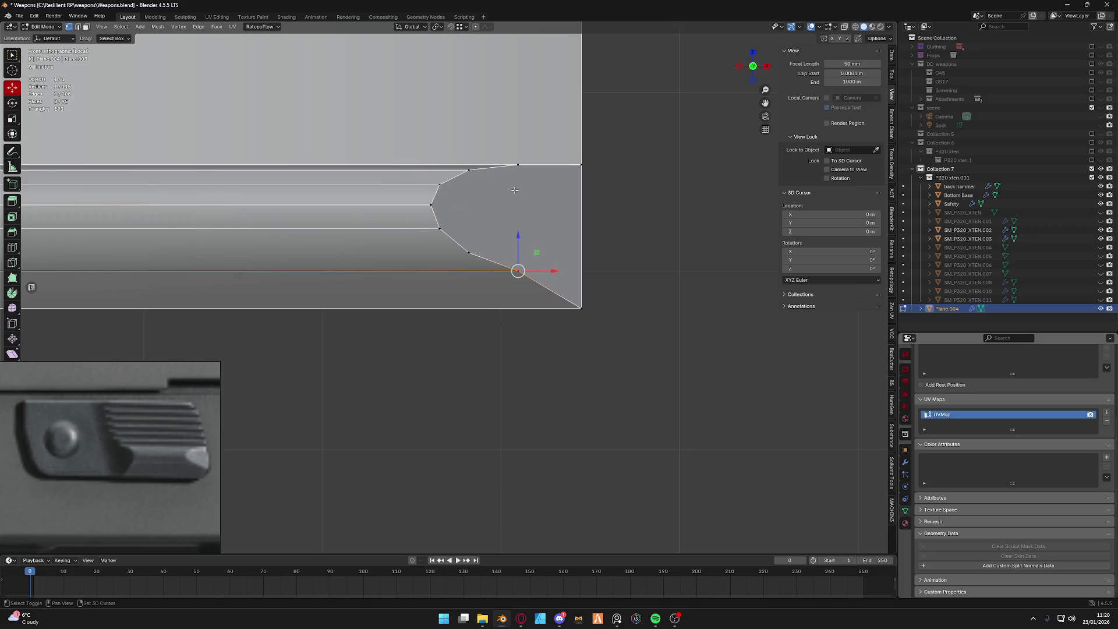
left_click(518, 166, "shift")
key("g")
key("x")
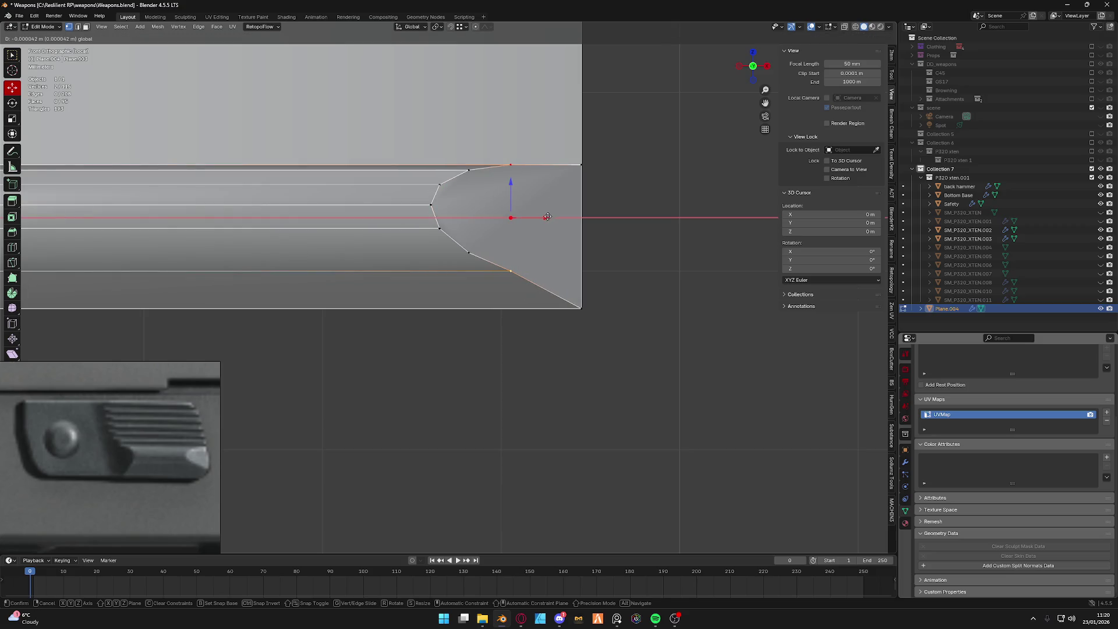
left_click(545, 218)
key("Tab")
left_click(509, 261)
scroll(510, 261, "up", 2)
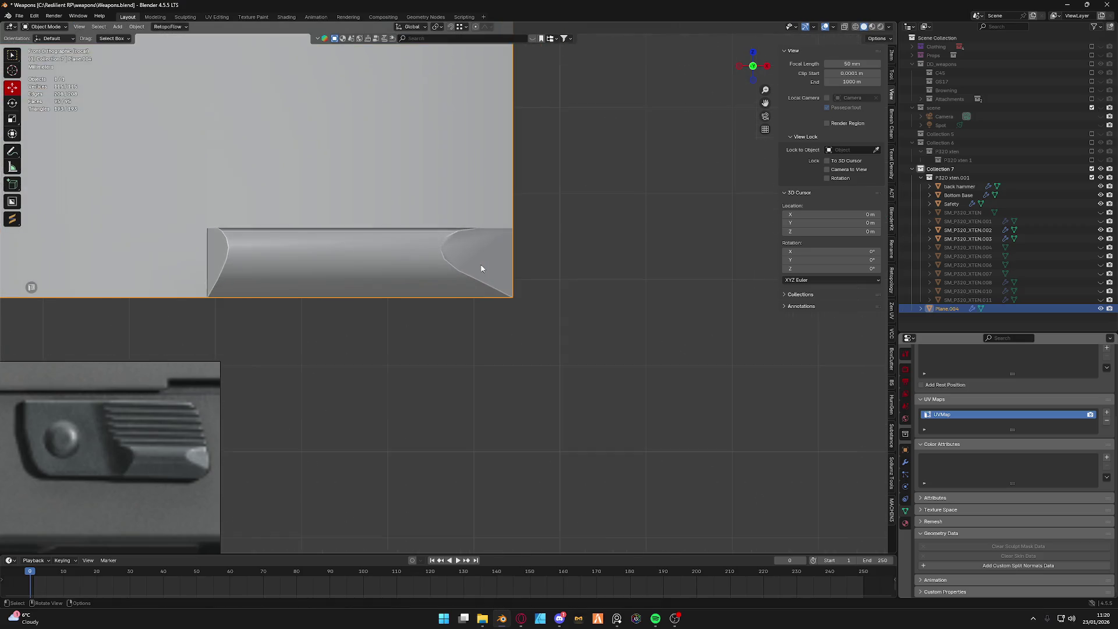
Re-enter the inset mesh and pull one rounded-end vertex along X, viewing it straight on.
key("Tab")
left_click(465, 231)
key("g")
key("x")
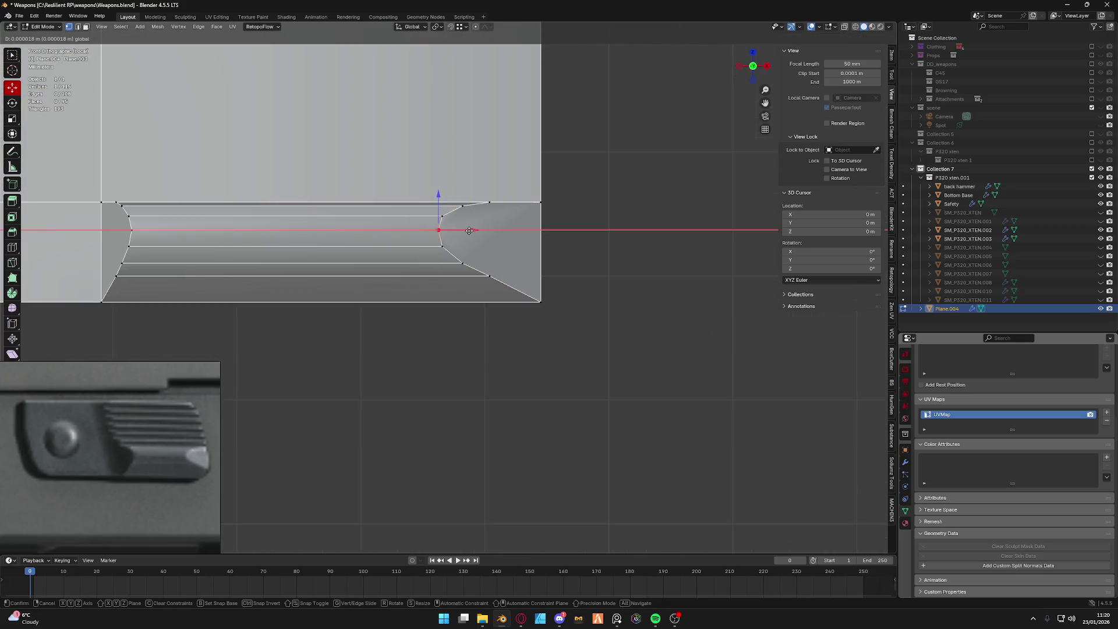
left_click(462, 231)
scroll(449, 233, "up", 2)
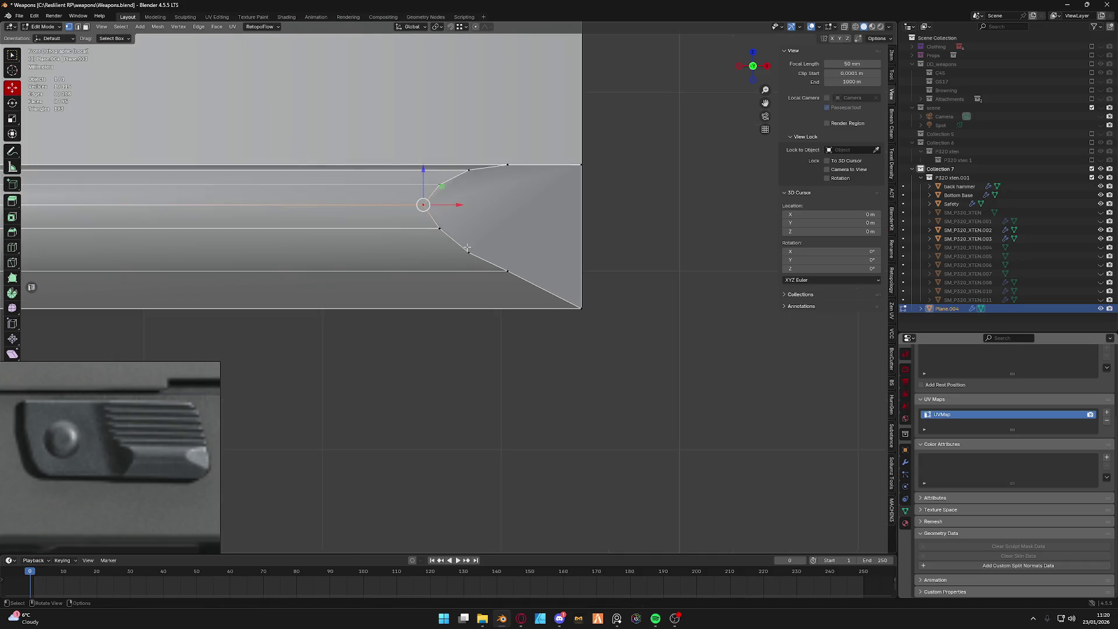
scroll(468, 253, "down", 2)
middle_click_drag(469, 252, 724, 99)
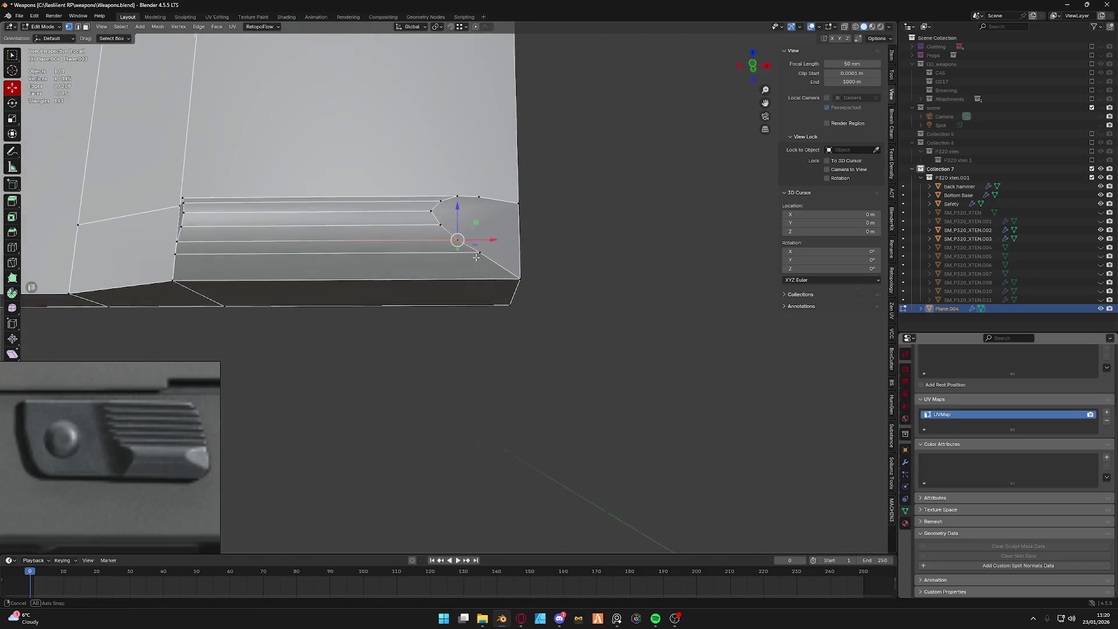
left_click(752, 66)
scroll(462, 245, "up", 2)
Even out the right end's outer and middle vertices along X and return to Object Mode.
left_click(463, 224)
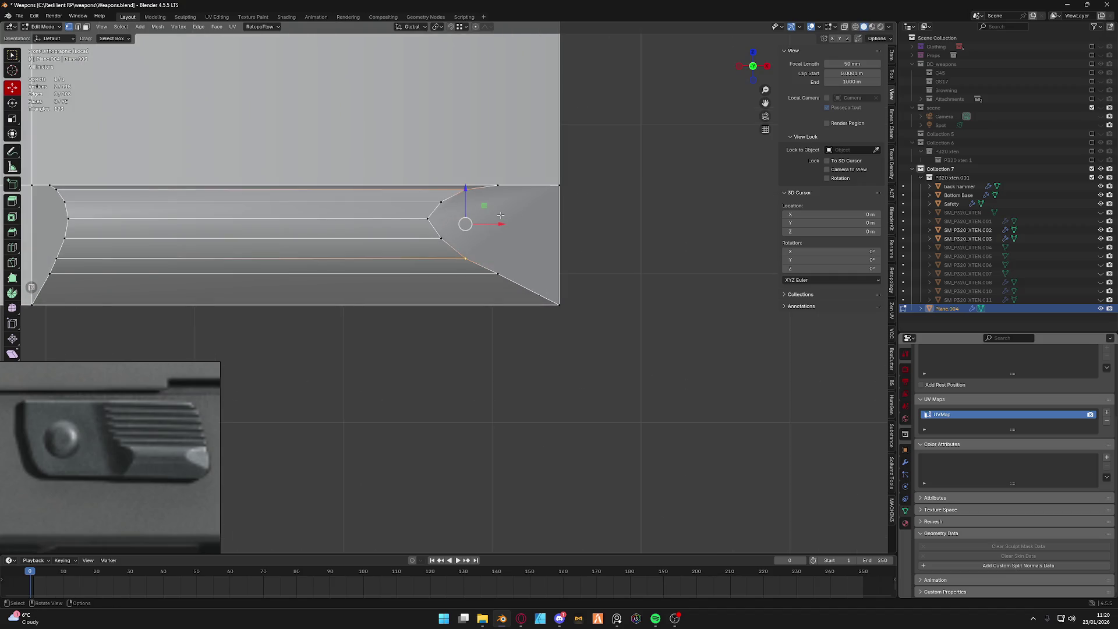
key("g")
key("x")
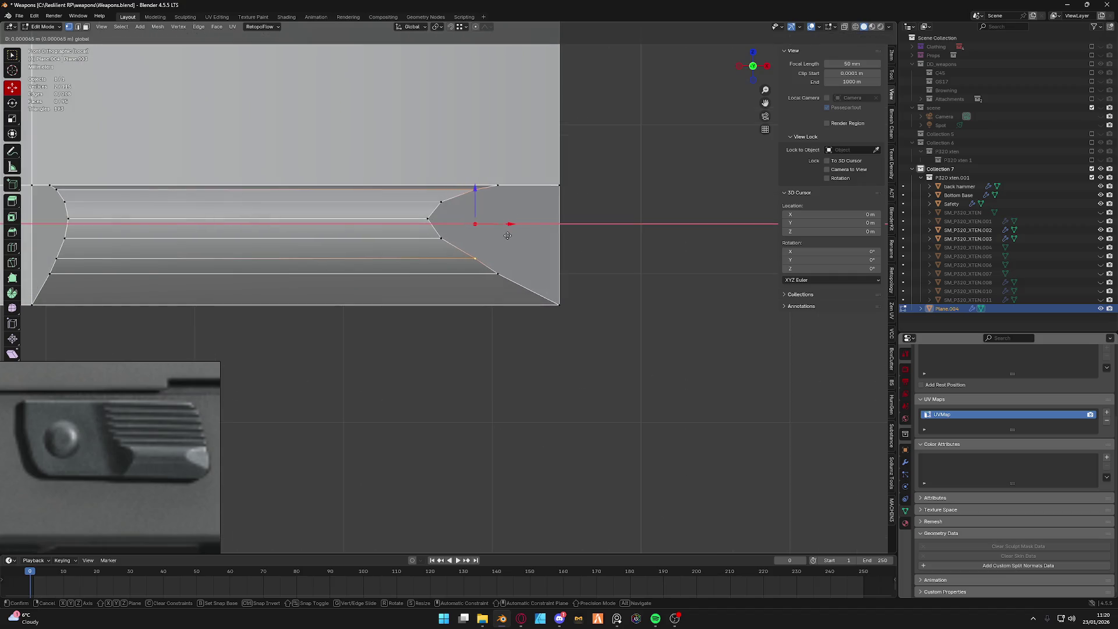
key("g")
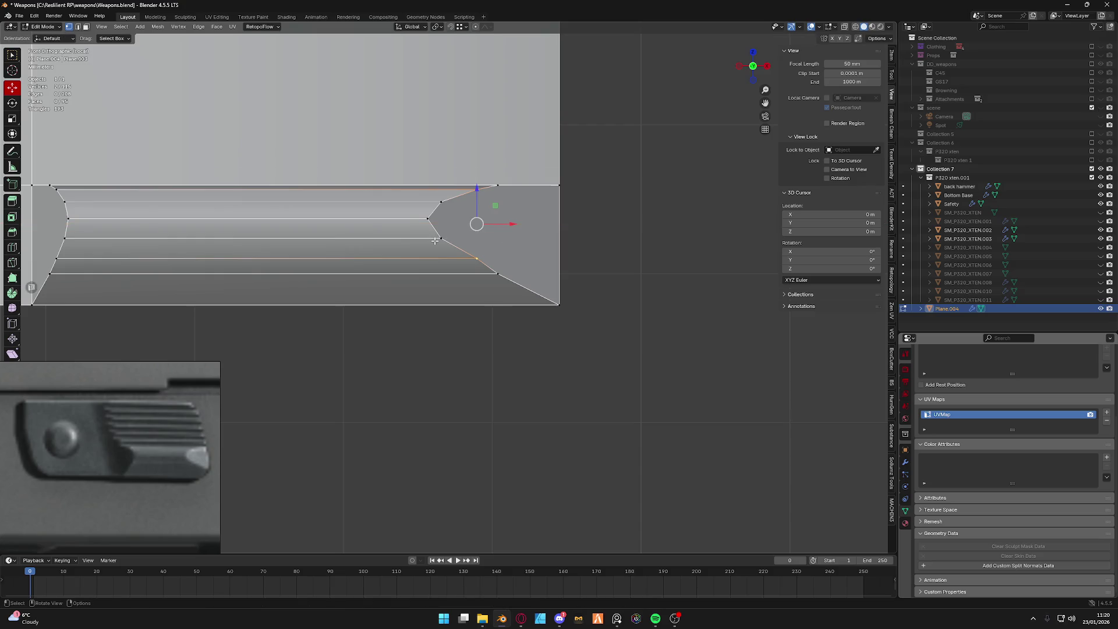
key("g")
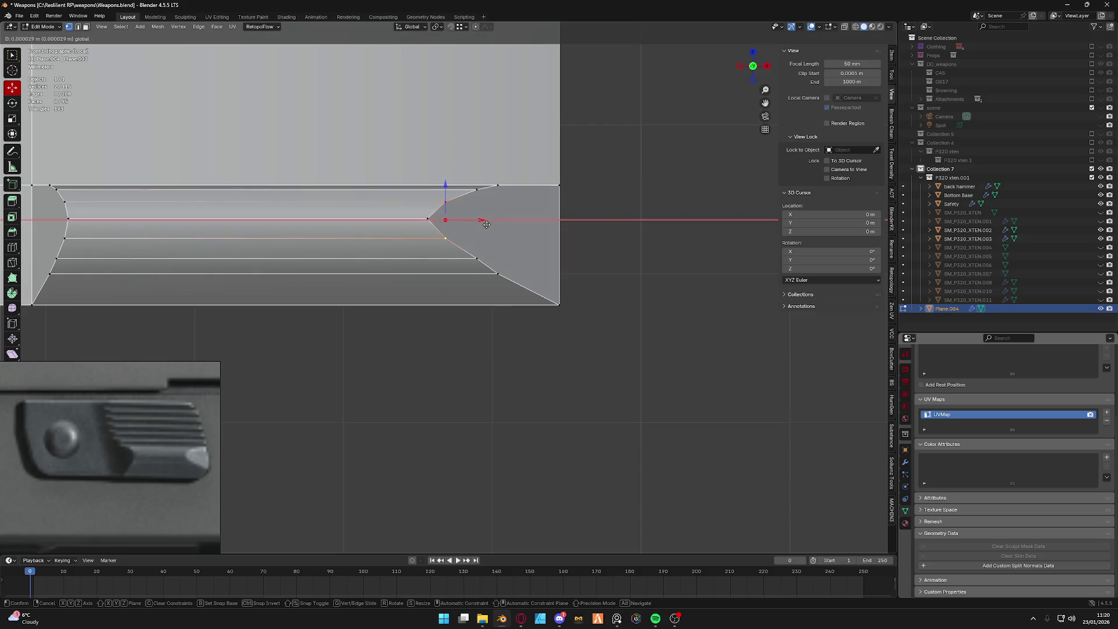
left_click(487, 226)
left_click(428, 219)
key("g")
key("x")
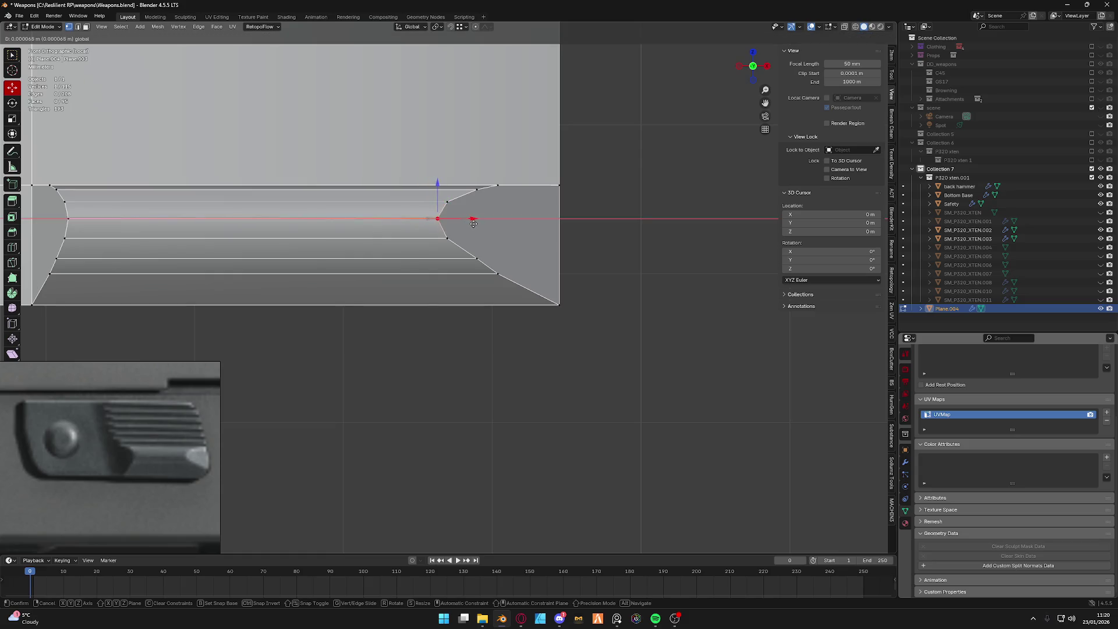
left_click(472, 224)
key("Tab")
scroll(483, 268, "down", 5)
mouse_move(482, 268)
middle_mouse_down("shift")
mouse_move(474, 303)
mouse_move(500, 315)
mouse_move(449, 299)
middle_mouse_up("shift")
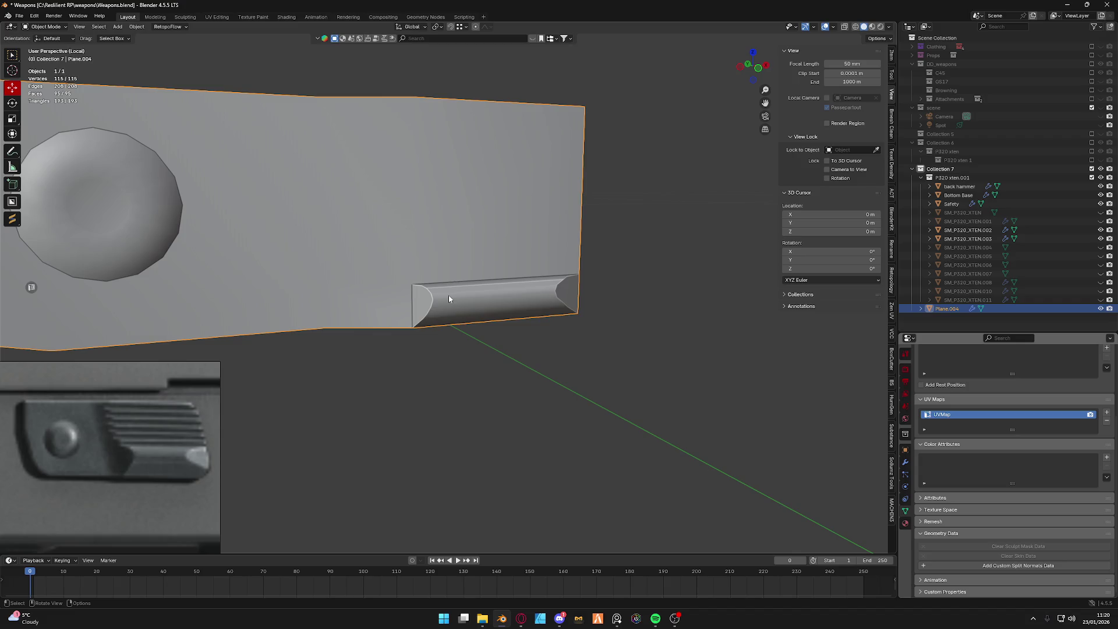
Select the slide's upper rear face and loop cut it into about a dozen horizontal divisions.
key("ctrl+Tab")
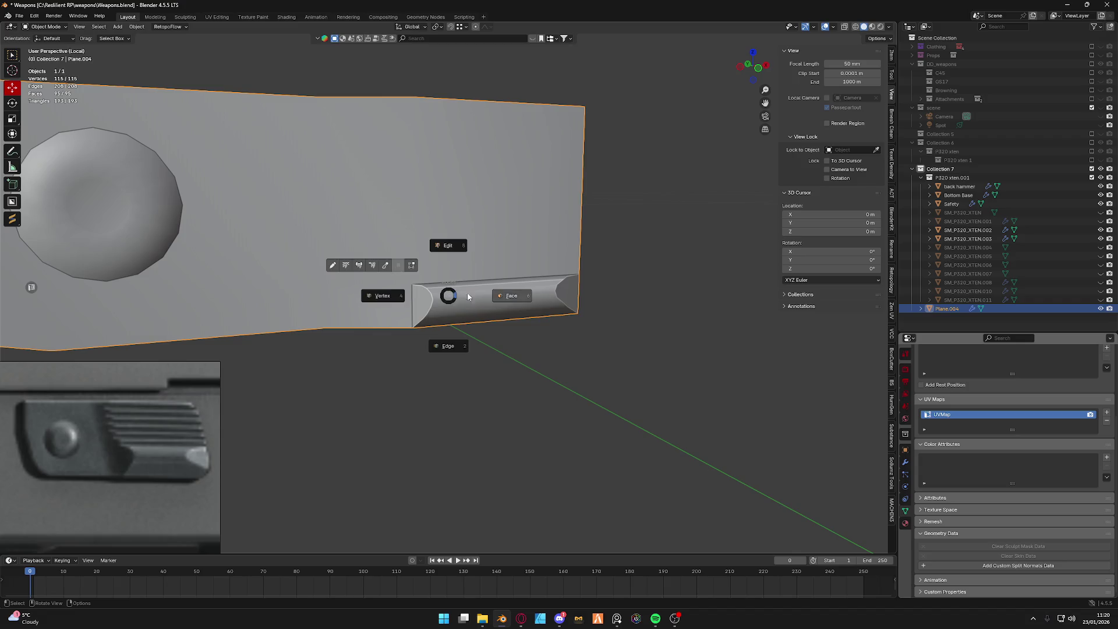
left_click(512, 291)
scroll(499, 262, "up", 3)
left_click(499, 256)
middle_click_drag(498, 256, 445, 286)
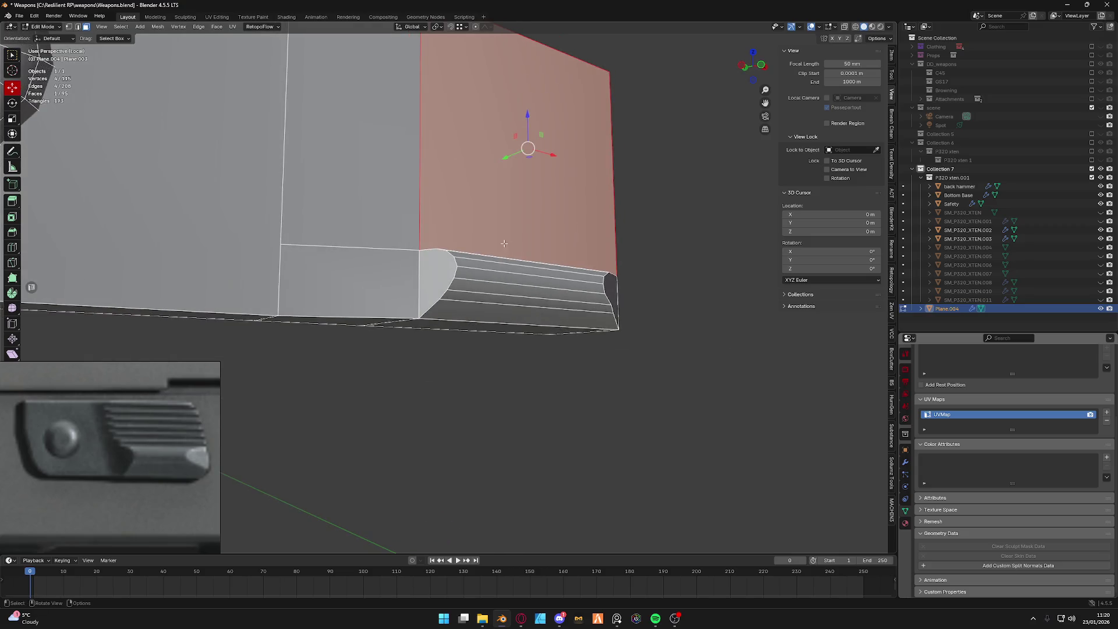
key("ctrl+r")
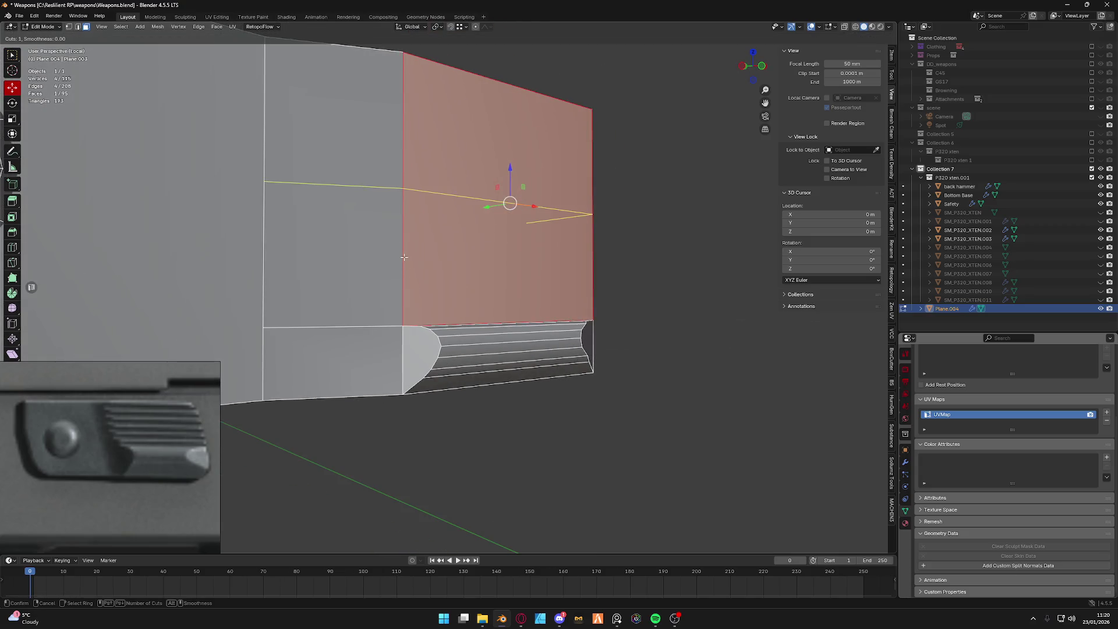
key("Escape")
middle_click_drag(486, 271, 486, 205)
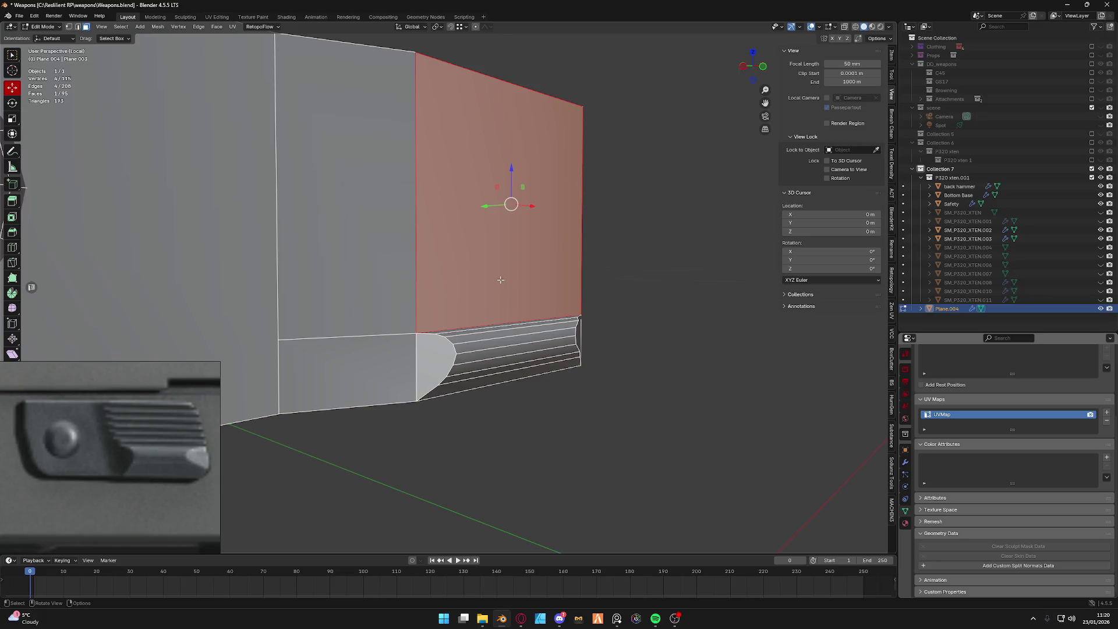
mouse_move(487, 206)
left_mouse_down()
mouse_move(447, 336)
mouse_move(454, 293)
left_mouse_up()
key("ctrl+r")
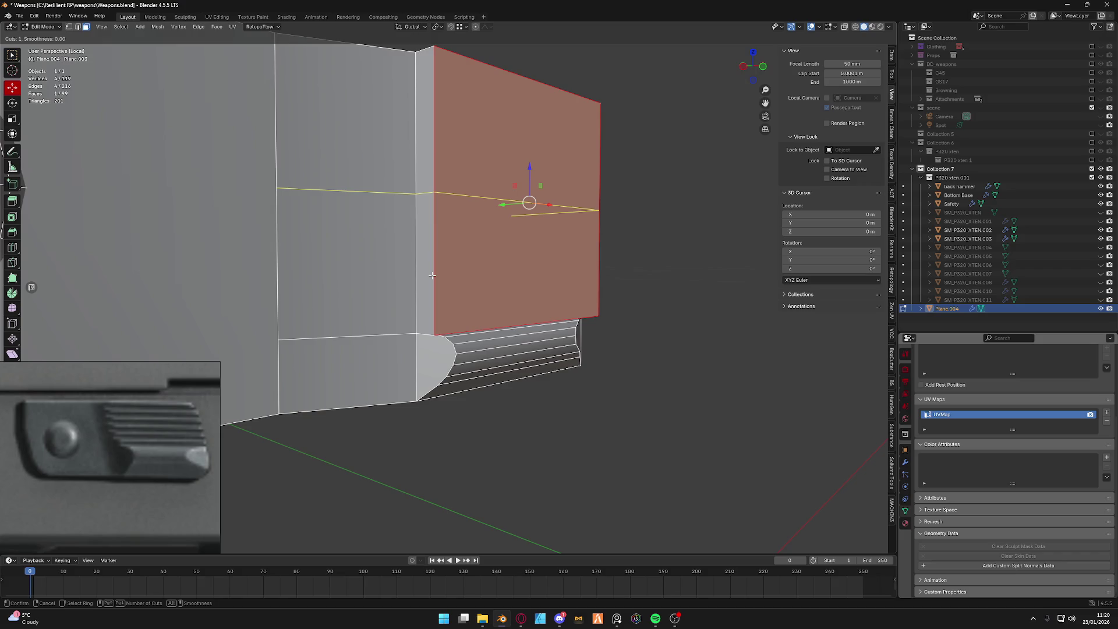
scroll(432, 275, "up", 4)
scroll(431, 275, "up", 3)
scroll(432, 275, "up", 4)
left_click(432, 275)
In edge mode, select the uneven horizontal loops from bottom to top and dissolve them.
key("ctrl+Tab")
left_click(432, 276)
left_click(349, 315, "alt")
left_click(350, 293, "alt+shift")
left_click(350, 268, "alt+shift")
left_click(349, 247, "alt+shift")
left_click(350, 224, "alt+shift")
left_click(352, 200, "alt+shift")
left_click(350, 177, "alt+shift")
left_click(350, 153, "alt+shift")
left_click(350, 128, "alt+shift")
left_click(349, 105, "alt+shift")
left_click(350, 89, "alt+shift")
left_click(350, 61, "alt+shift")
key("x")
left_click(347, 86)
Gather the remaining rear-panel edge loops from the top down into one selection.
key("ctrl+Tab")
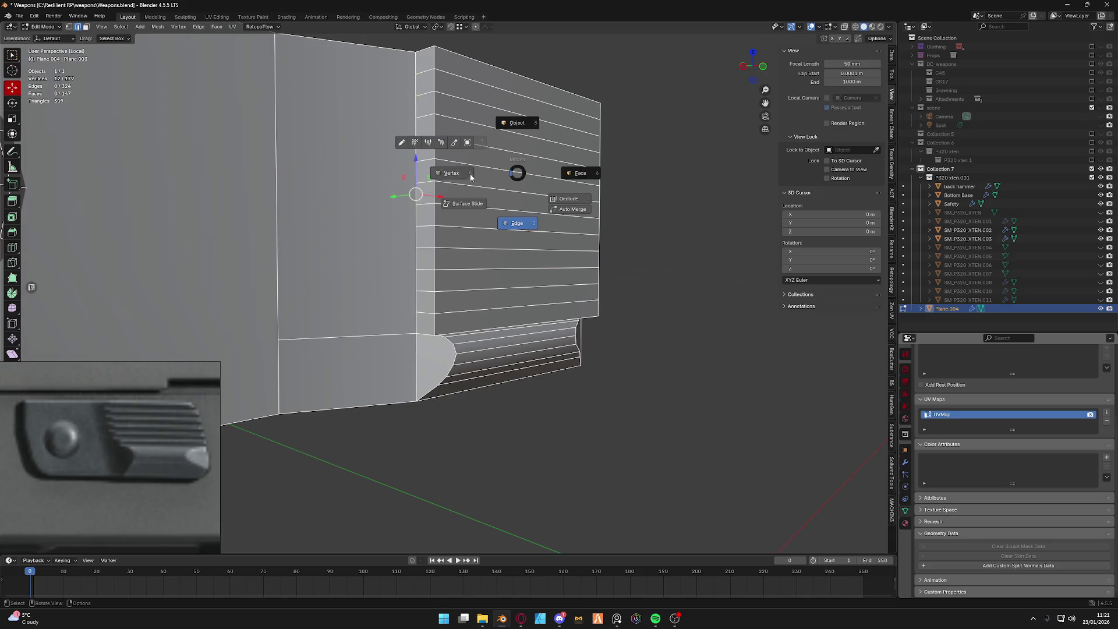
left_click(472, 176)
key("ctrl+Tab")
key("Escape")
left_click(455, 95, "alt")
left_click(454, 144, "alt+shift")
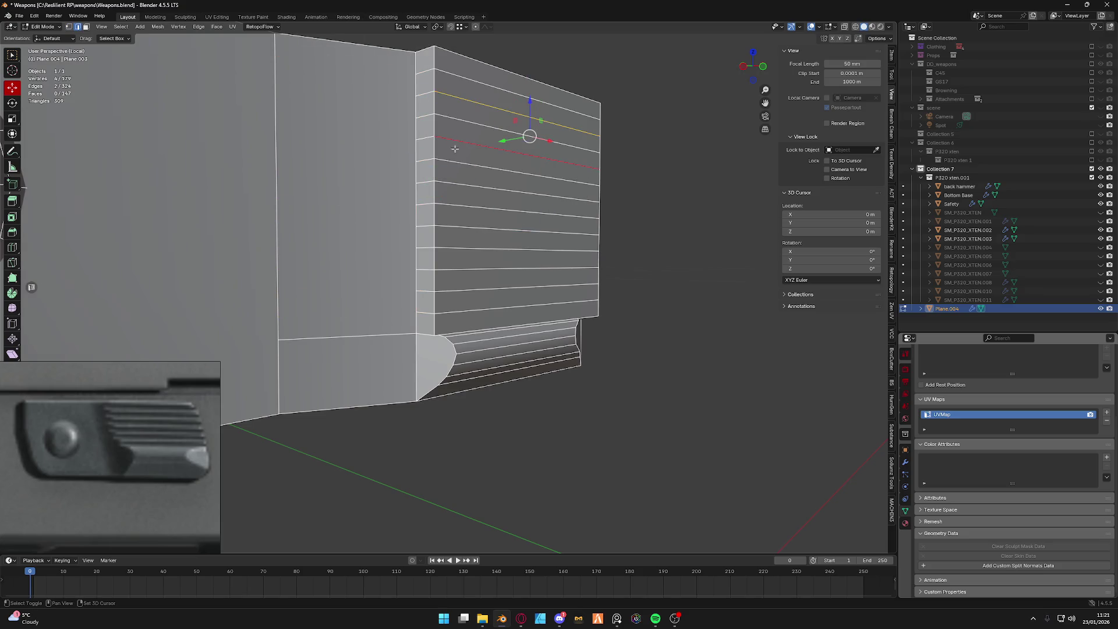
left_click(453, 186, "alt+shift")
left_click(455, 225, "alt+shift")
left_click(457, 267, "alt+shift")
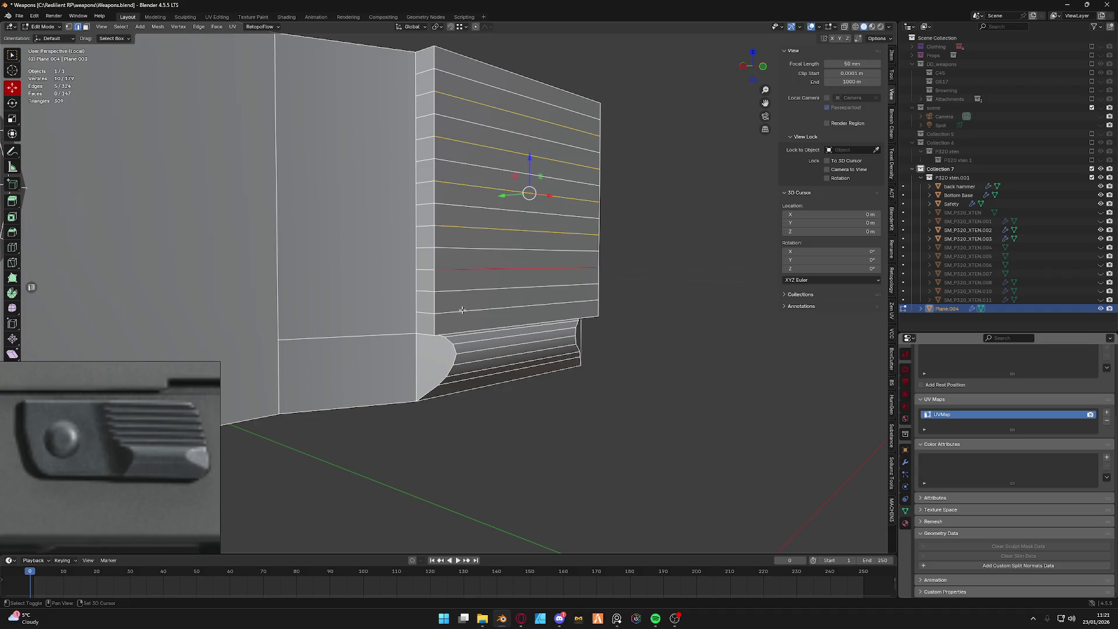
left_click(462, 309, "alt+shift")
Reselect the panel loops from the bottom loop upward and dissolve them to clear the face.
left_click(461, 309, "alt")
left_click(460, 295, "alt+shift")
left_click(451, 314, "alt+shift")
left_click(458, 267, "alt+shift")
left_click(459, 249, "alt+shift")
left_click(460, 229, "alt+shift")
left_click(458, 201, "alt+shift")
left_click(456, 166, "alt+shift")
left_click(454, 144, "alt+shift")
left_click(454, 116, "alt+shift")
left_click(453, 93, "alt+shift")
left_click(453, 71, "alt+shift")
key("x")
left_click(449, 94)
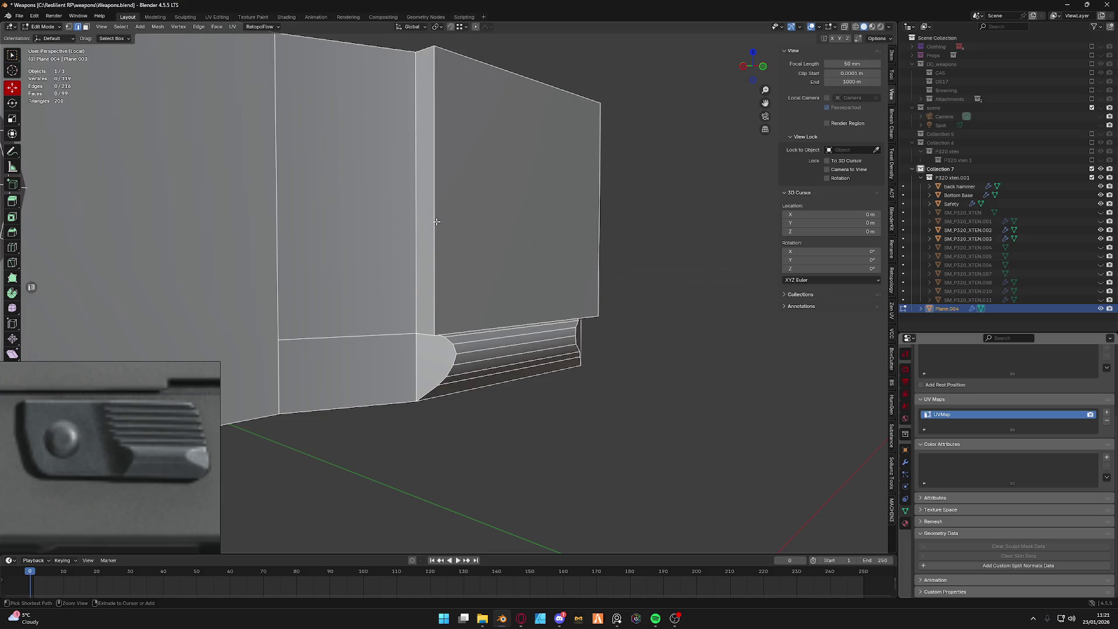
Loop cut the cleared rear panel again into a fresh set of evenly spaced horizontal loops.
key("ctrl+r")
scroll(435, 210, "up", 3)
scroll(436, 202, "up", 4)
scroll(434, 193, "up", 2)
scroll(434, 192, "up", 3)
left_click(434, 193)
left_click(447, 109)
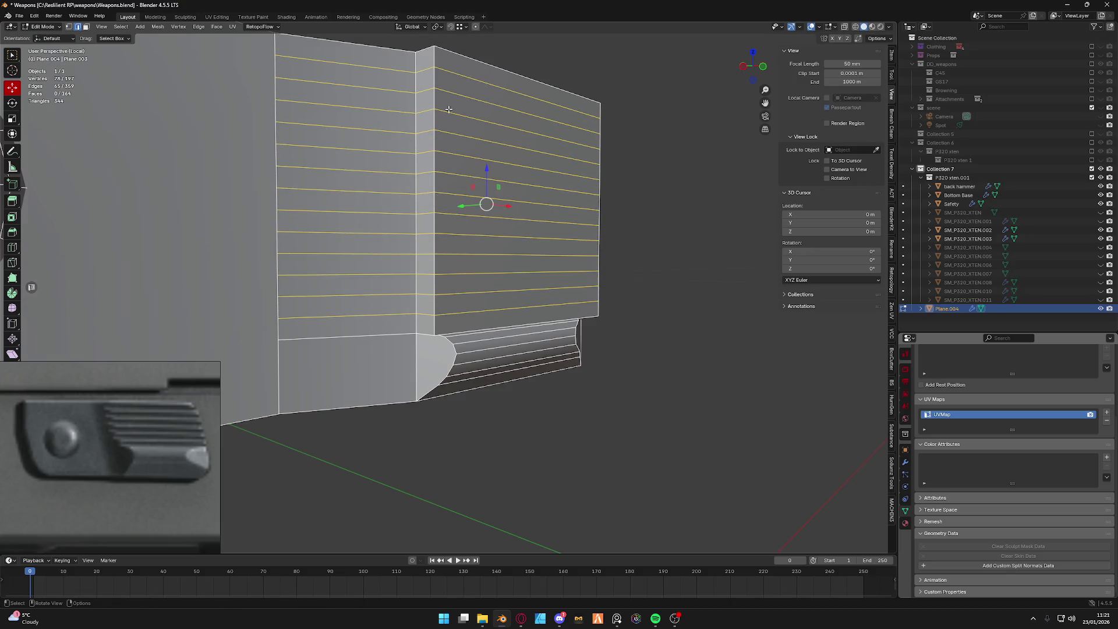
Select every alternate horizontal loop down the rear panel, ready to form ridges.
key("ctrl+Tab")
left_click(469, 94)
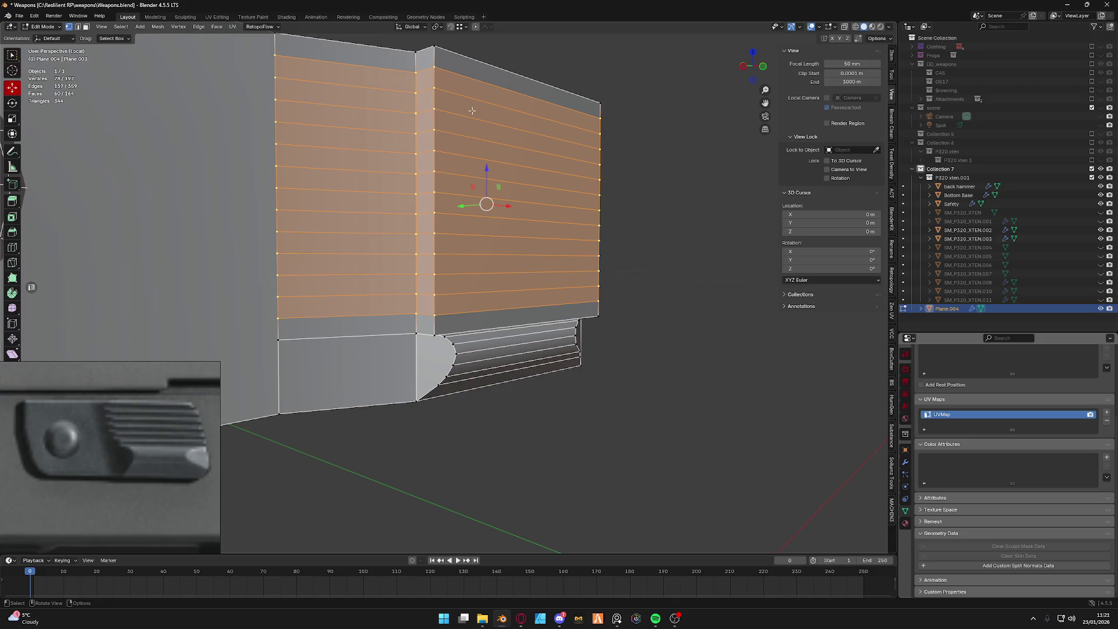
left_click(470, 78, "alt")
left_click(466, 118, "alt+shift")
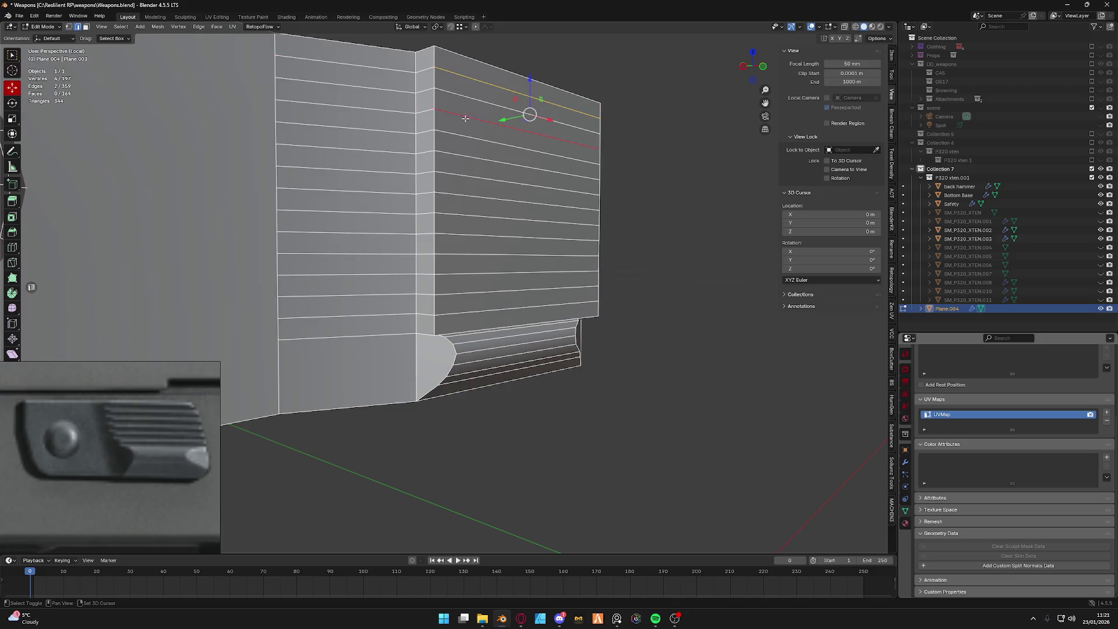
left_click(463, 167, "alt+shift")
left_click(458, 185, "alt+shift")
left_click(455, 206, "alt+shift")
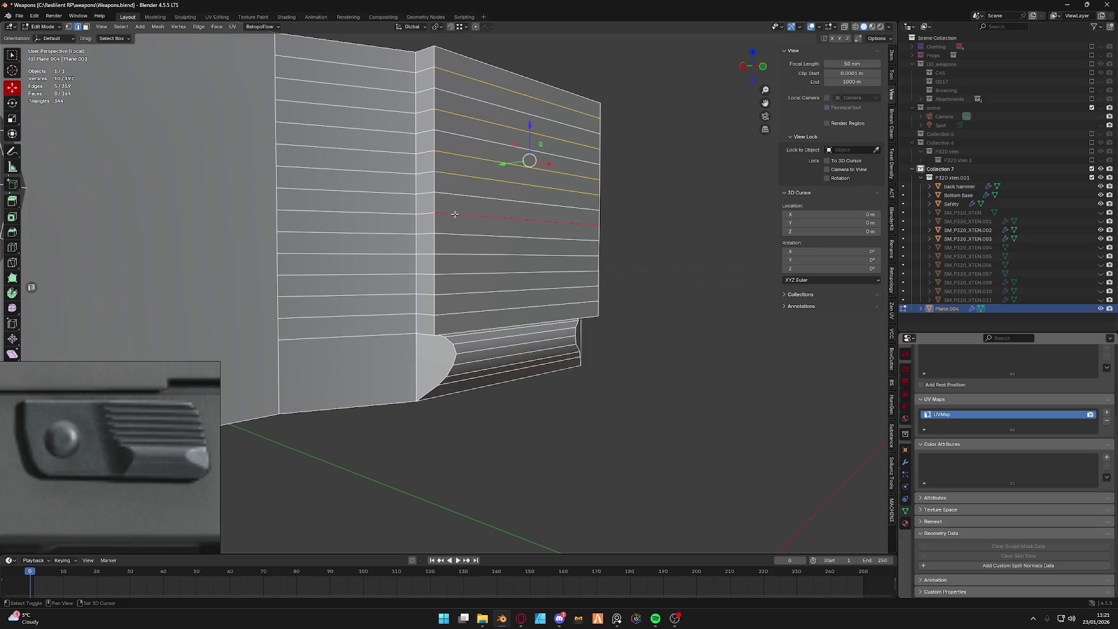
left_click(455, 245, "alt+shift")
left_click(456, 268, "alt+shift")
Move the alternate loops inward along Y to carve sawtooth grooves between the ridges and confirm the depth.
middle_click_drag(464, 299, 498, 200)
left_click_drag(499, 195, 492, 196)
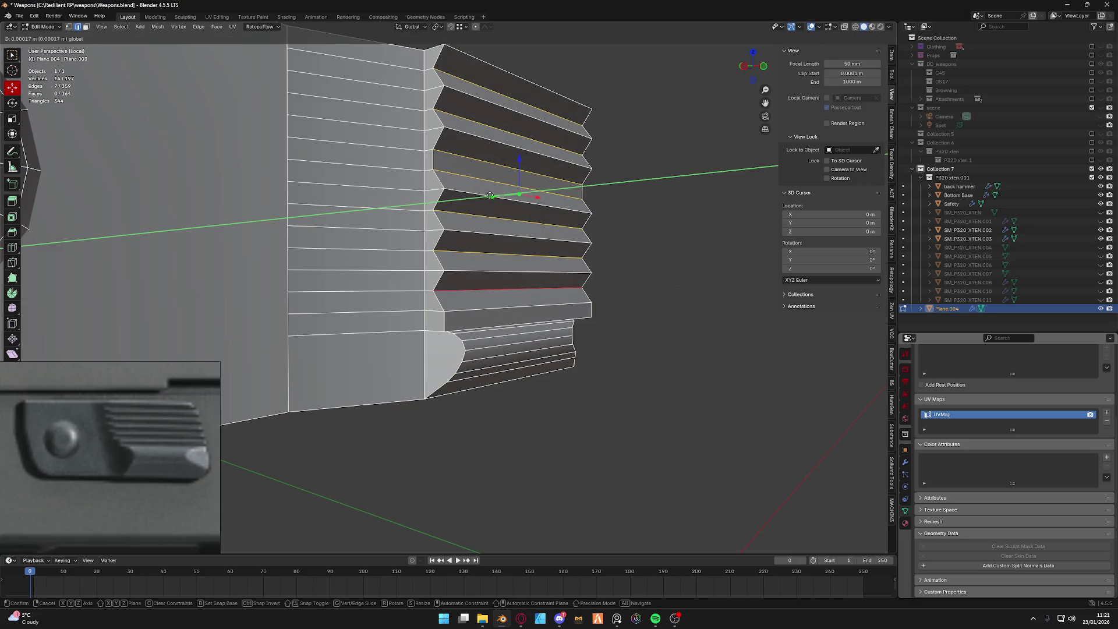
left_click_drag(492, 196, 428, 170)
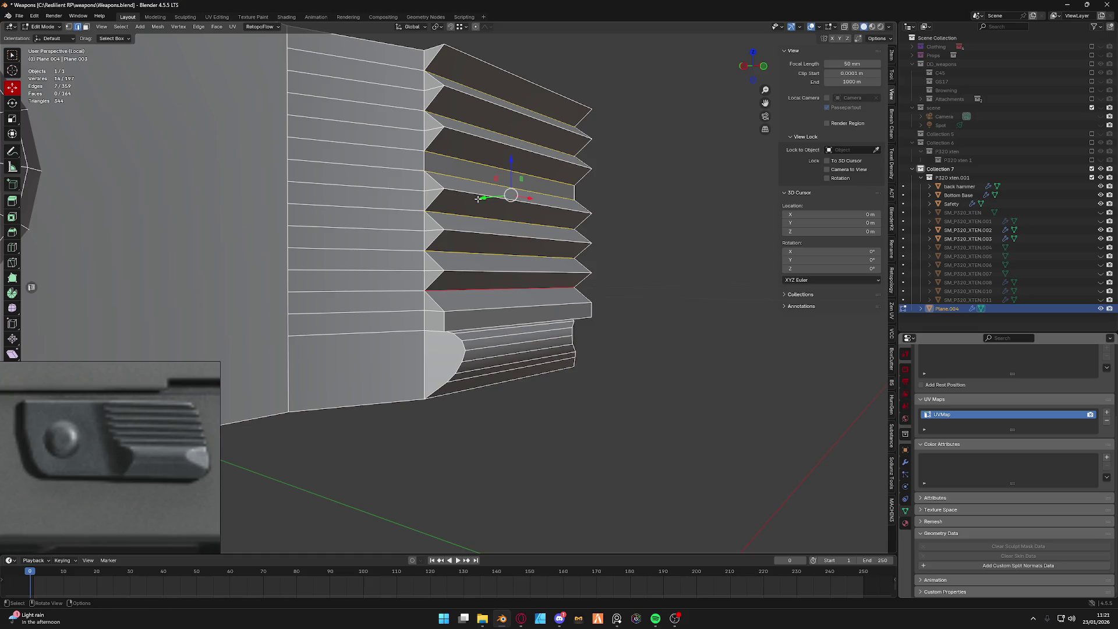
left_click_drag(435, 168, 486, 202)
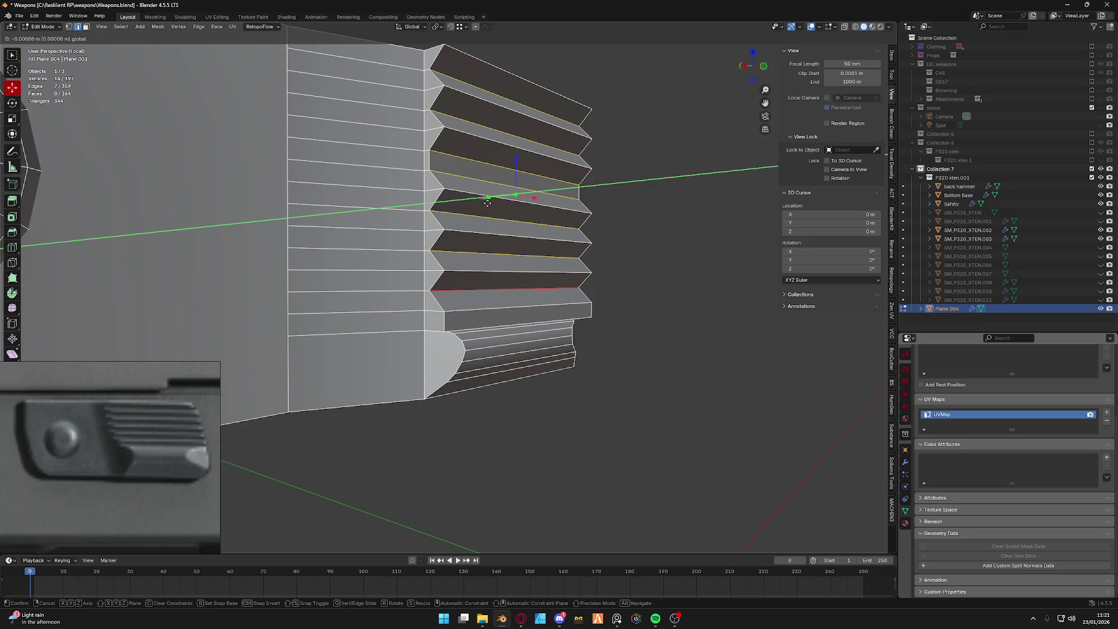
left_click(486, 203)
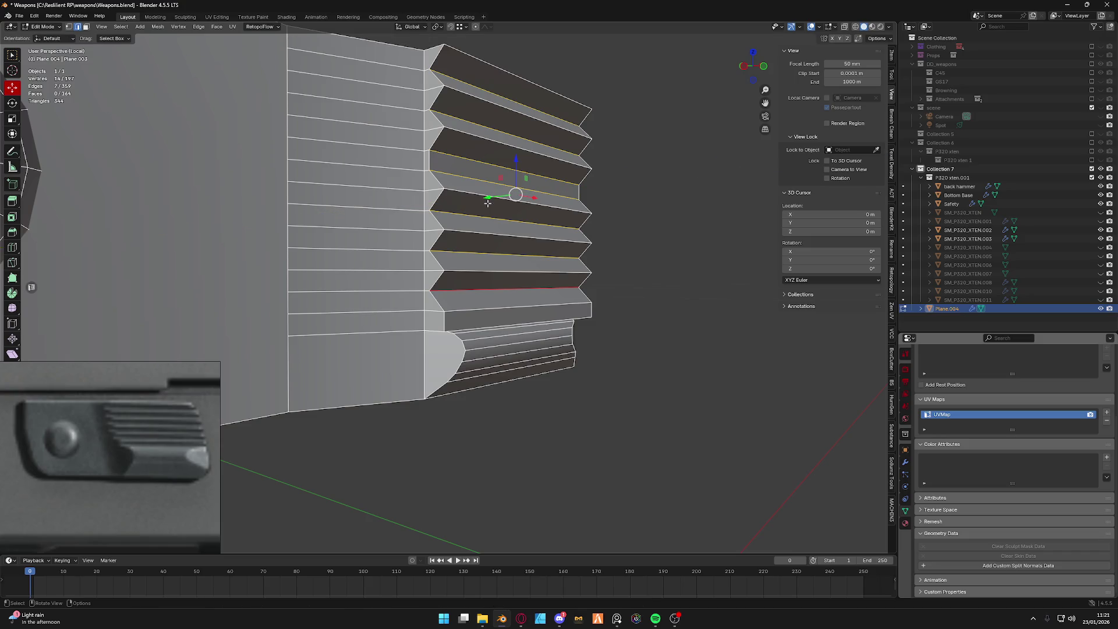
mouse_move(487, 203)
middle_mouse_down()
mouse_move(454, 203)
mouse_move(502, 197)
middle_mouse_up()
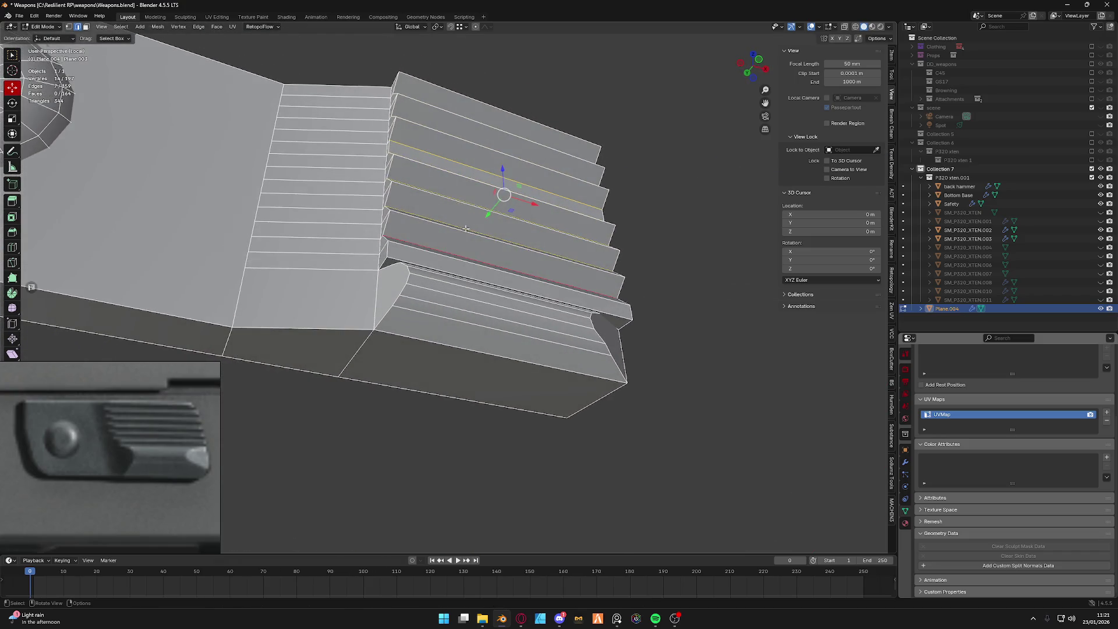
left_click(472, 250)
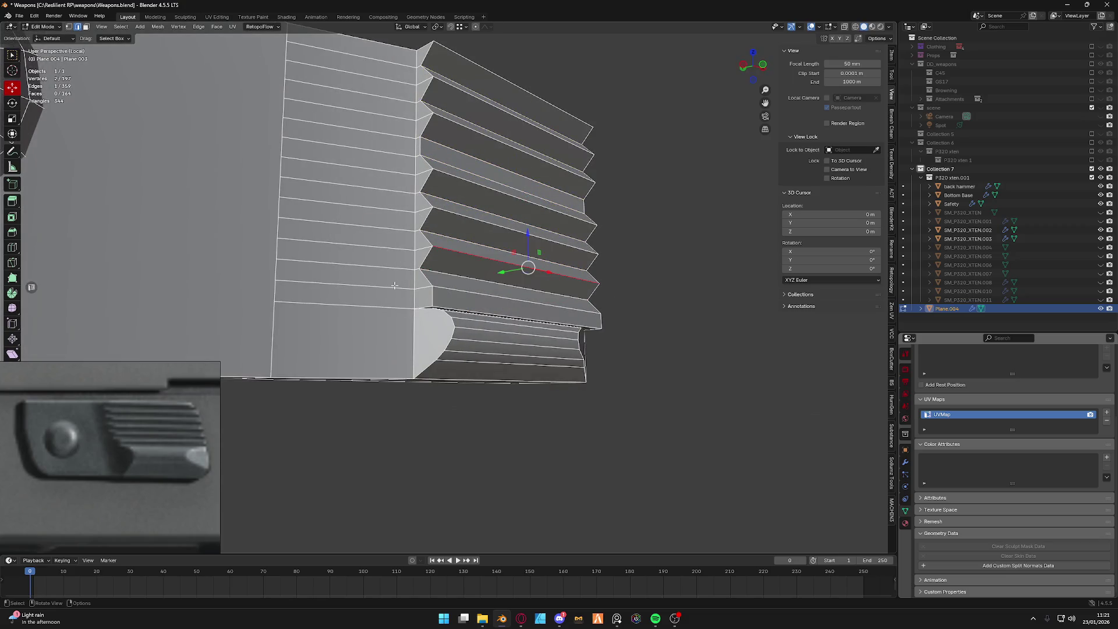
Select the stray edge loops running up the side face and dissolve them.
key("ctrl+r")
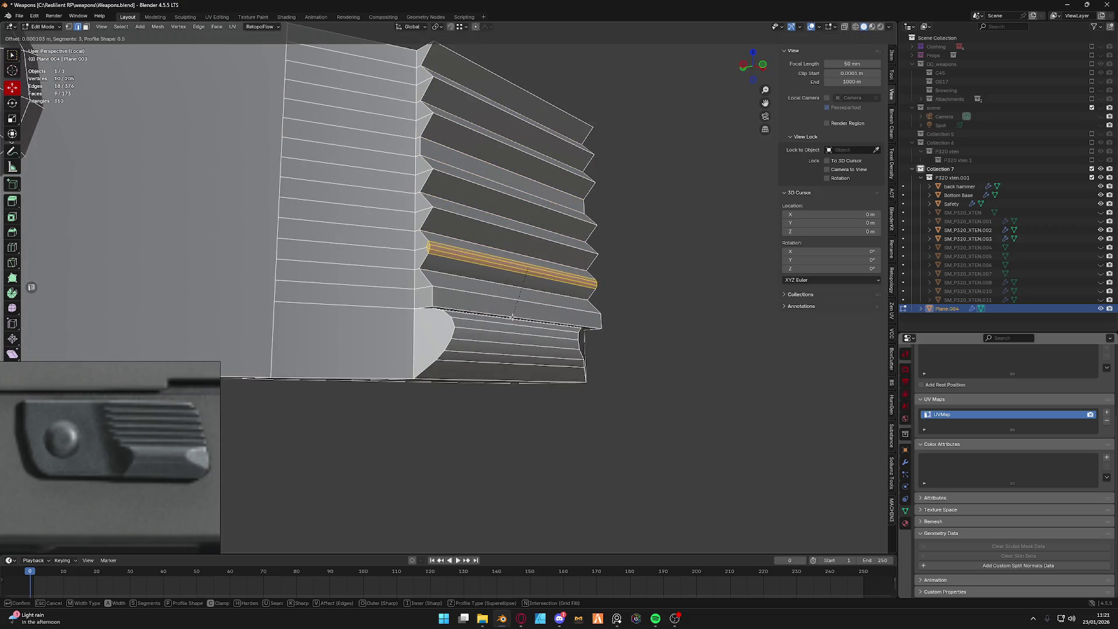
key("Escape")
left_click(411, 251, "alt")
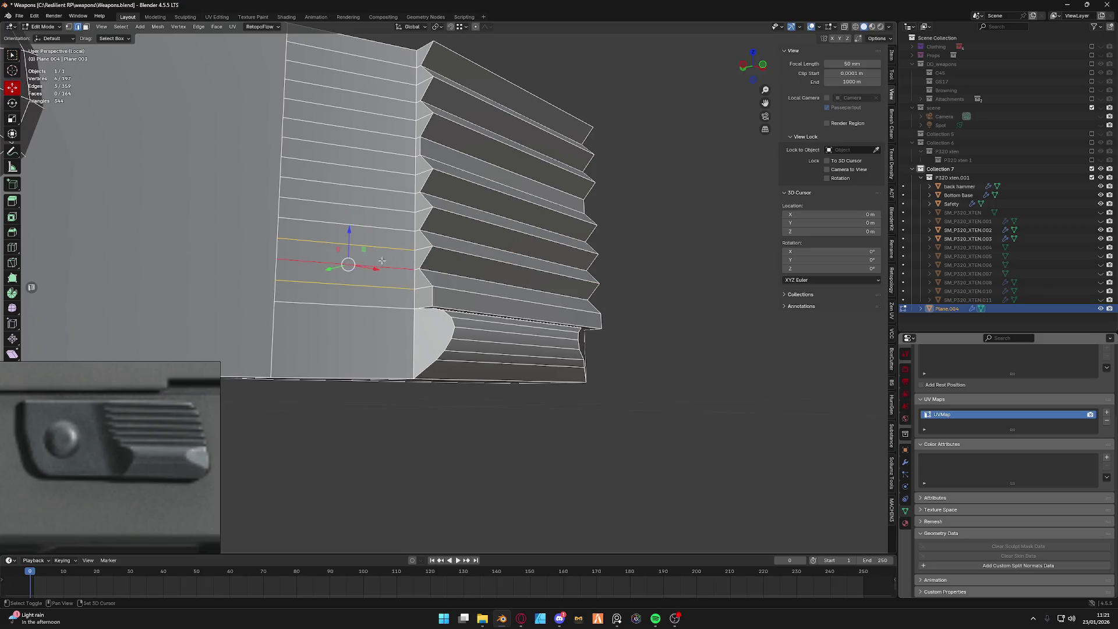
left_click(382, 246, "alt+shift")
left_click(381, 227, "alt+shift")
left_click(381, 209, "alt+shift")
left_click(381, 190, "alt+shift")
left_click(380, 168, "alt+shift")
left_click(380, 148, "alt+shift")
left_click(380, 112, "alt+shift")
left_click(380, 92, "alt+shift")
left_click(378, 70, "alt+shift")
left_click(377, 50, "alt+shift")
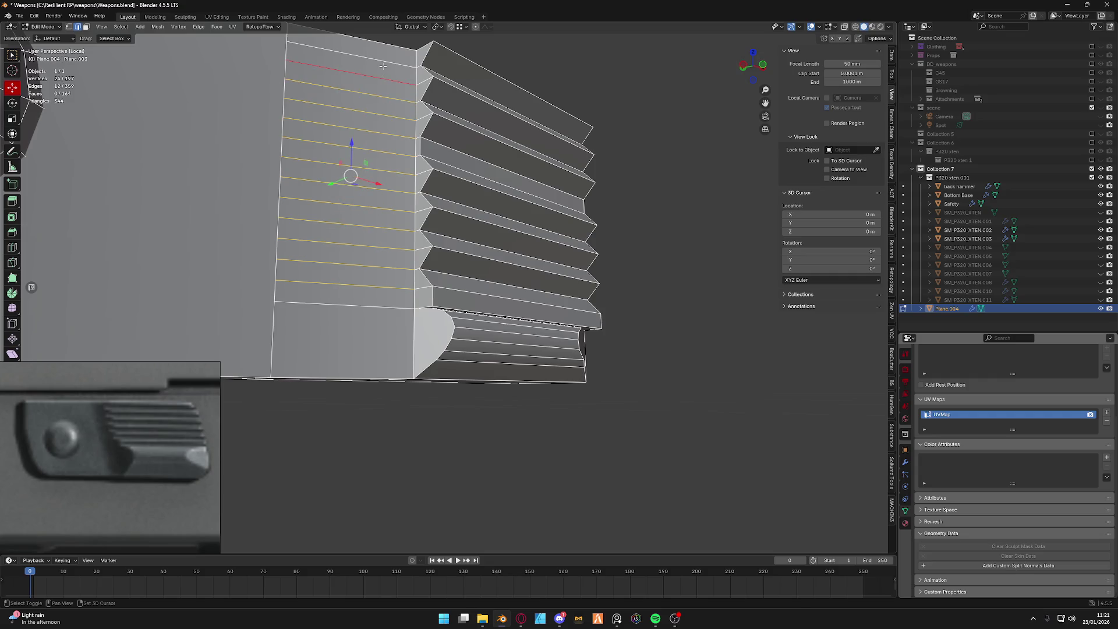
key("x")
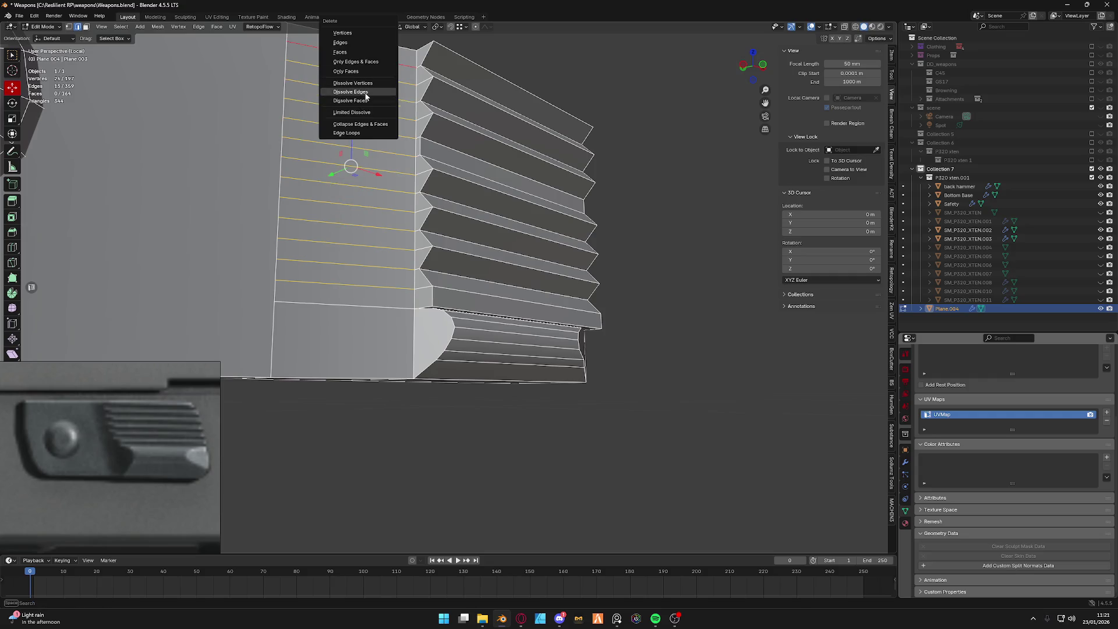
left_click(366, 93)
Select the edge loops along each ridge of the rear panel from bottom to top.
left_click(369, 297)
key("x")
key("Escape")
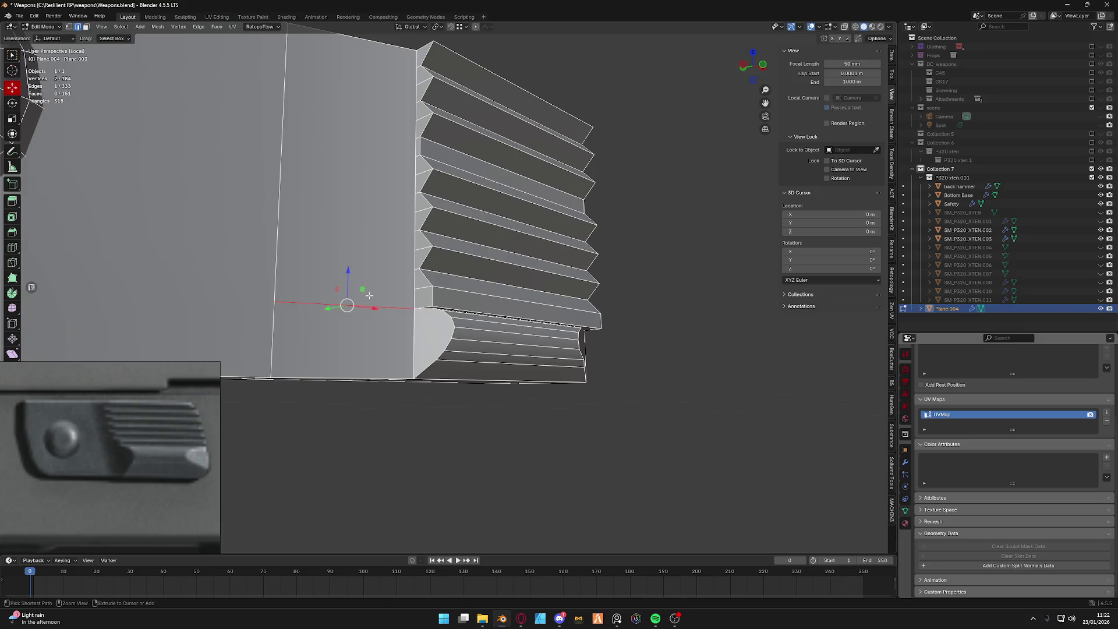
left_click(506, 457)
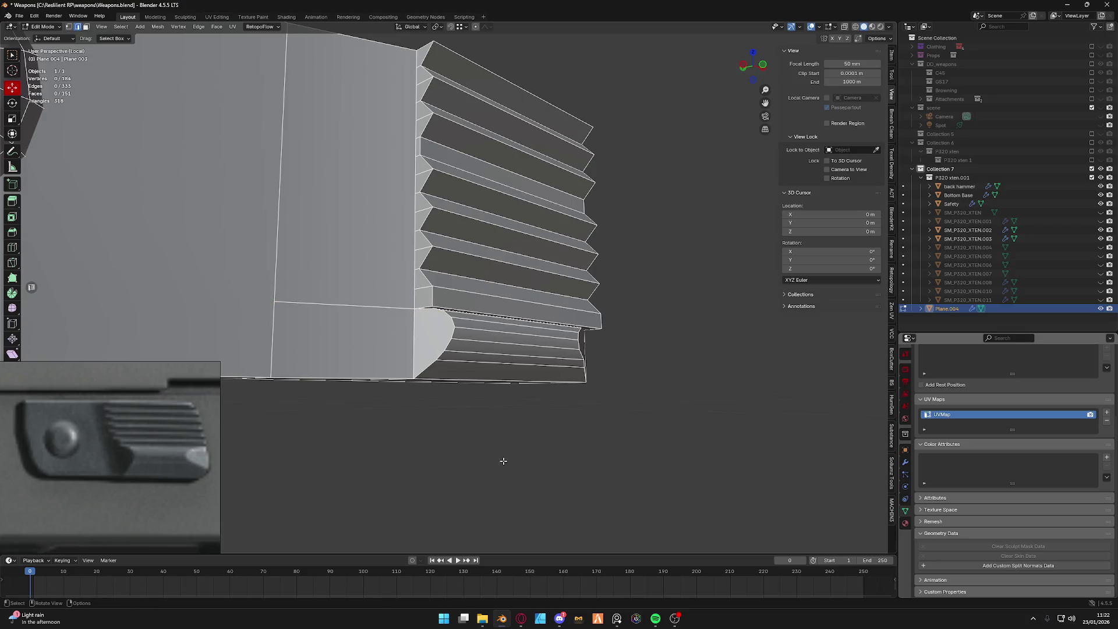
left_click(461, 289, "alt")
left_click(472, 260, "alt+shift")
left_click(449, 214, "alt+shift")
left_click(449, 179, "alt+shift")
left_click(452, 131, "alt+shift")
left_click(449, 85, "alt+shift")
left_click(449, 65, "alt+shift")
middle_click_drag(450, 65, 504, 192)
Bevel the ridge edges with a shallow flat profile and return to Object Mode to view the finished slide.
key("ctrl+b")
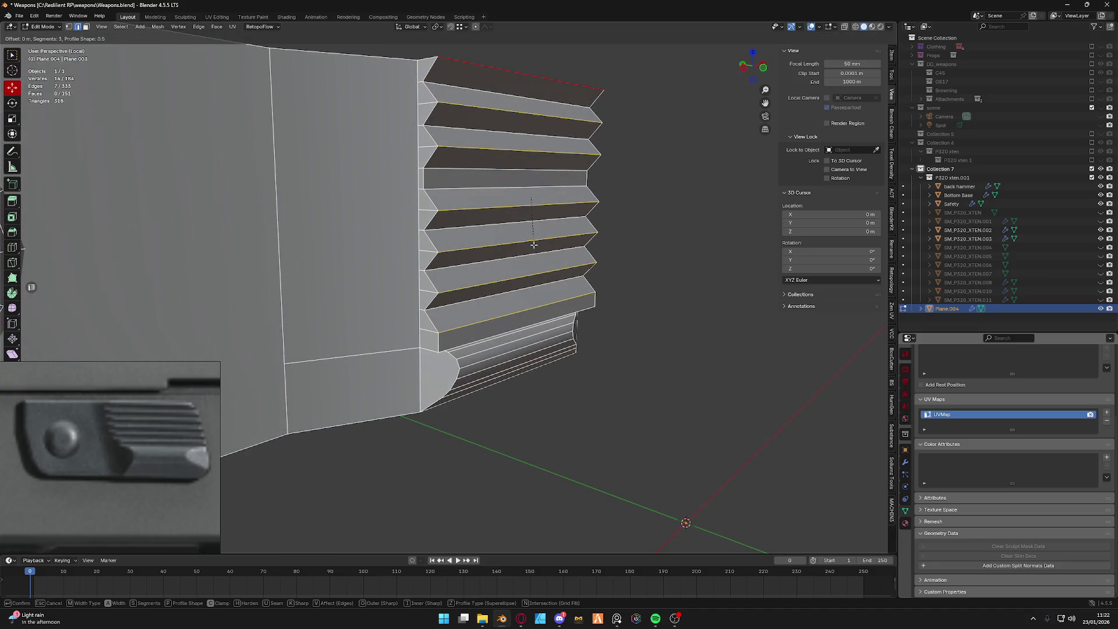
scroll(533, 237, "up", 2)
scroll(547, 255, "down", 1)
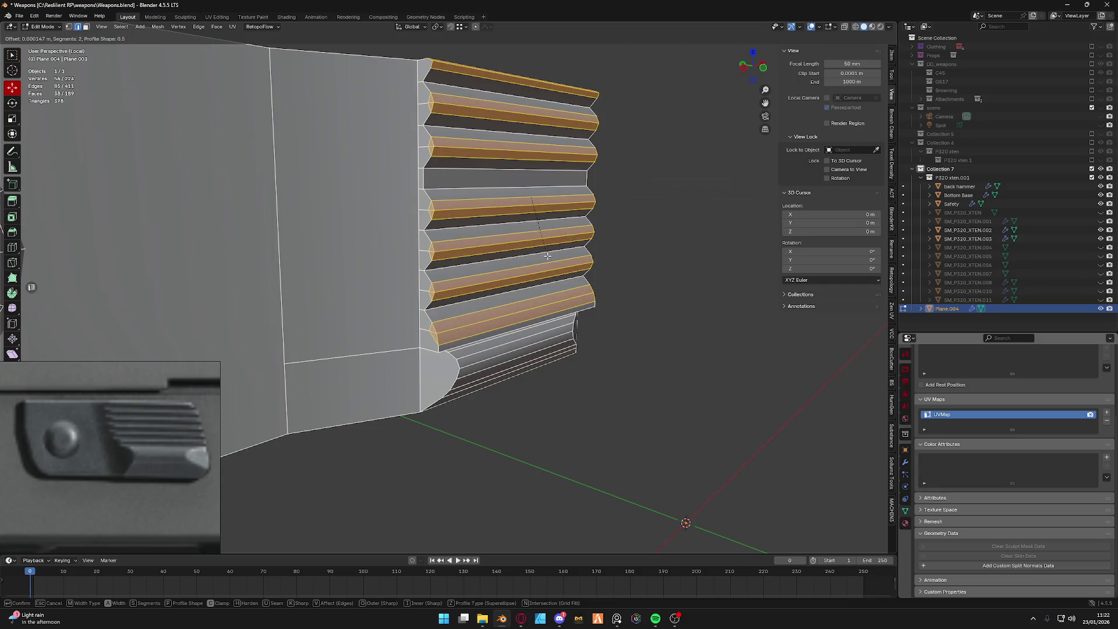
left_click(548, 256)
key("Tab")
scroll(548, 232, "down", 3)
mouse_move(548, 231)
middle_mouse_down()
mouse_move(458, 233)
mouse_move(539, 233)
middle_mouse_up()
scroll(459, 233, "up", 2)
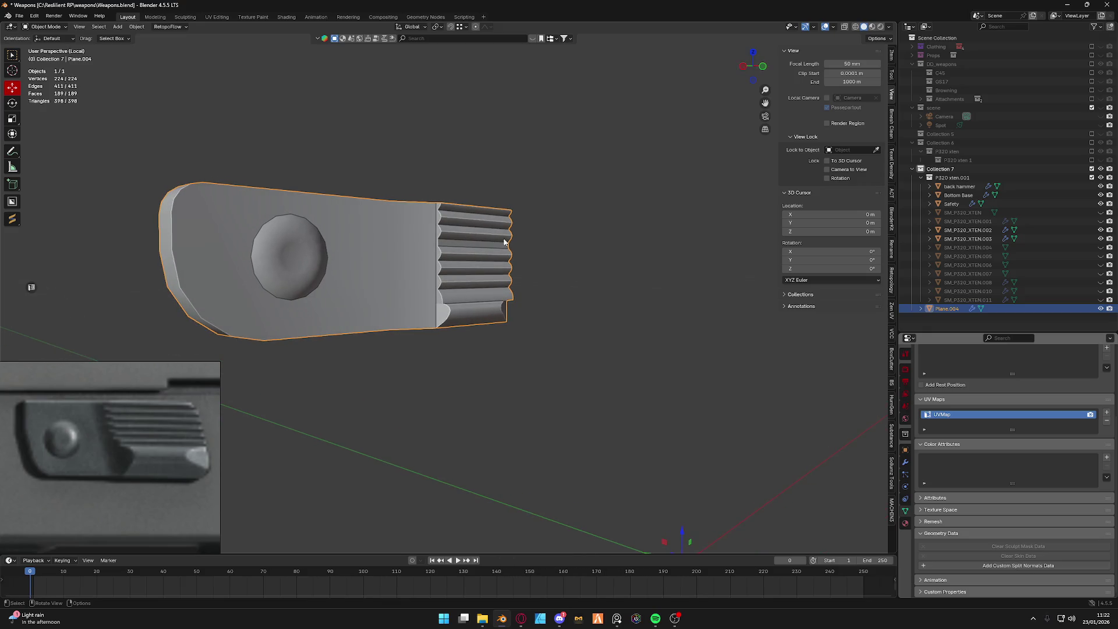
scroll(507, 237, "up", 3)
Merge overlapping vertices by distance across the whole slide mesh, running it twice.
key("Tab")
scroll(474, 248, "up", 2)
scroll(429, 241, "up", 2)
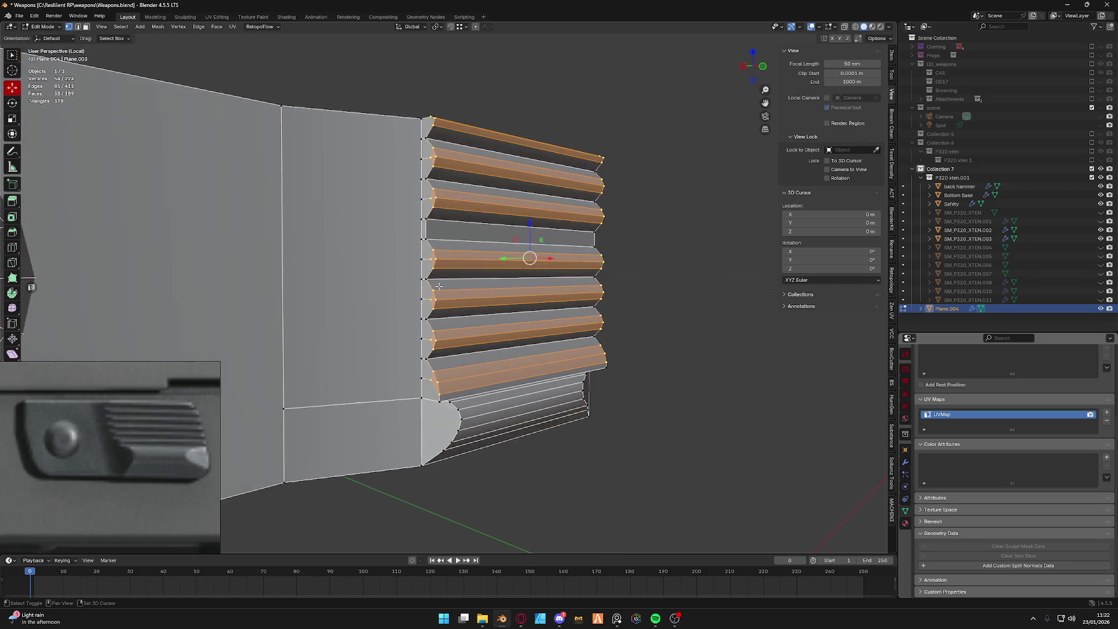
scroll(424, 229, "up", 2)
key("alt+a")
right_click_drag(417, 214, 415, 152, "shift")
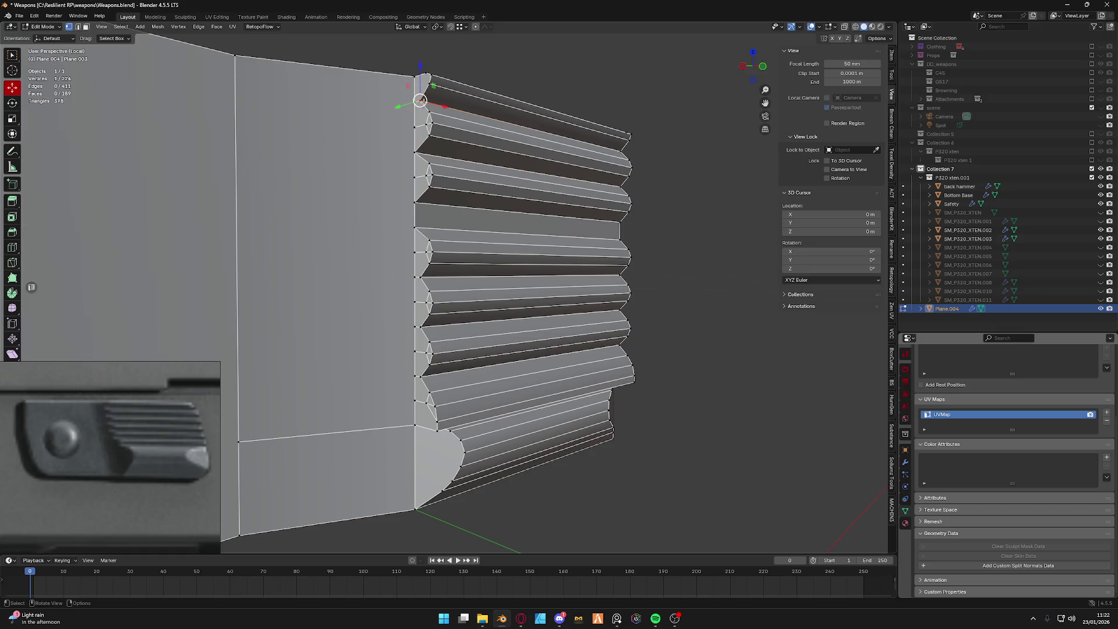
mouse_move(423, 289)
right_mouse_down("shift")
mouse_move(420, 278)
mouse_move(417, 382)
right_mouse_up("shift")
key("a")
key("m")
left_click(417, 381)
mouse_move(417, 382)
middle_mouse_down()
mouse_move(390, 335)
mouse_move(346, 351)
middle_mouse_up()
left_click(397, 349)
key("a")
key("m")
left_click(361, 357)
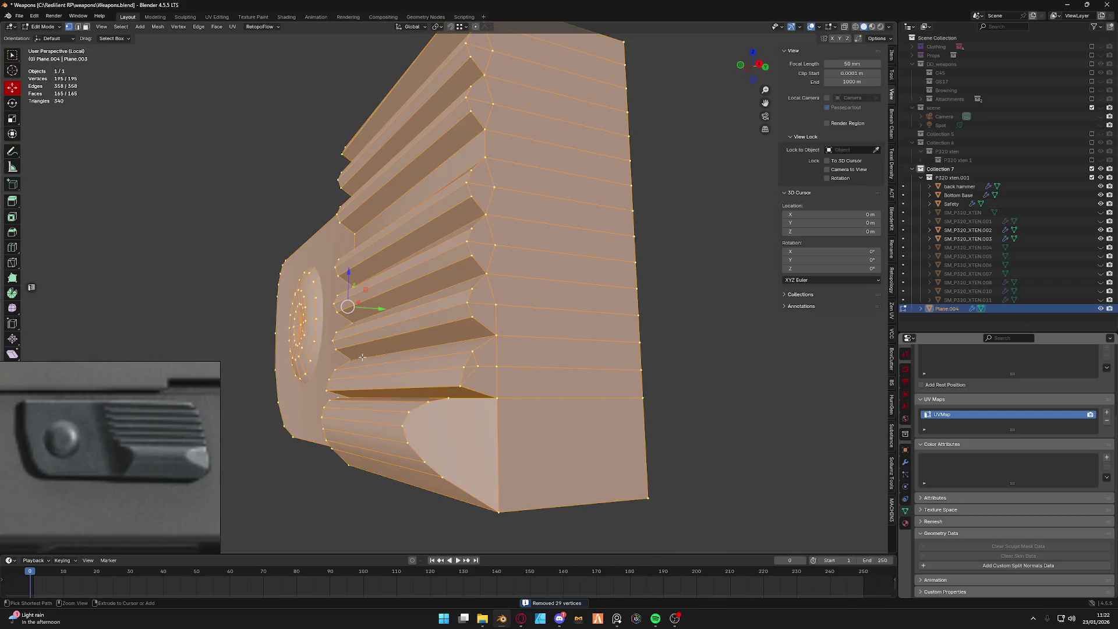
In X-ray view, merge four stray ridge-edge vertices into one, then restore solid display.
mouse_move(360, 356)
middle_mouse_down()
mouse_move(497, 374)
mouse_move(480, 380)
middle_mouse_up()
key("z")
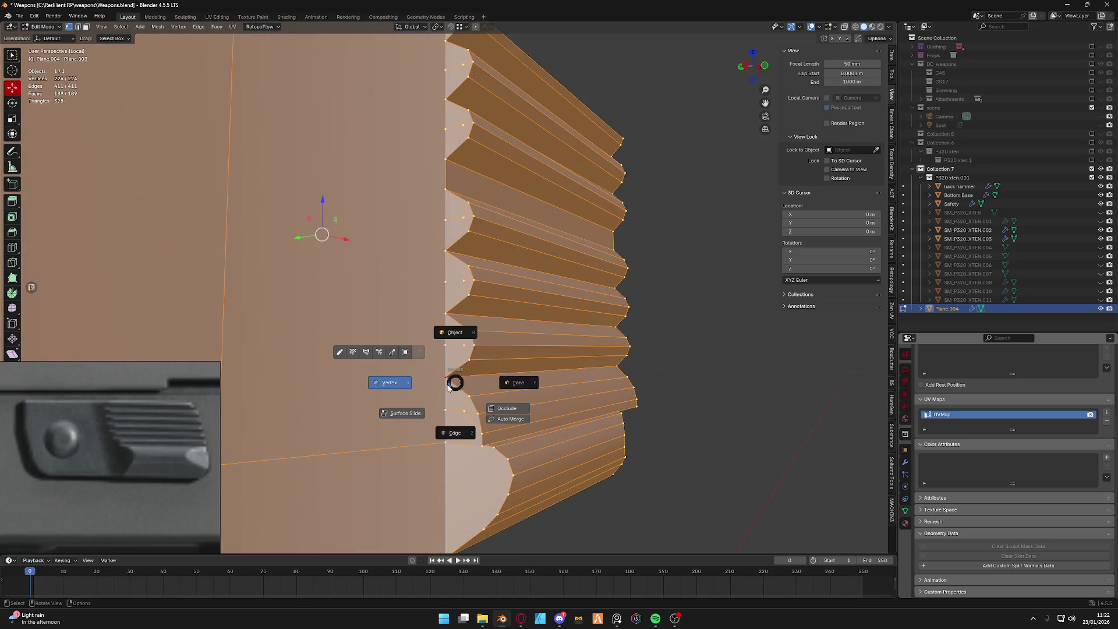
left_click(845, 27)
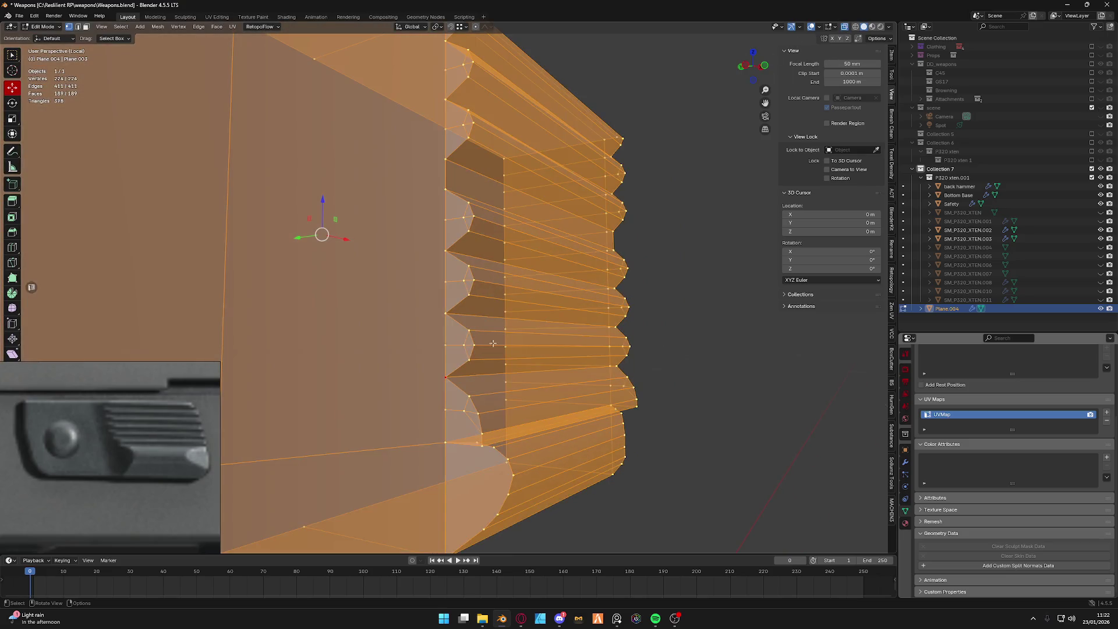
left_click(445, 377)
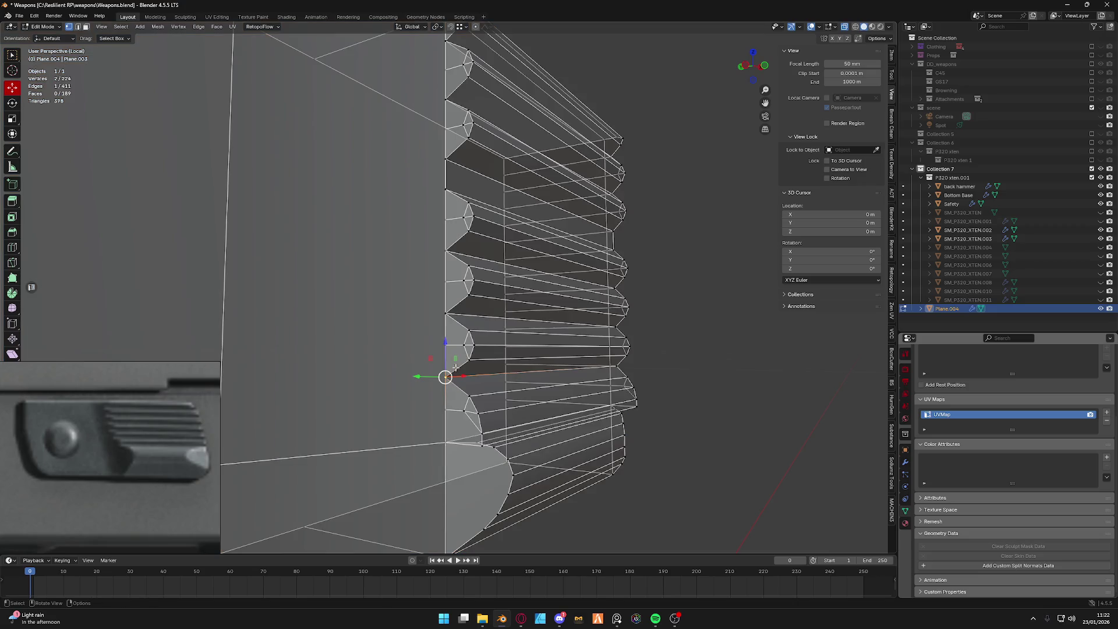
left_click(443, 247, "shift")
left_click(445, 158, "shift")
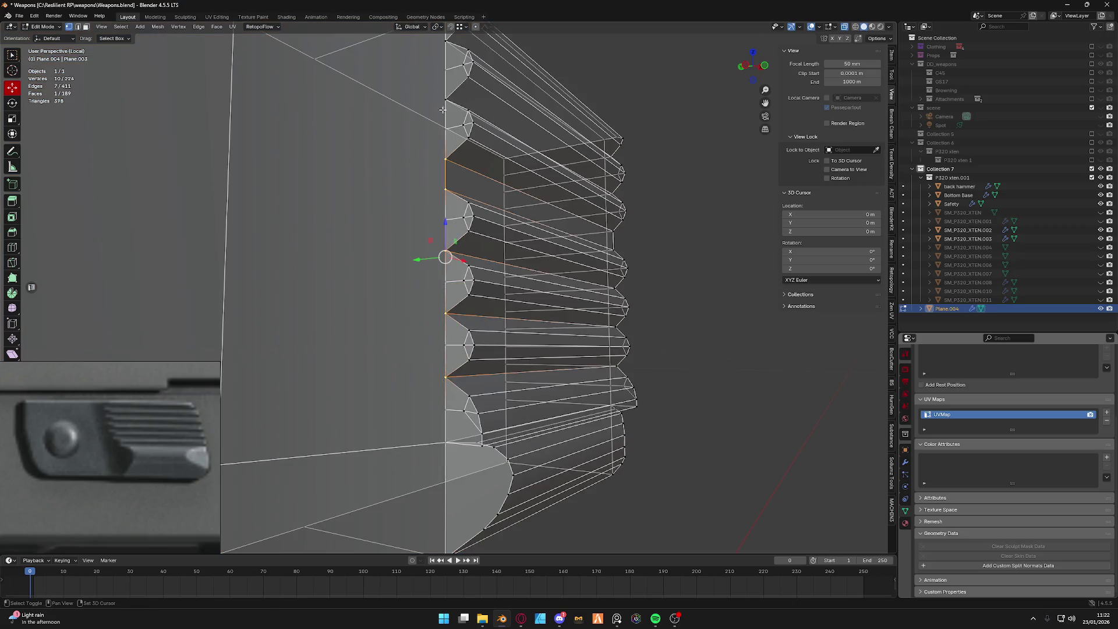
mouse_move(451, 105)
middle_mouse_down("shift")
mouse_move(433, 166)
mouse_move(382, 74)
middle_mouse_up("shift")
left_click(432, 166, "shift")
key("m")
left_click(433, 166)
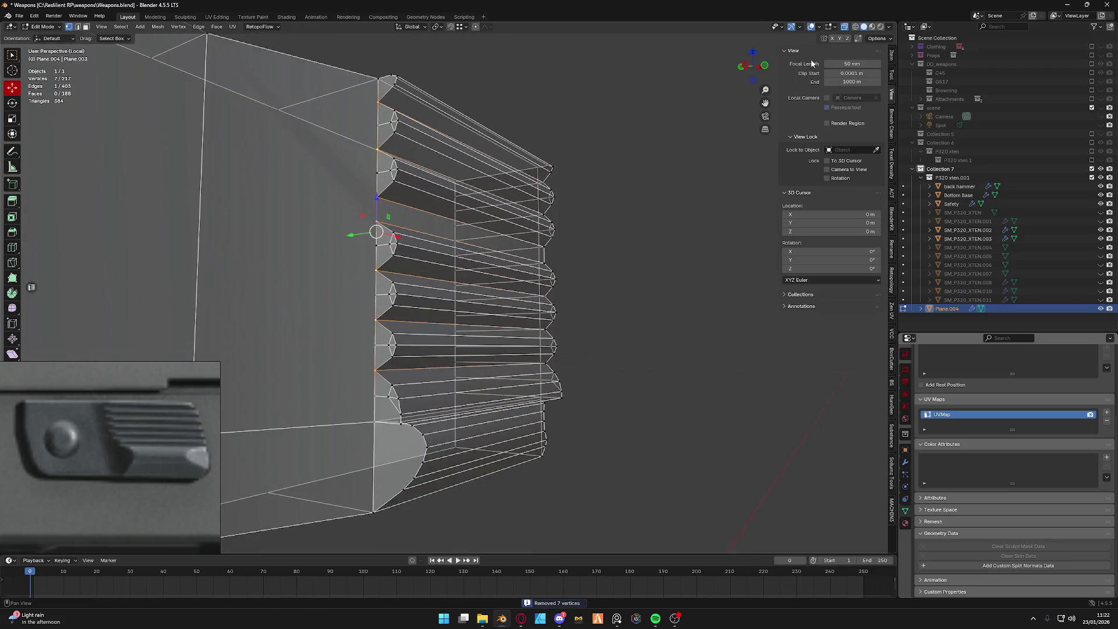
left_click(845, 27)
Bevel the selected ridge edge loops with a wider bevel after cancelling a first attempt.
key("2")
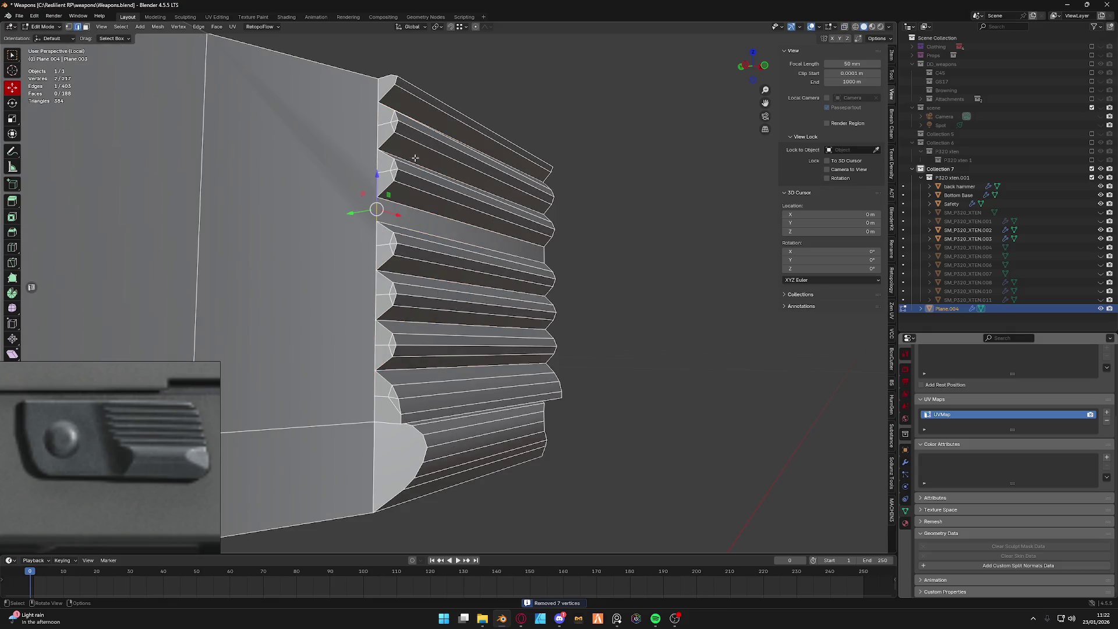
key("ctrl+b")
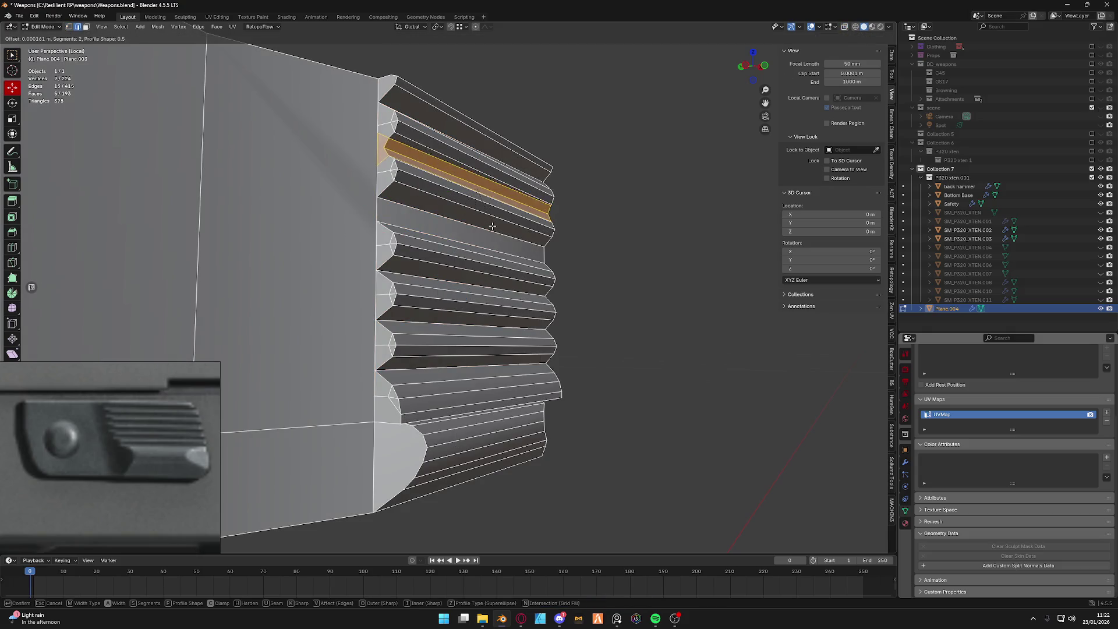
right_click(484, 225)
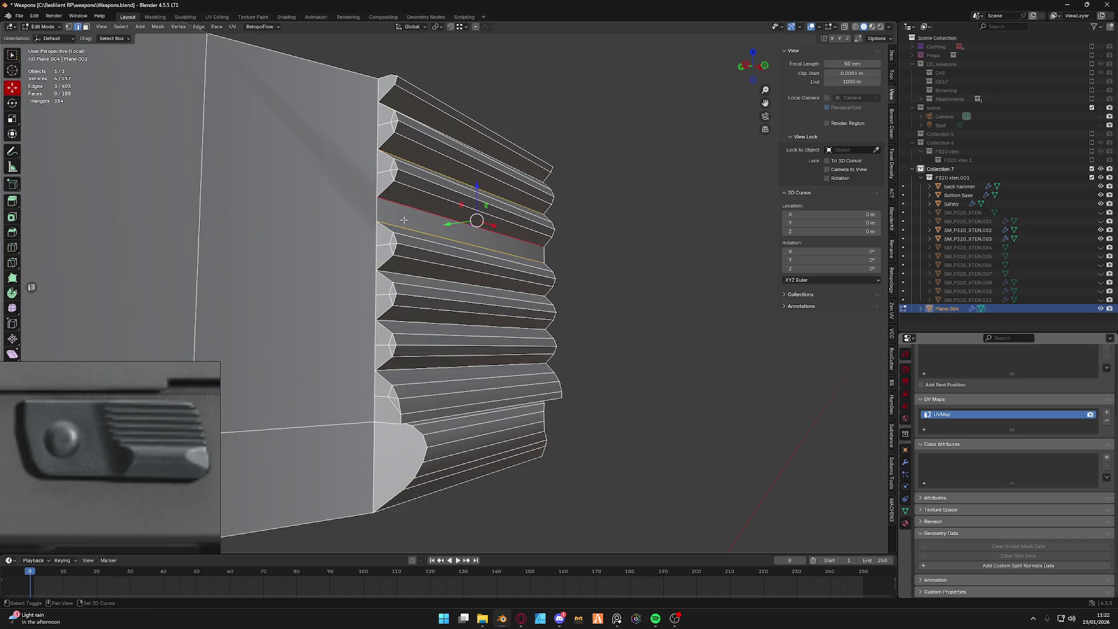
left_click(398, 323, "alt+shift")
left_click(398, 368, "alt+shift")
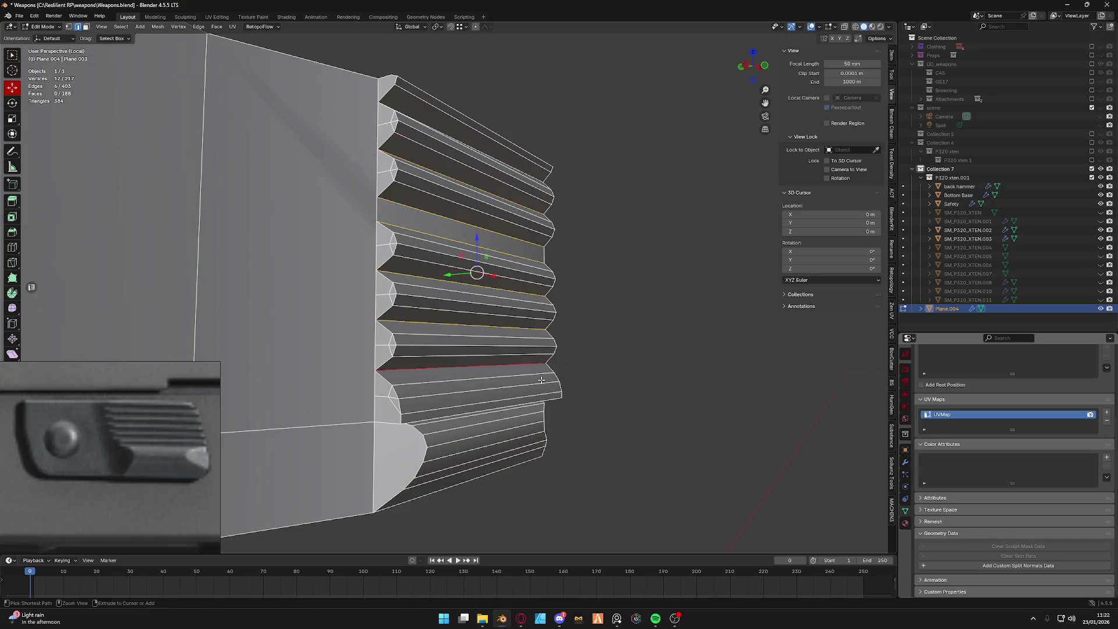
key("ctrl+b")
left_click(475, 270)
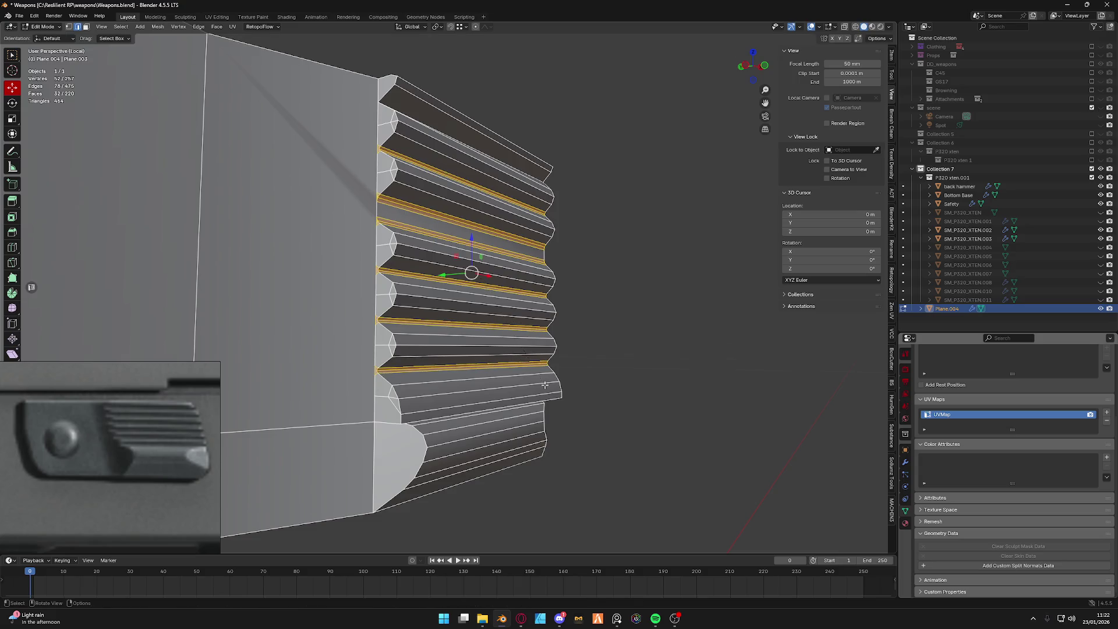
Inspect the slide in Object Mode, change its shading from the object menu, and resume editing.
key("Tab")
middle_click_drag(544, 329, 464, 320)
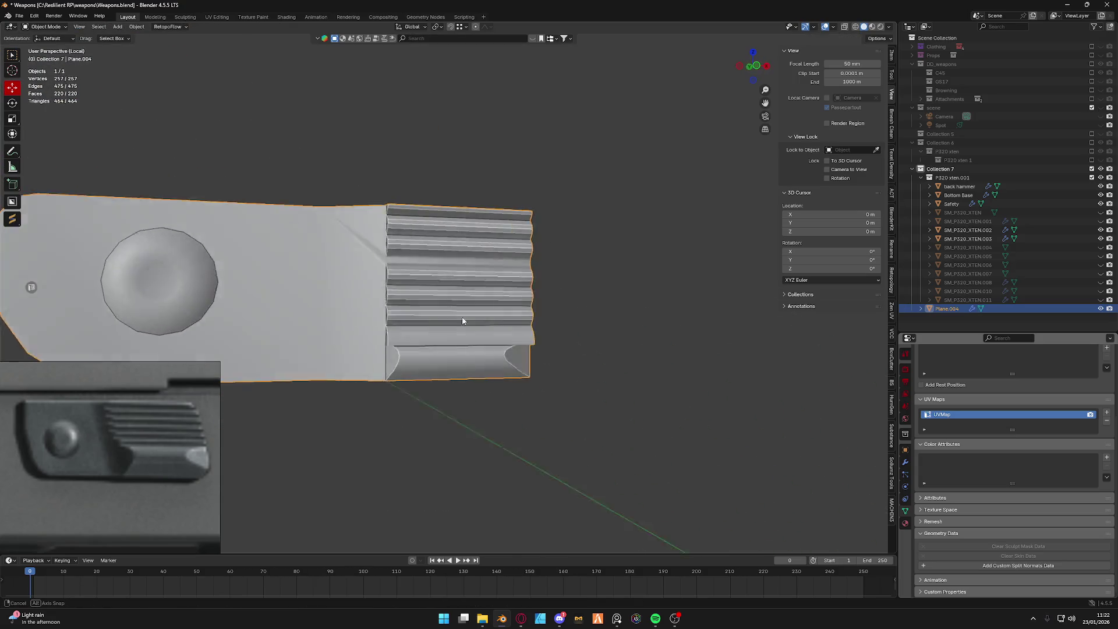
right_click(452, 289)
key("Escape")
scroll(453, 288, "up", 2)
right_click(417, 289)
left_click(417, 289)
right_click(425, 290)
left_click(425, 297)
scroll(435, 298, "up", 1)
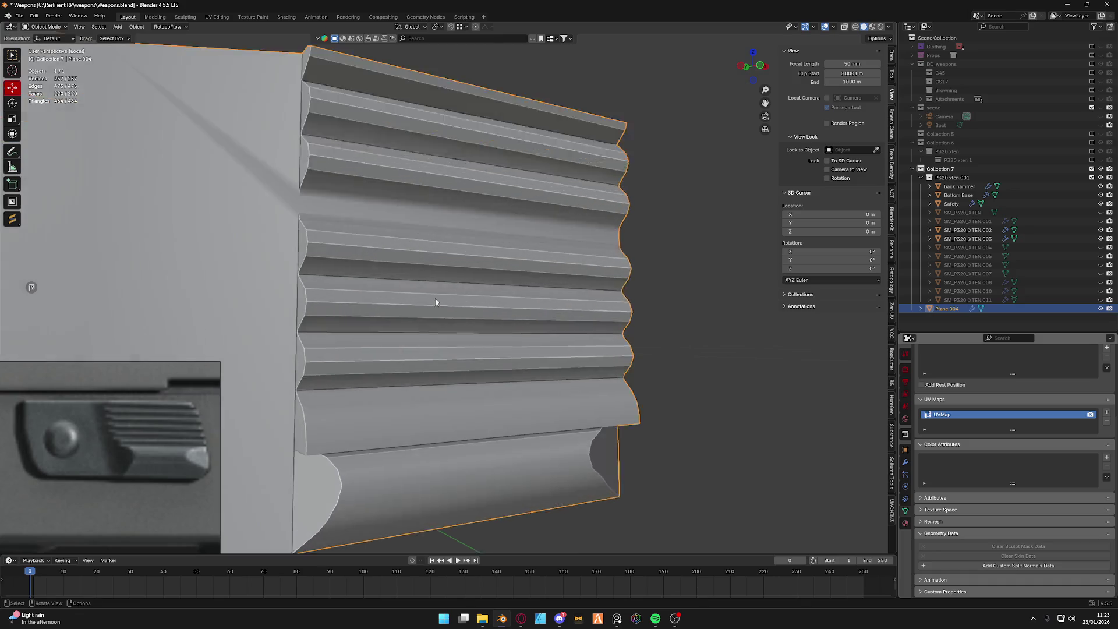
key("ctrl+Tab")
Dissolve the extra edge loops and narrow face loop left on the rear ridges.
left_click(429, 344)
left_click(416, 279, "alt")
scroll(416, 278, "up", 1)
left_click(423, 287, "alt+shift")
left_click(428, 328, "alt+shift")
left_click(427, 351, "alt+shift")
key("x")
left_click(427, 353)
left_click(430, 326)
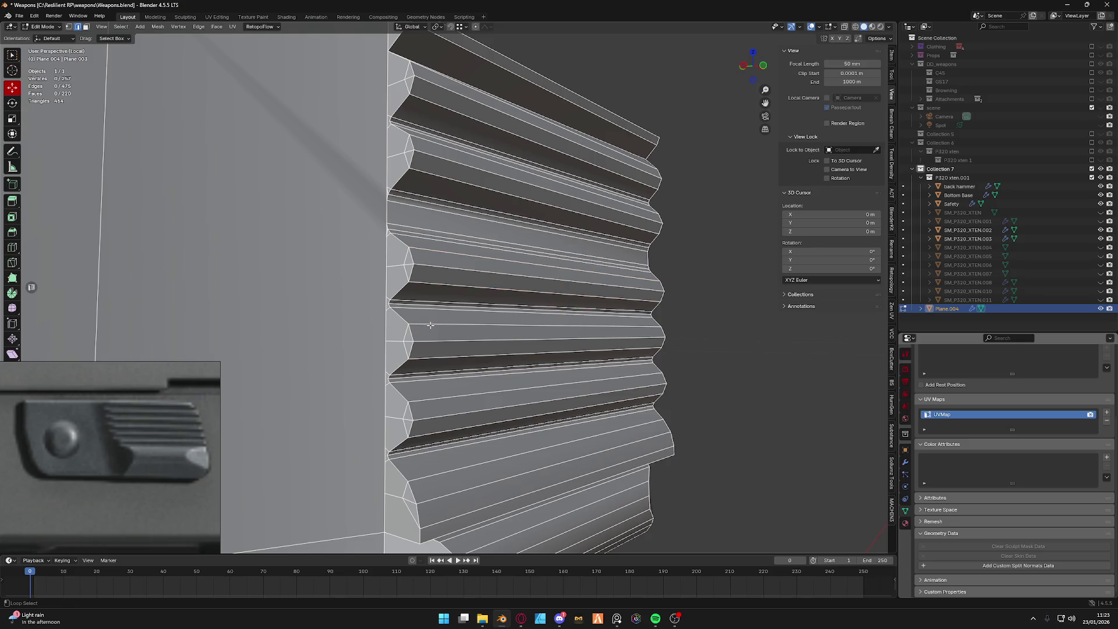
key("x")
left_click(425, 355)
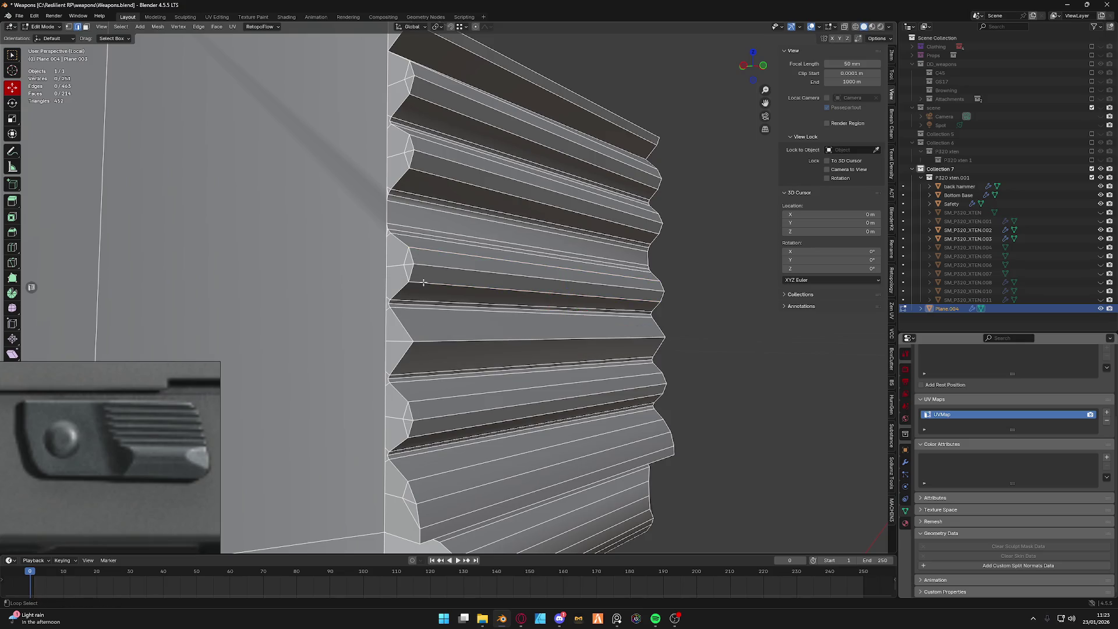
mouse_move(429, 175)
middle_mouse_down()
mouse_move(459, 288)
mouse_move(437, 176)
middle_mouse_up()
left_click(423, 288, "alt")
key("ctrl+x")
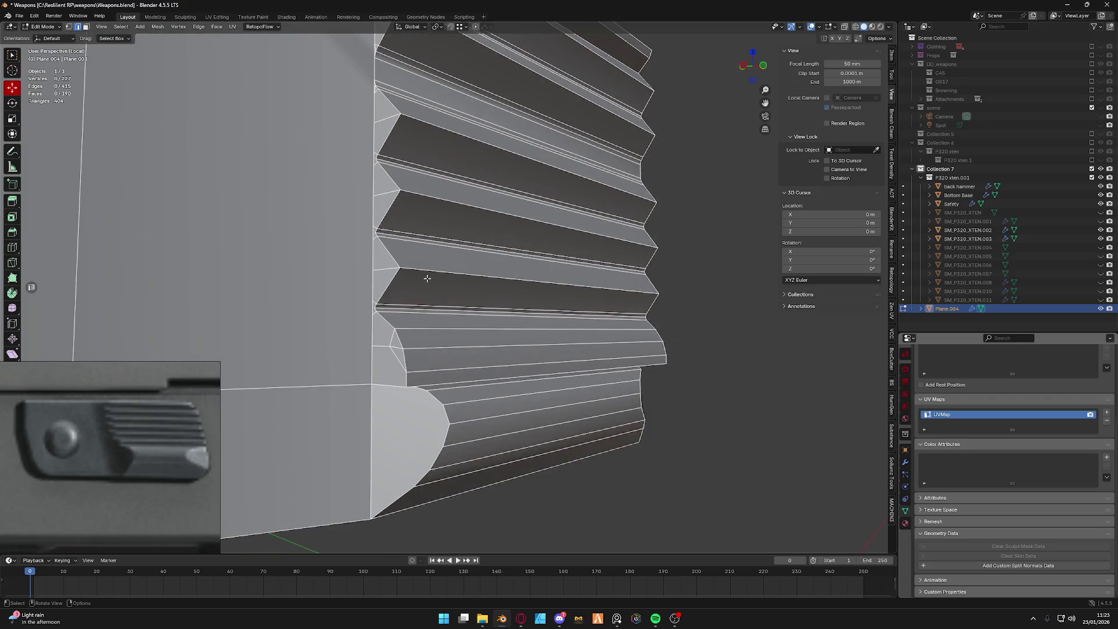
Reselect the four ridge crest edges and bevel them into rounded profiles, checking from the side.
left_click(427, 272, "shift")
middle_click_drag(429, 192, 419, 308)
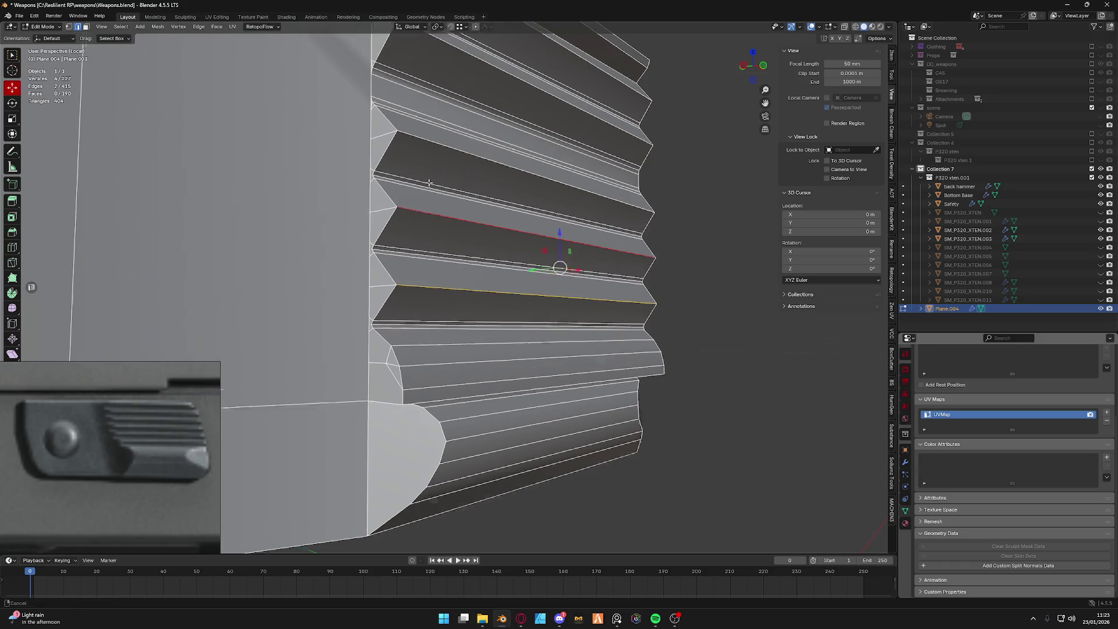
left_click(419, 308, "shift")
left_click(416, 137, "shift")
left_click(431, 63, "shift")
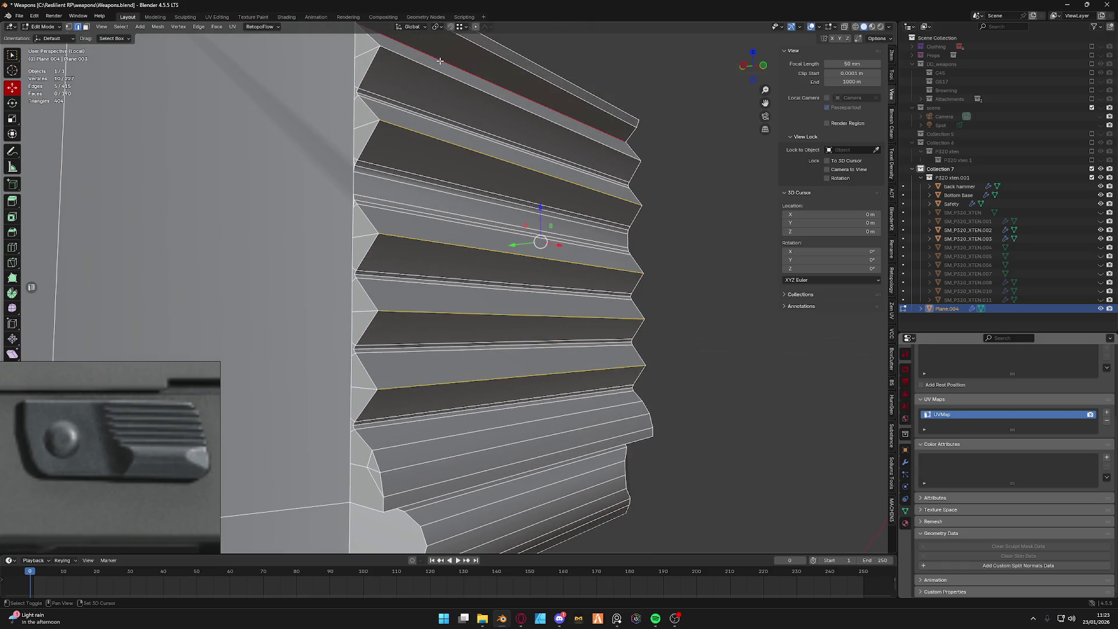
key("ctrl+b")
scroll(668, 253, "up", 3)
scroll(668, 253, "up", 2)
left_click(666, 251)
key("Tab")
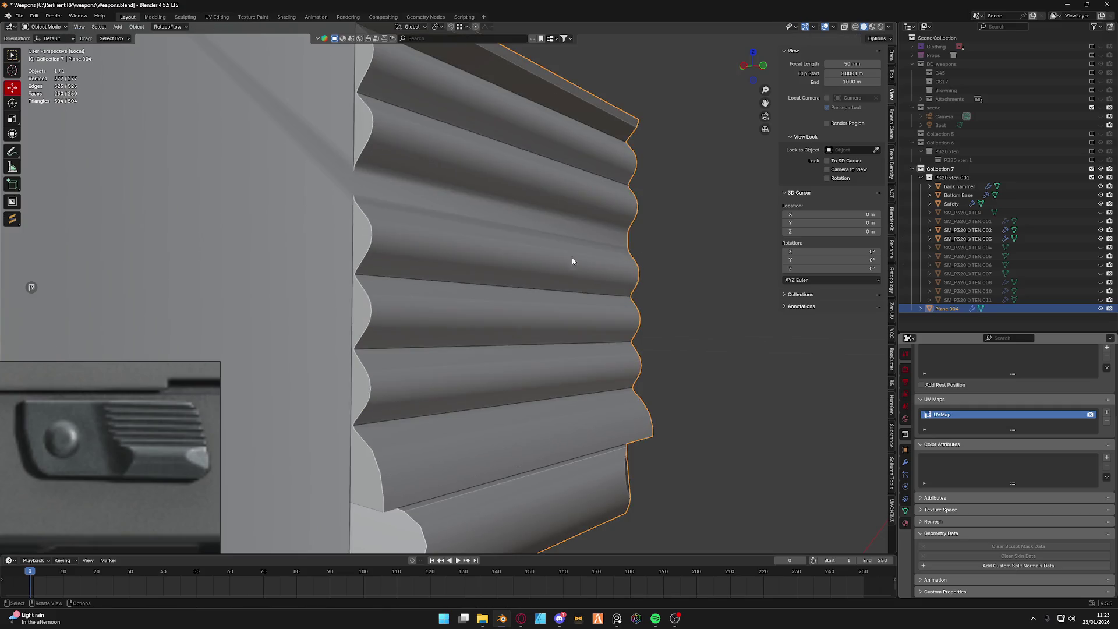
scroll(572, 260, "down", 5)
middle_click_drag(517, 269, 519, 262)
scroll(429, 277, "up", 3)
key("Tab")
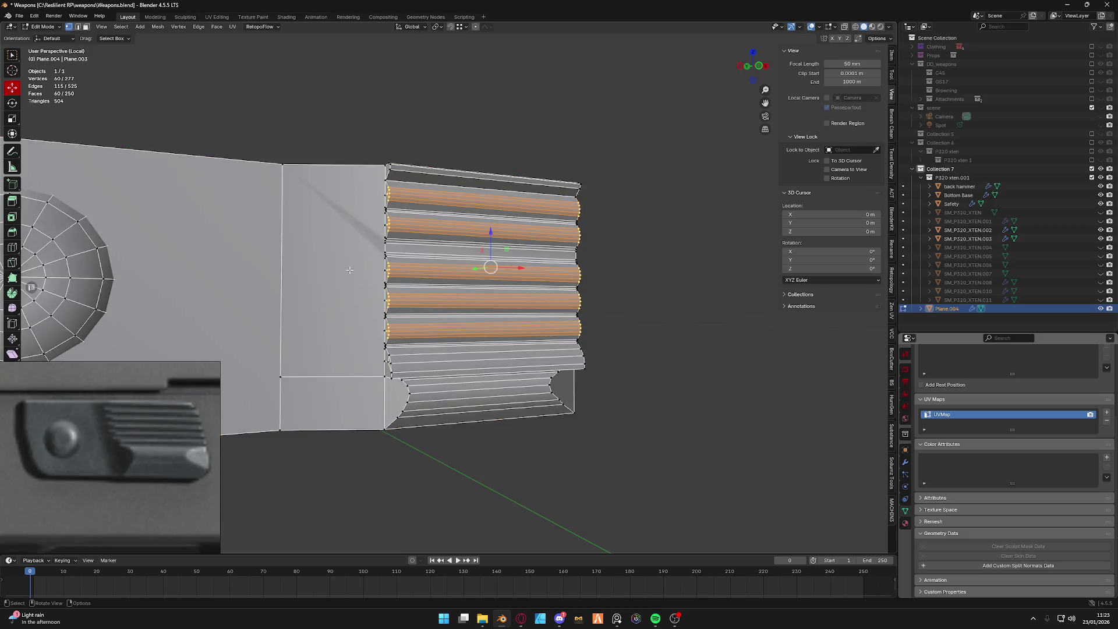
scroll(349, 270, "up", 2)
scroll(349, 271, "up", 1)
scroll(349, 270, "up", 2)
Abandon a loop cut, add a vertex along Z and slide the crease vertex vertically into place.
key("ctrl+r")
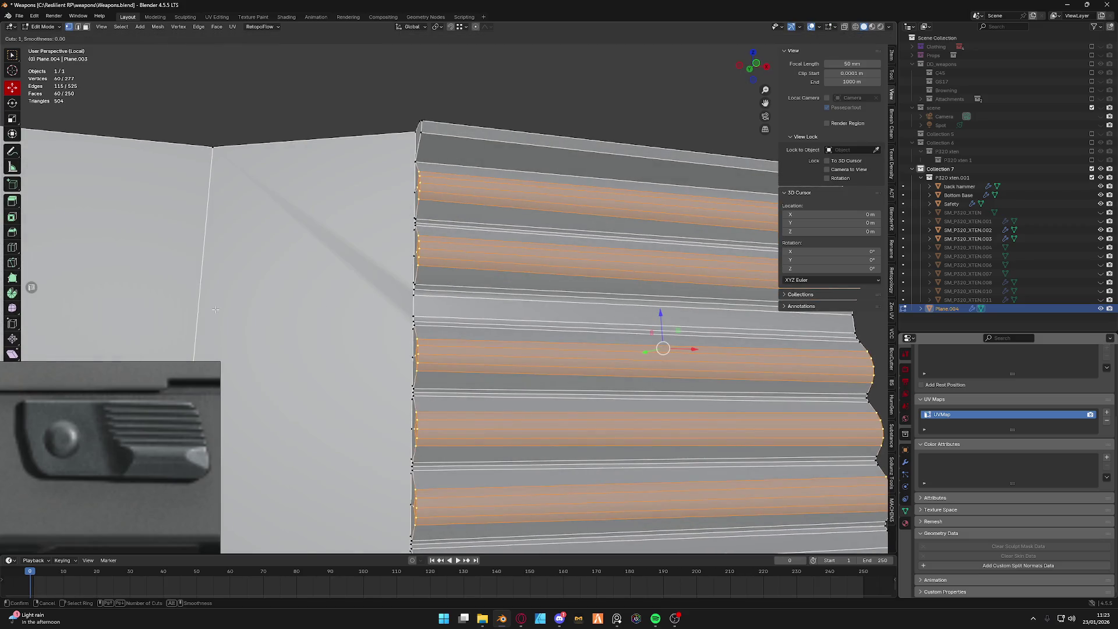
left_click(398, 302)
scroll(416, 295, "down", 5)
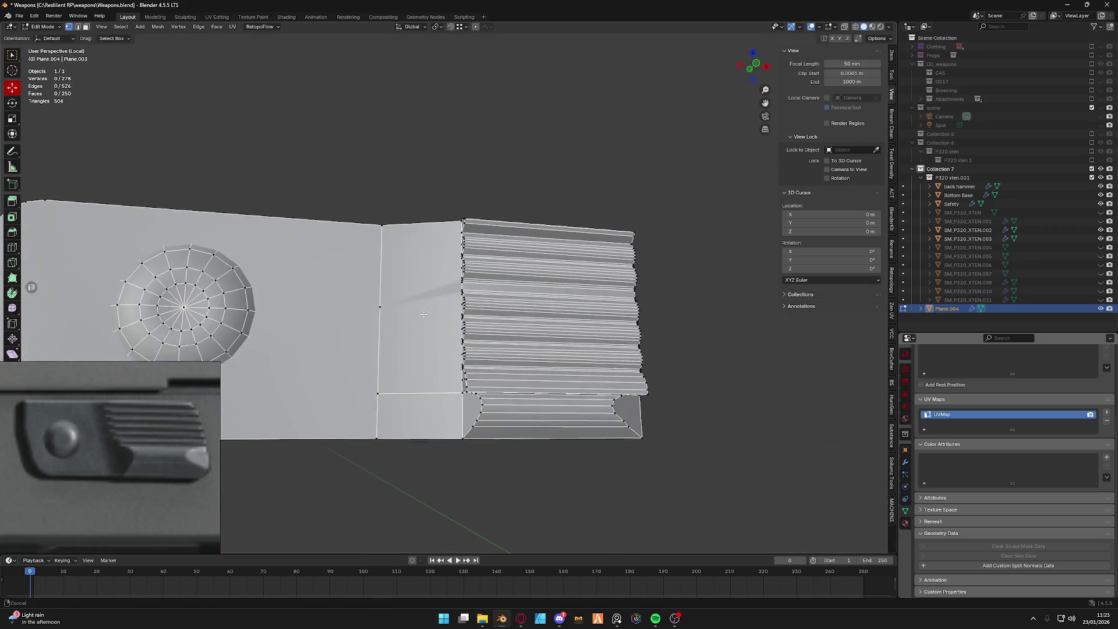
scroll(341, 324, "up", 4)
key("e")
key("z")
left_click(332, 282)
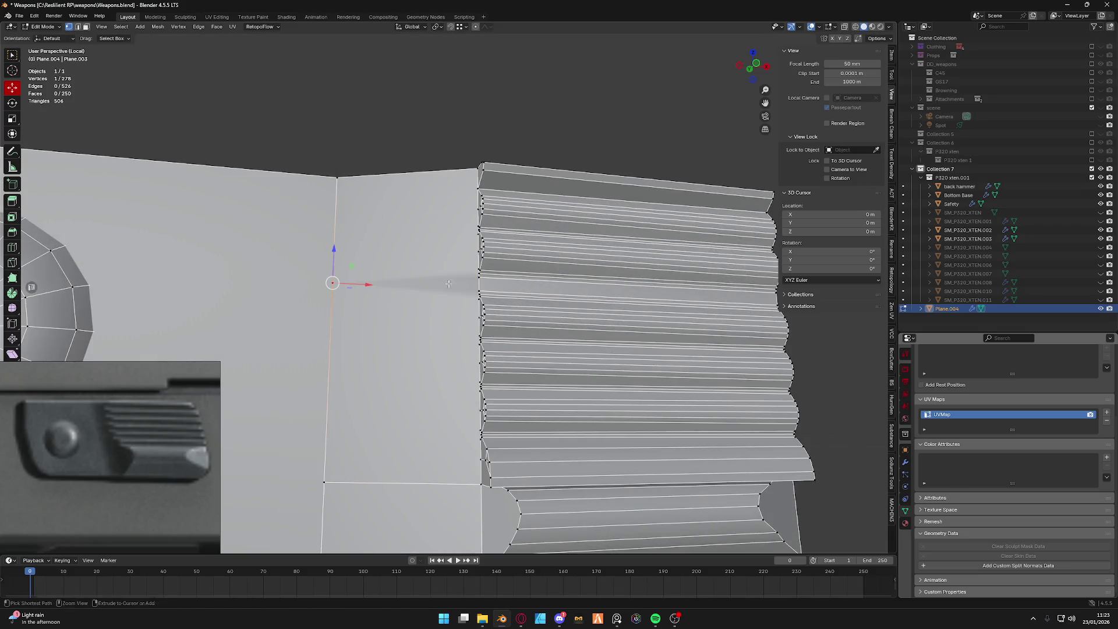
left_click(328, 365)
key("g")
key("z")
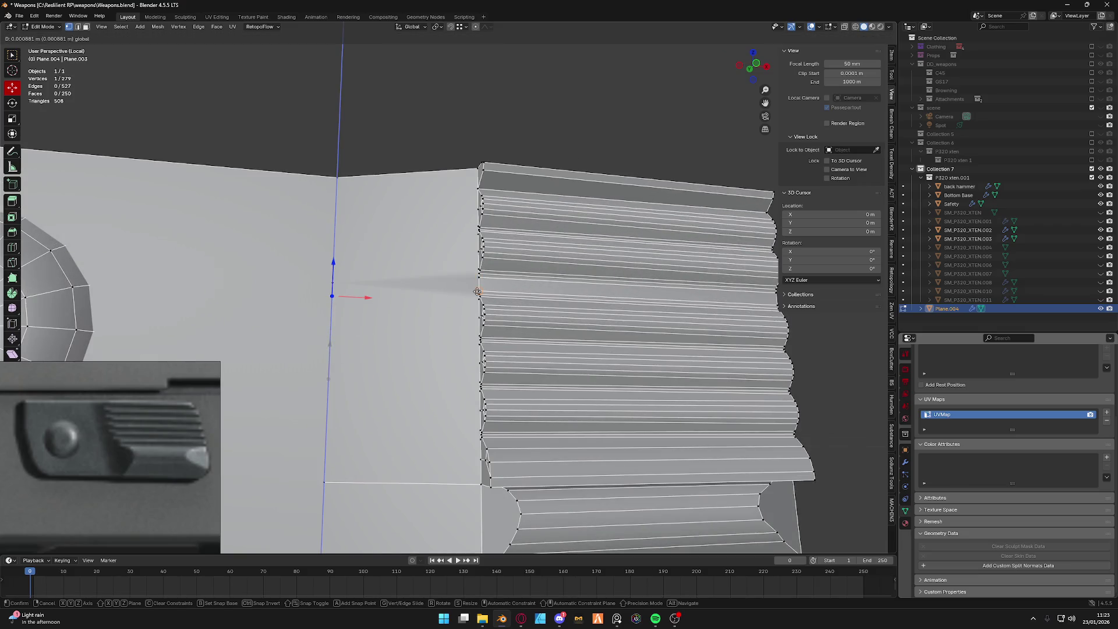
left_click(478, 291)
middle_click_drag(477, 291, 471, 322)
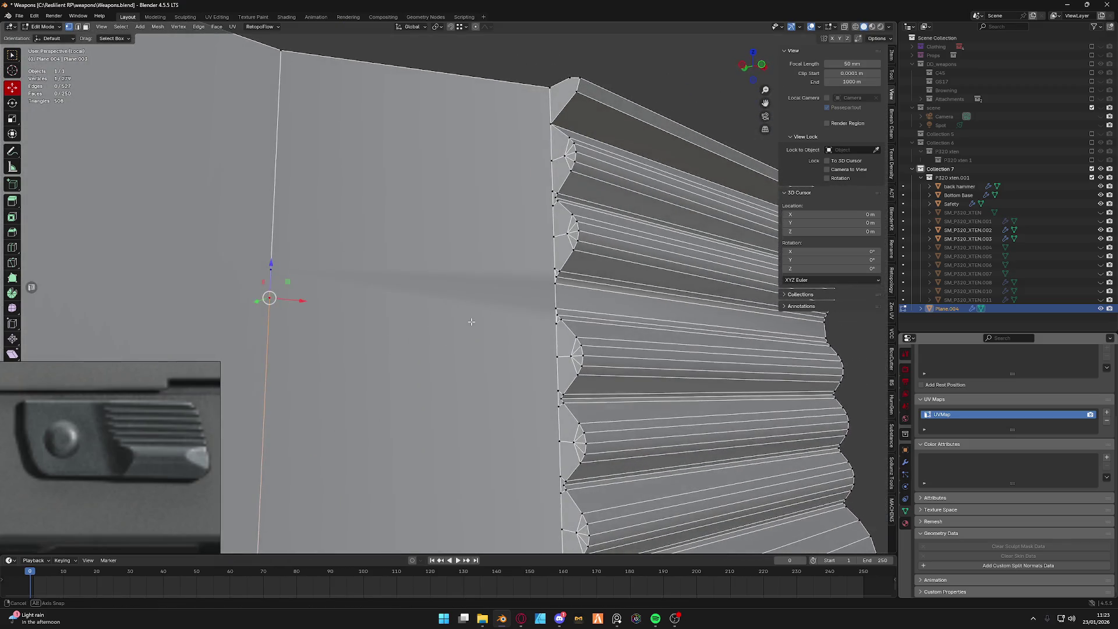
Knife two horizontal cuts across the flat face up to the serrations, forming a narrow strip.
left_click(13, 261)
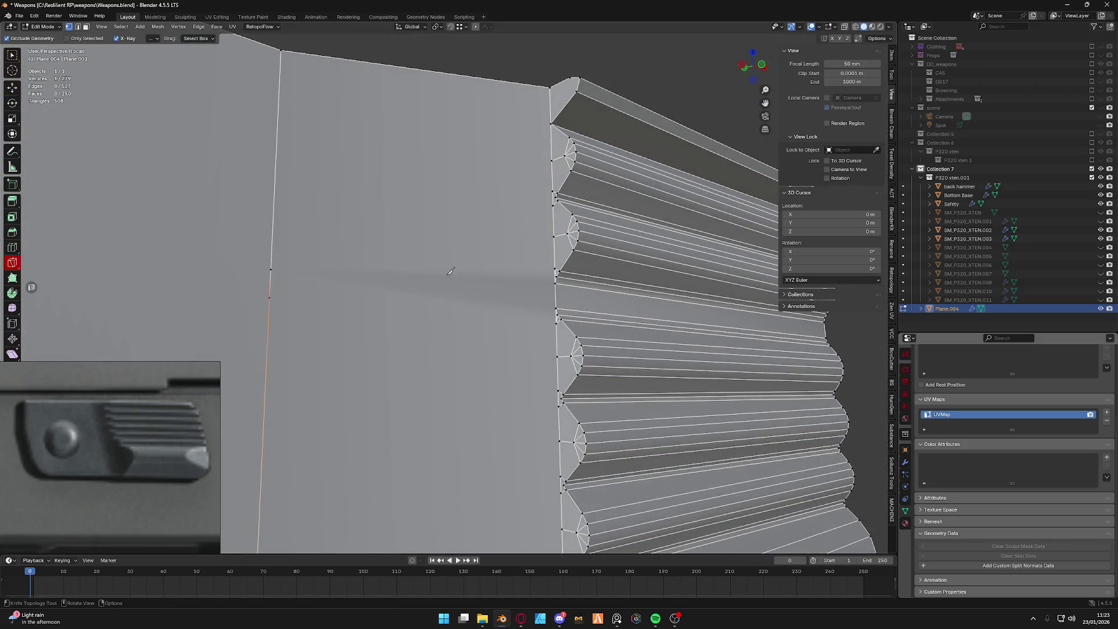
left_click(273, 267)
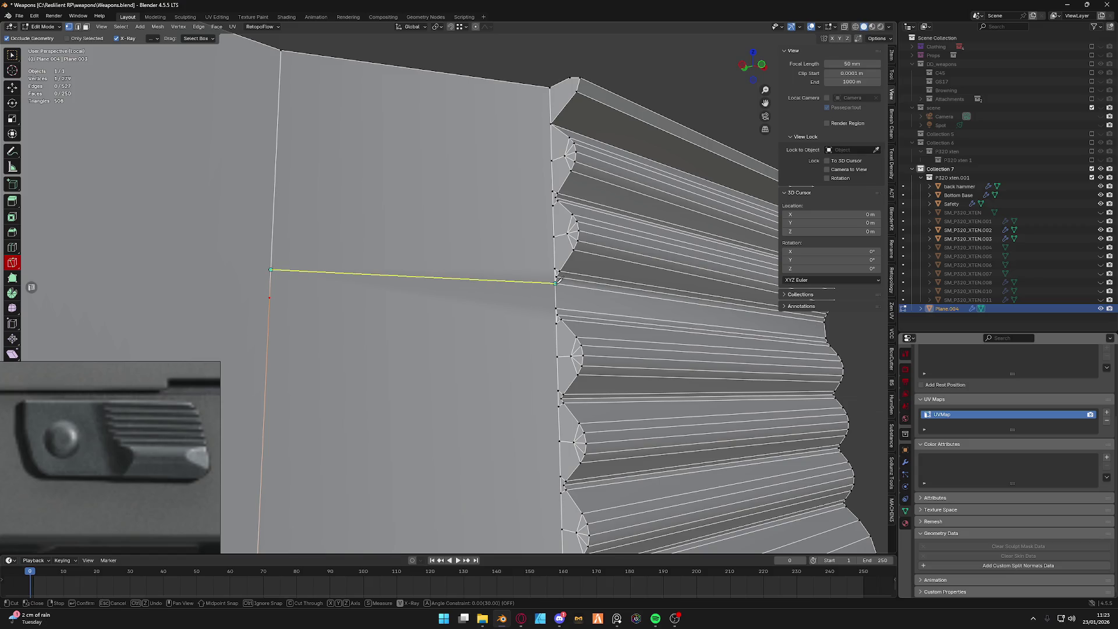
left_click(555, 282)
key("Return")
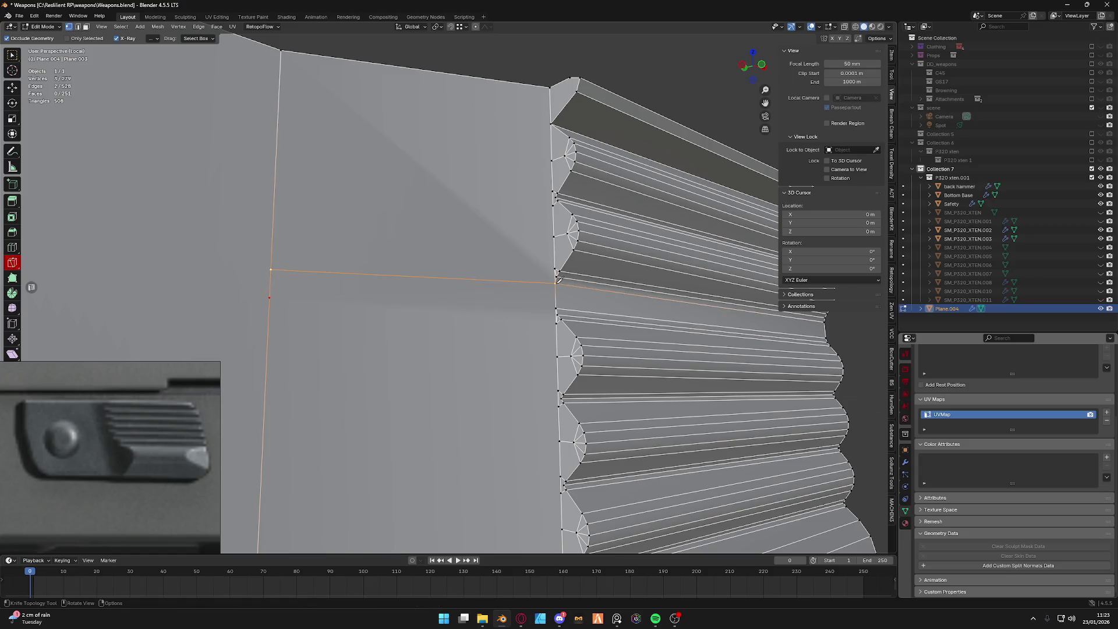
left_click(557, 307)
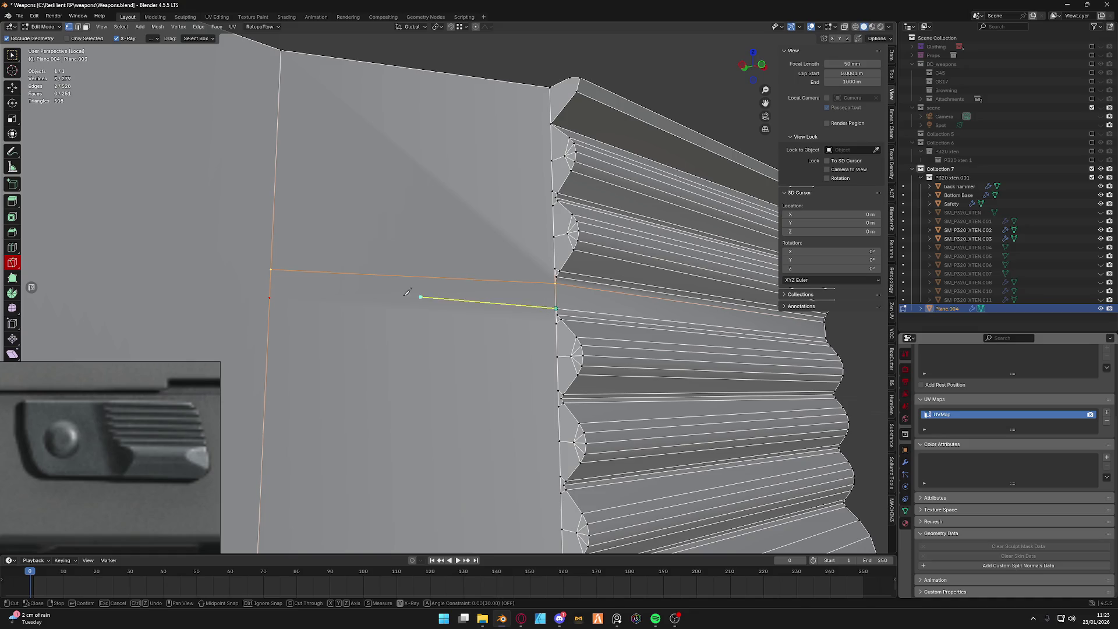
left_click(272, 298)
key("Return")
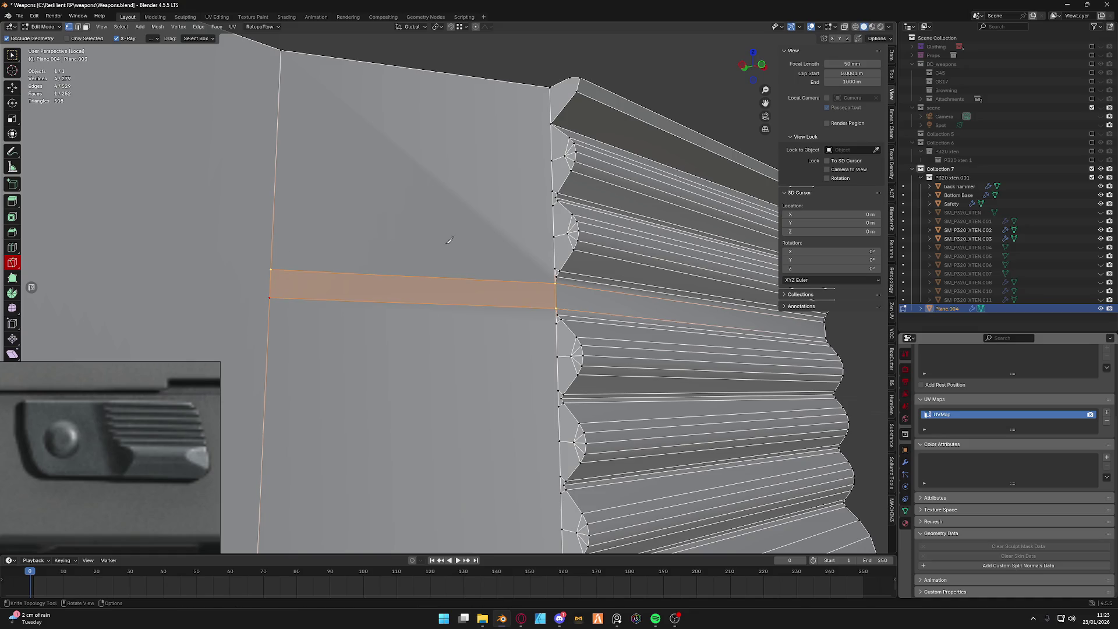
left_click(13, 86)
scroll(137, 295, "up", 3)
mouse_move(137, 295)
middle_mouse_down()
mouse_move(416, 248)
mouse_move(472, 253)
middle_mouse_up()
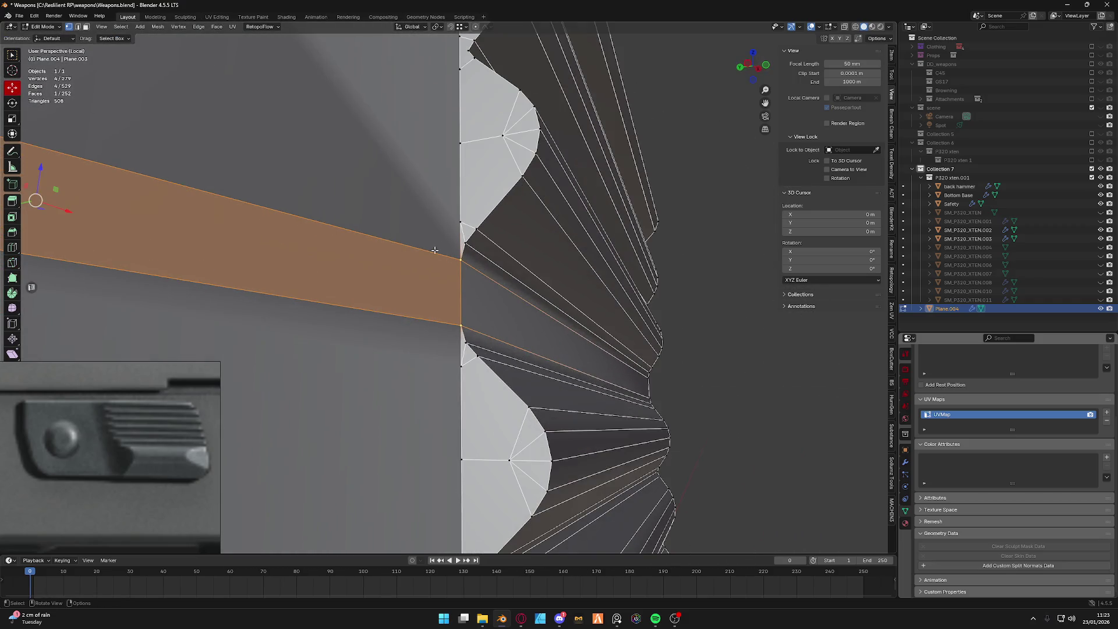
Remove the stray edge beside the new strip, undoing a wrong delete and dissolving it instead.
left_click(485, 255)
key("x")
left_click(487, 255)
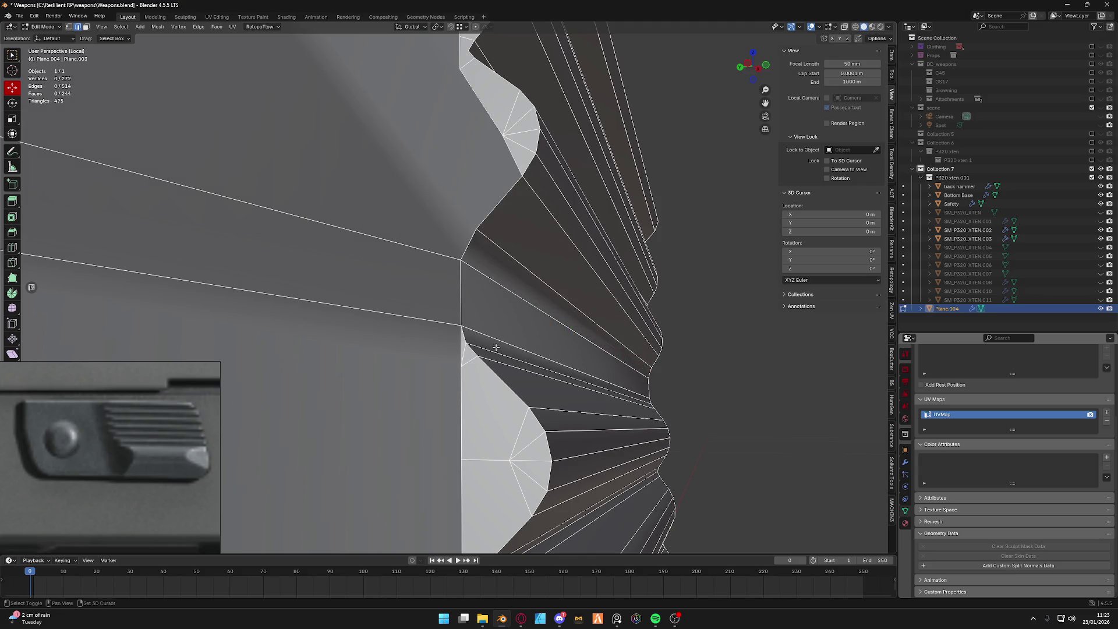
left_click(486, 346, "alt")
key("ctrl+z")
key("m")
left_click(462, 235)
key("x")
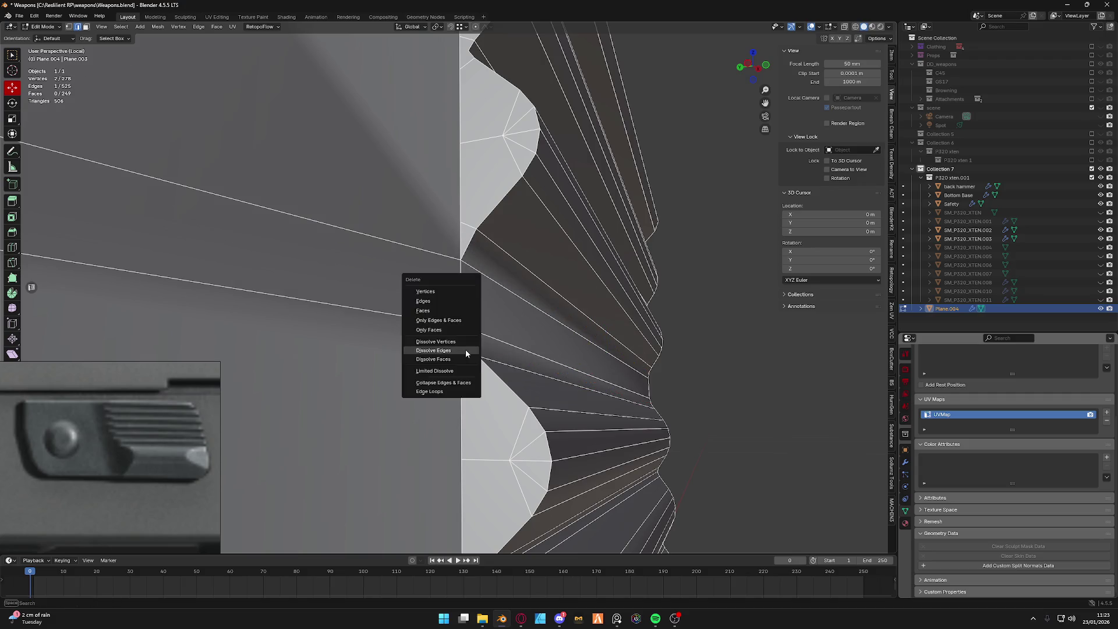
left_click(469, 350)
mouse_move(469, 350)
middle_mouse_down()
mouse_move(512, 311)
mouse_move(442, 336)
middle_mouse_up()
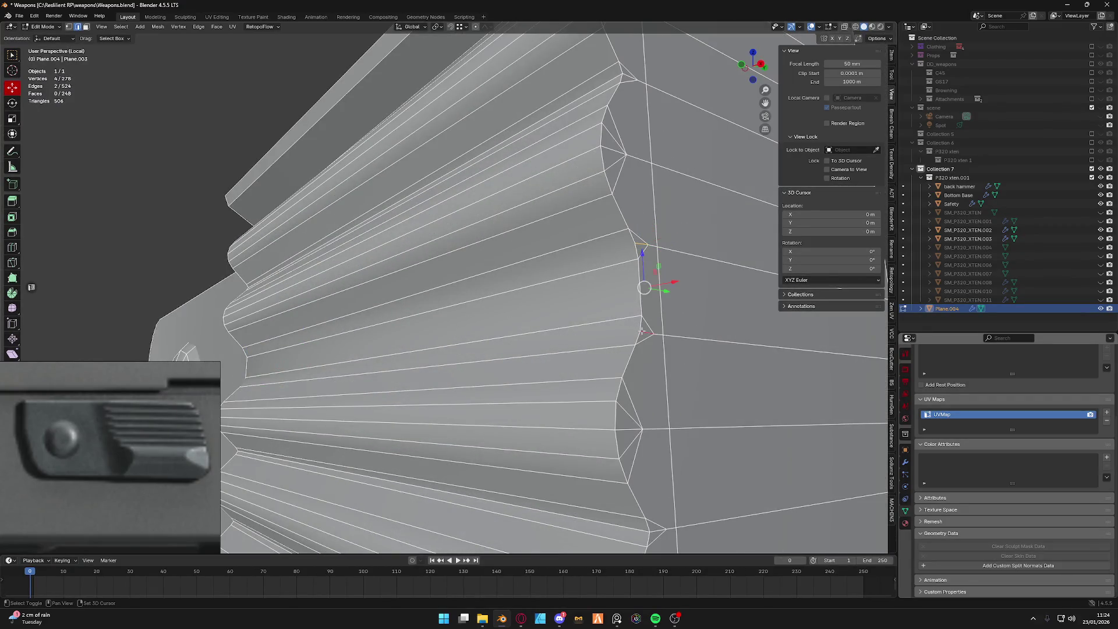
middle_click_drag(642, 331, 570, 302)
Collapse the extra edge loop along the ridge and check the ridges from several angles.
key("Tab")
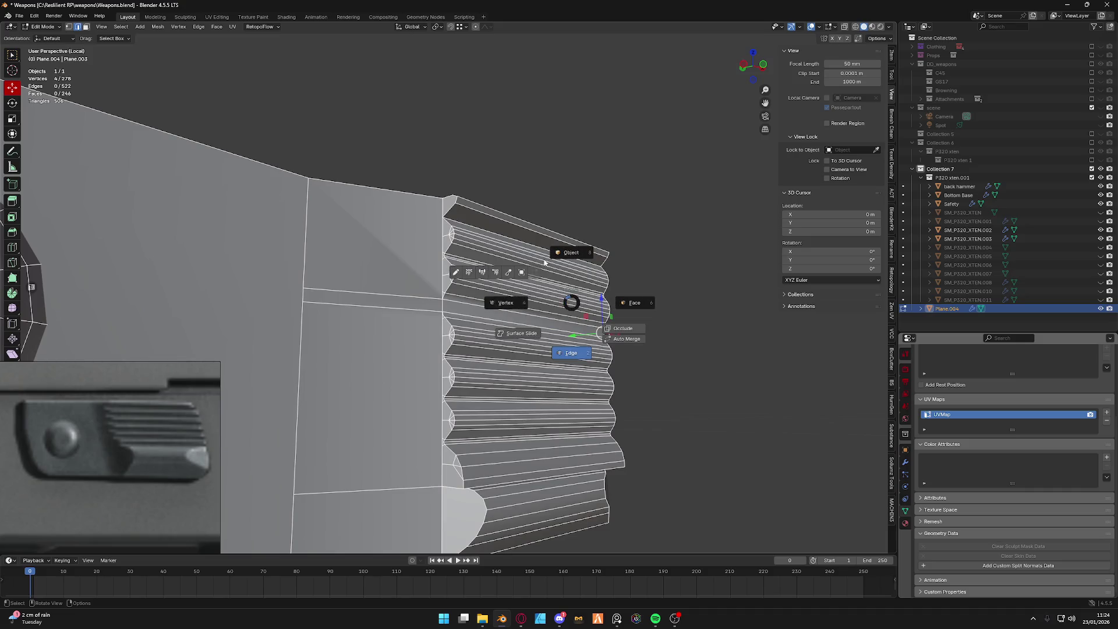
scroll(459, 306, "up", 4)
key("Tab")
left_click(460, 305, "alt")
key("m")
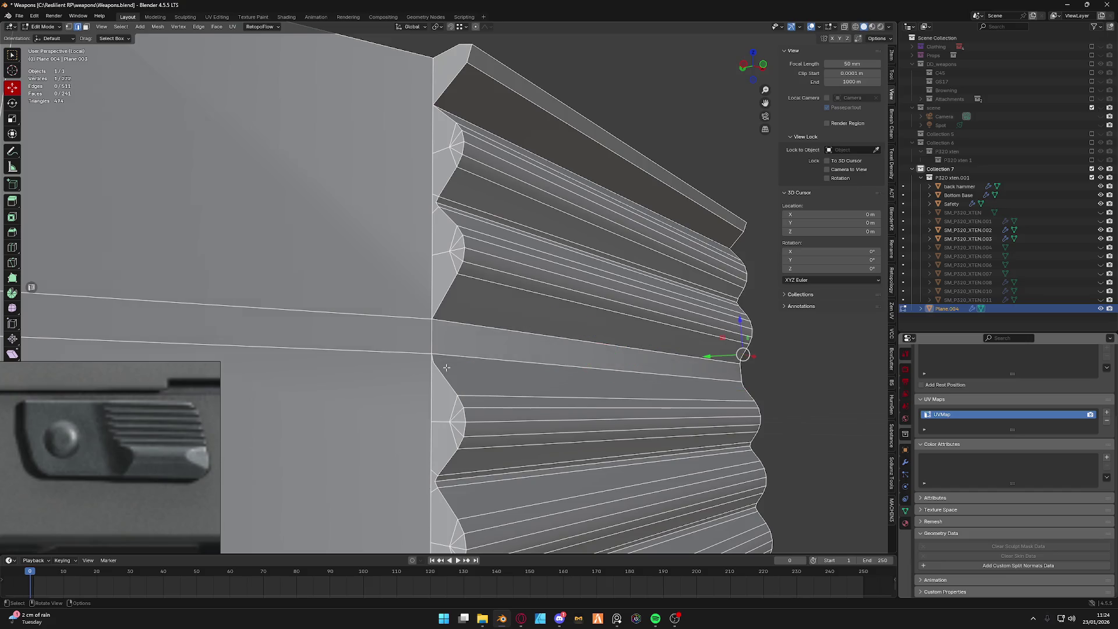
scroll(459, 336, "down", 5)
middle_click_drag(459, 336, 456, 328)
scroll(457, 328, "up", 5)
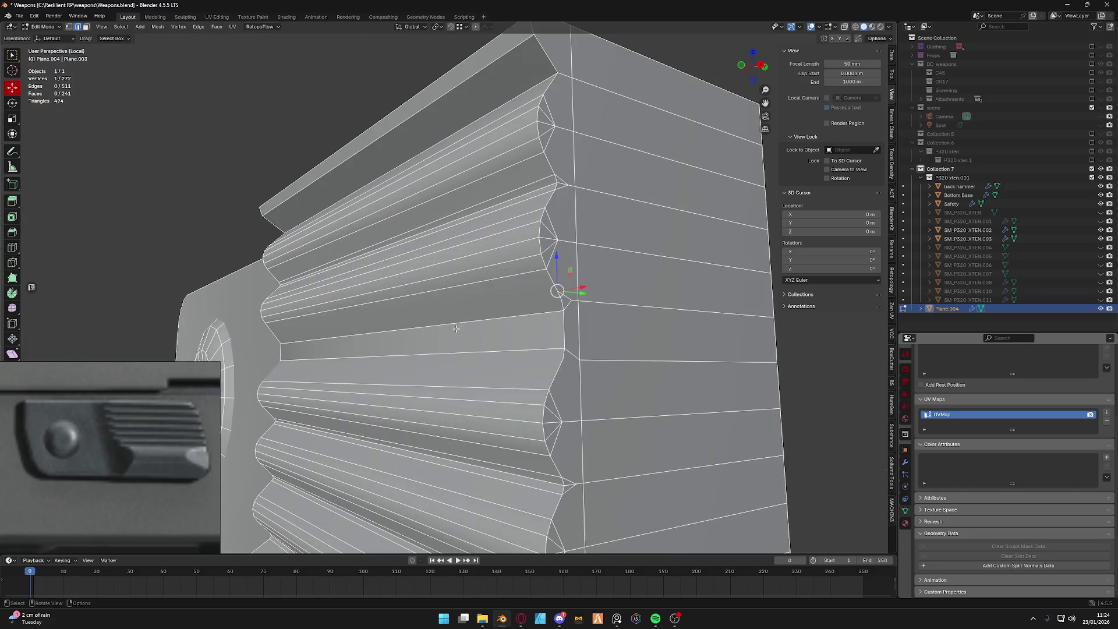
middle_click_drag(388, 331, 486, 310)
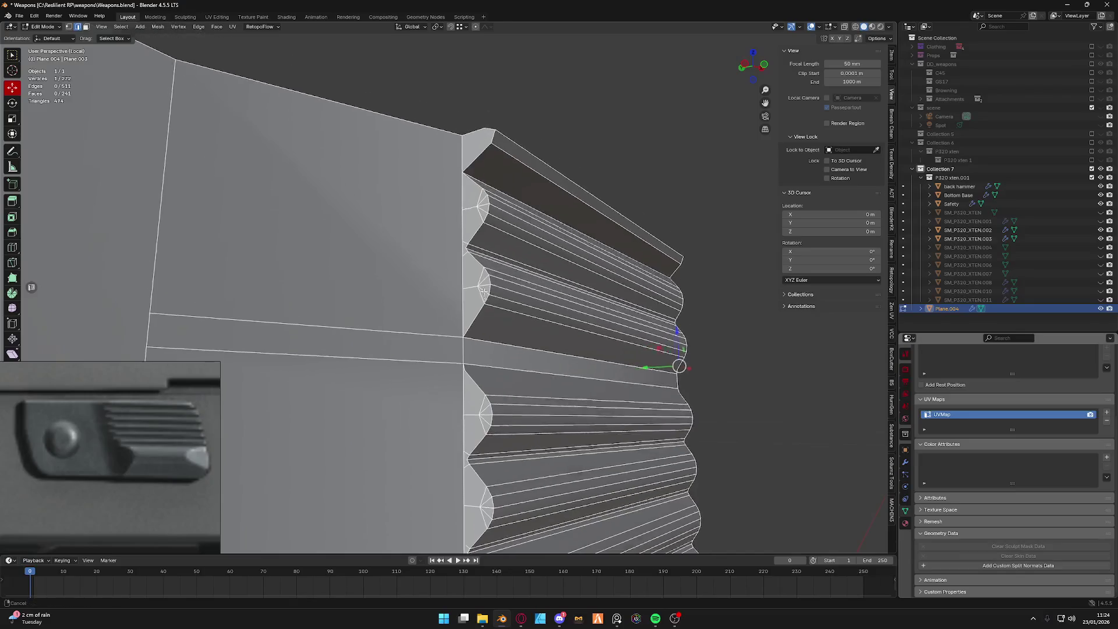
key("1")
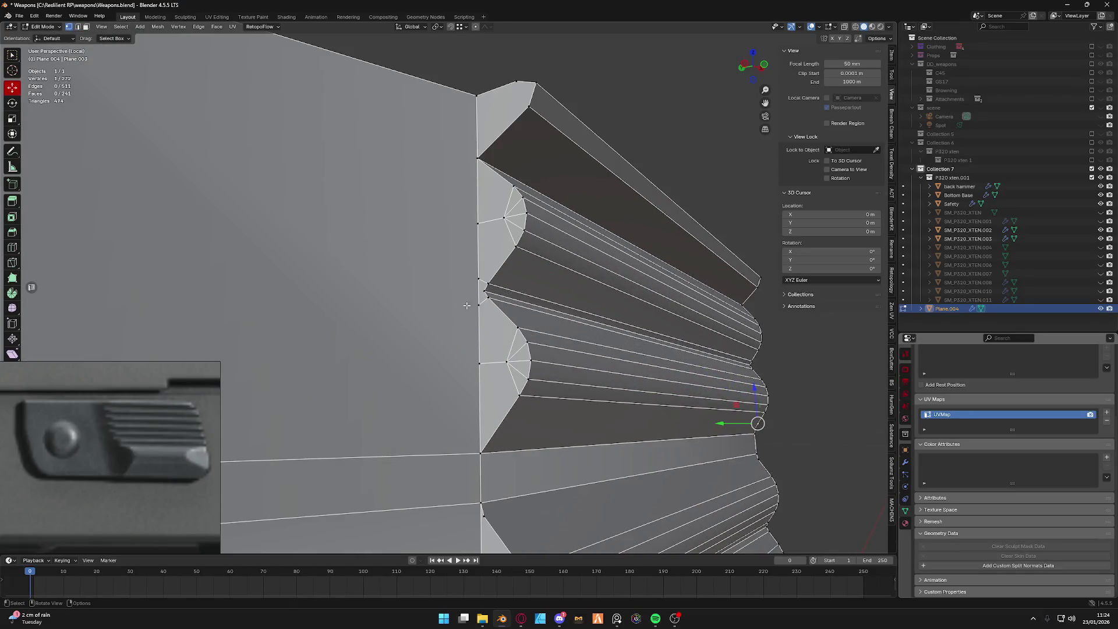
middle_click_drag(489, 293, 502, 280)
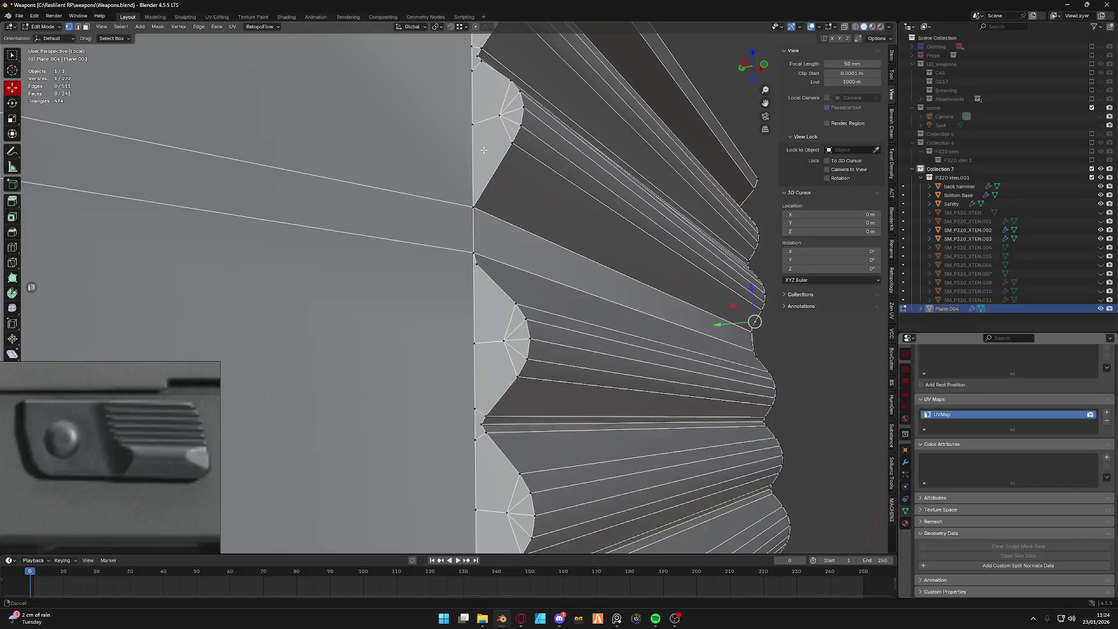
scroll(504, 281, "down", 3)
Merge duplicate vertices by distance over the whole mesh and return to Object Mode.
key("a")
key("m")
left_click(397, 276)
key("alt+a")
key("a")
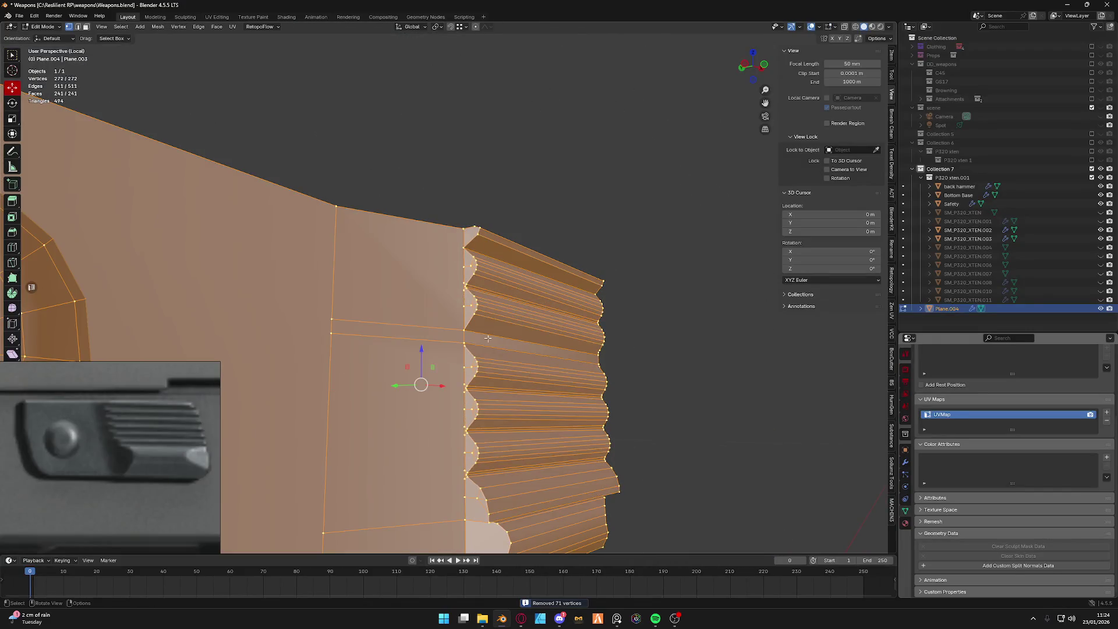
middle_click_drag(407, 236, 478, 277)
key("Tab")
scroll(480, 254, "down", 3)
scroll(482, 227, "down", 3)
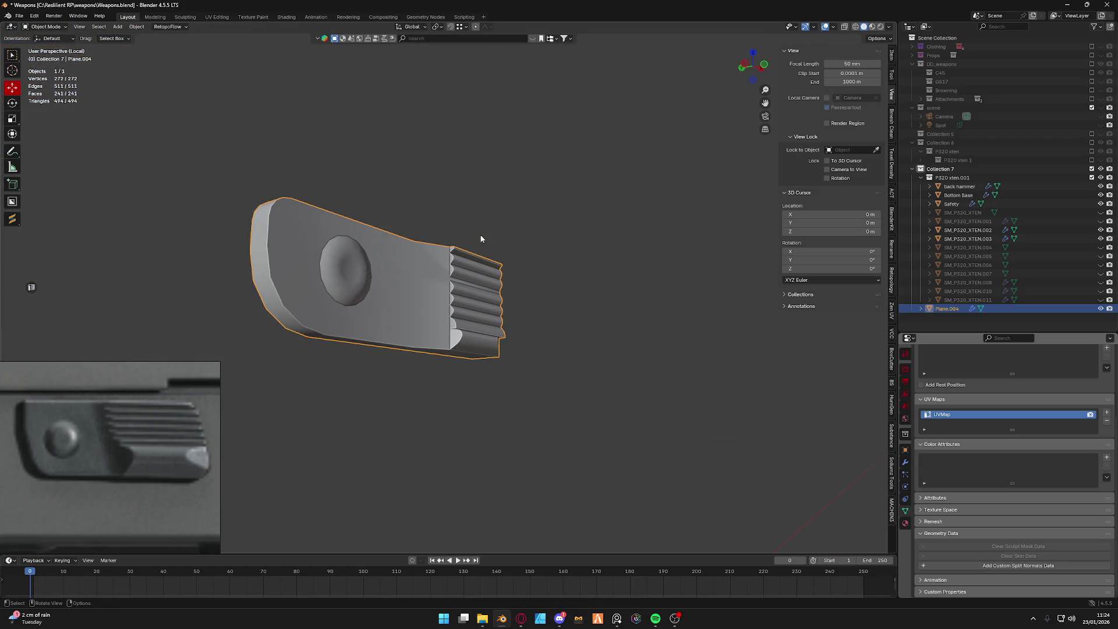
scroll(489, 272, "up", 3)
Leave local view, re-enter Edit Mode and select the vertex at the lower ridge's inner corner.
key("KP_Divide")
scroll(490, 298, "down", 3)
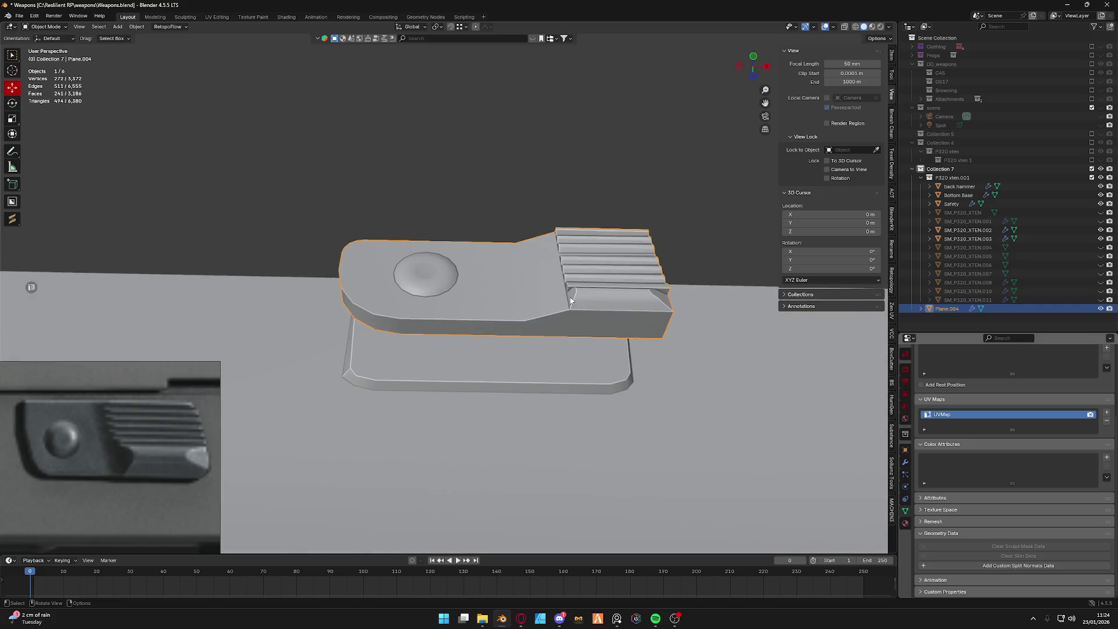
scroll(448, 301, "up", 2)
scroll(448, 306, "up", 4)
middle_click_drag(479, 339, 470, 312)
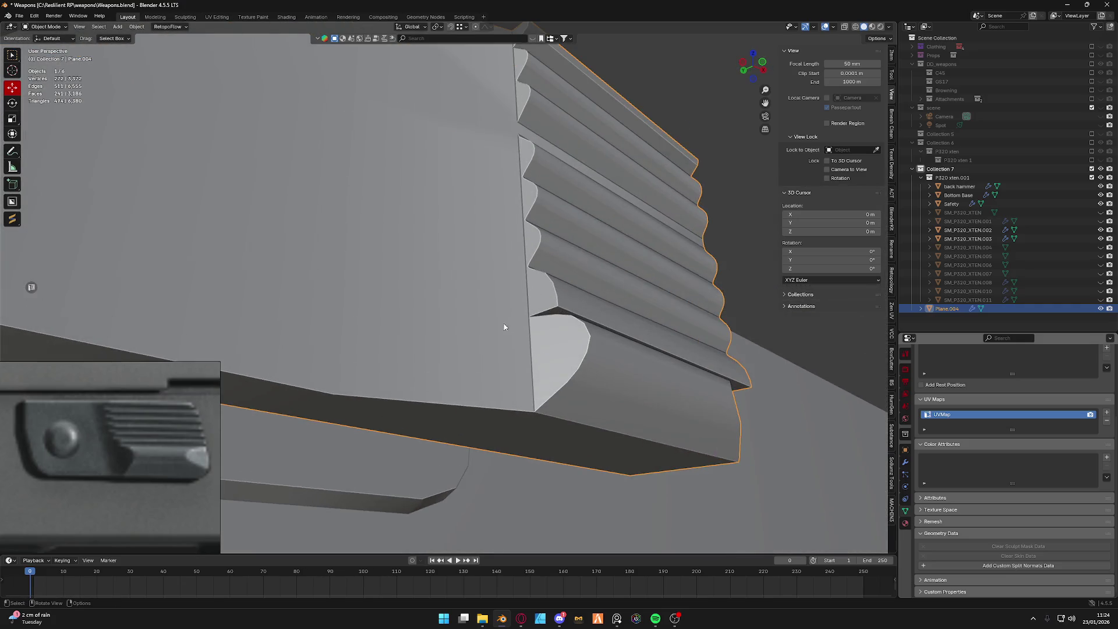
key("ctrl+Tab")
left_click(471, 354)
scroll(459, 350, "up", 2)
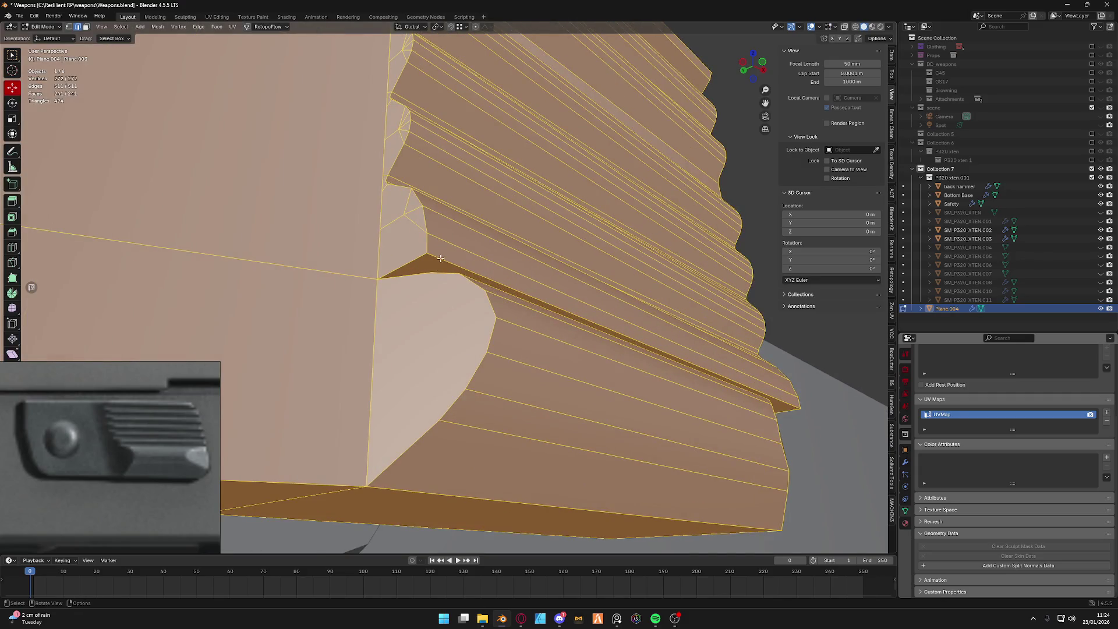
left_click(440, 258)
middle_click_drag(441, 255, 471, 304)
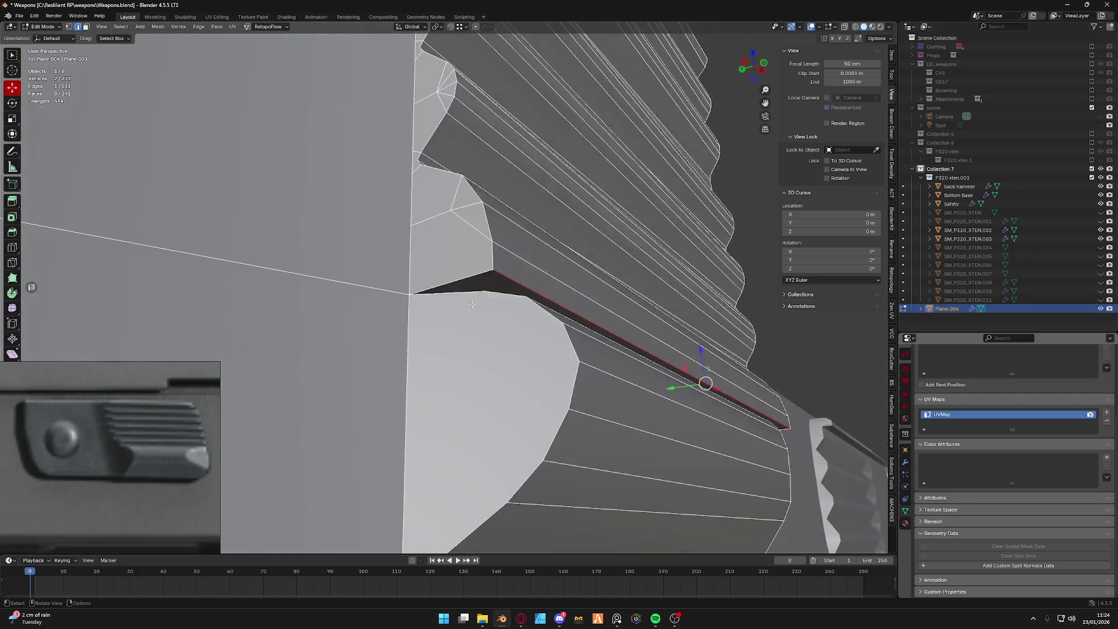
key("1")
left_click(430, 276)
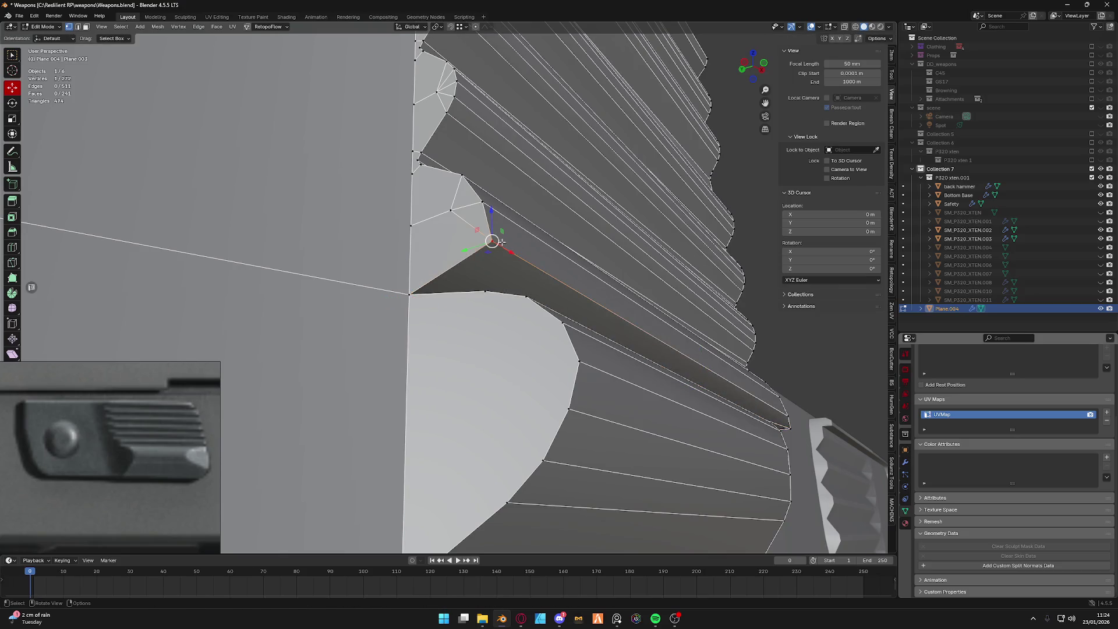
key("ctrl+z")
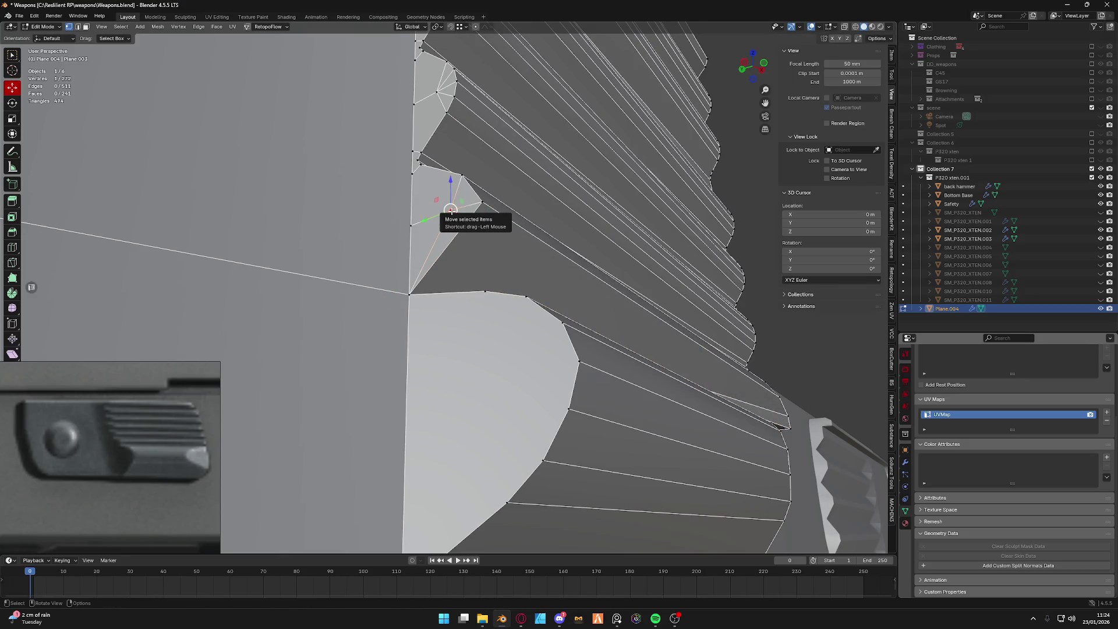